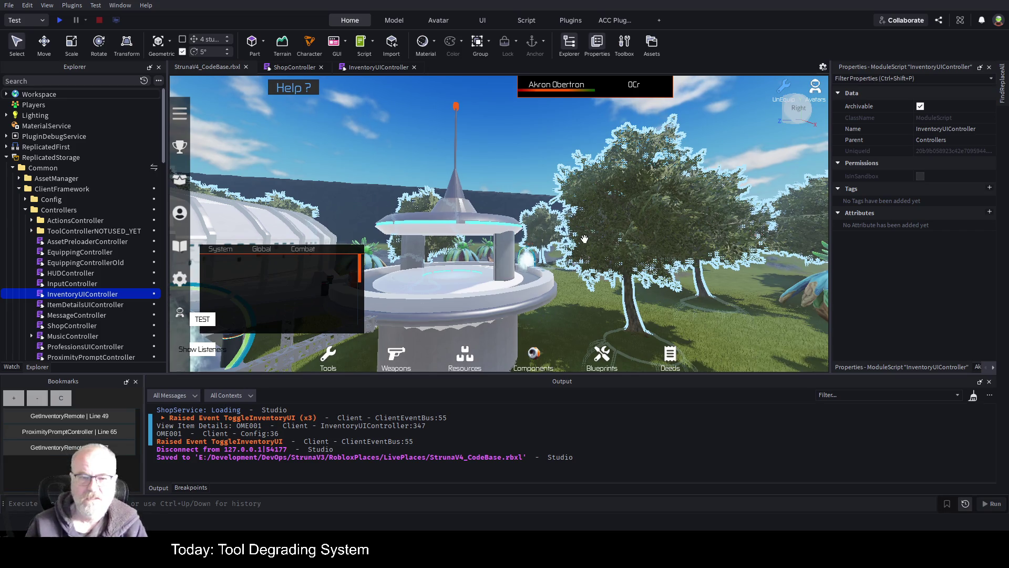
# Tilt the game camera down onto the dome platform, then switch to the ShopController script
pyautogui.scroll(-5, 584, 239)
pyautogui.scroll(5, 584, 238)
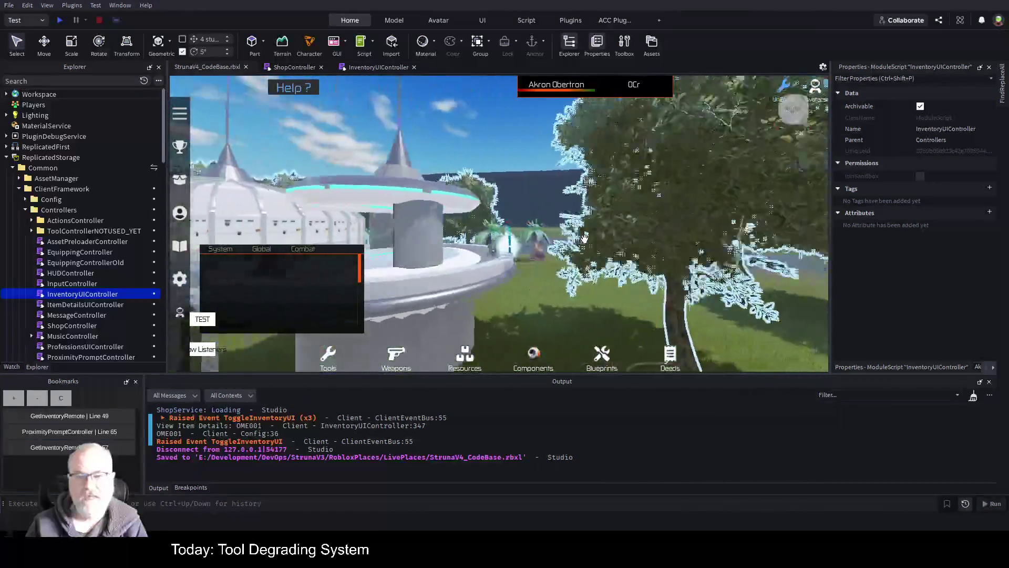
pyautogui.moveTo(584, 239); pyautogui.dragTo(585, 238)
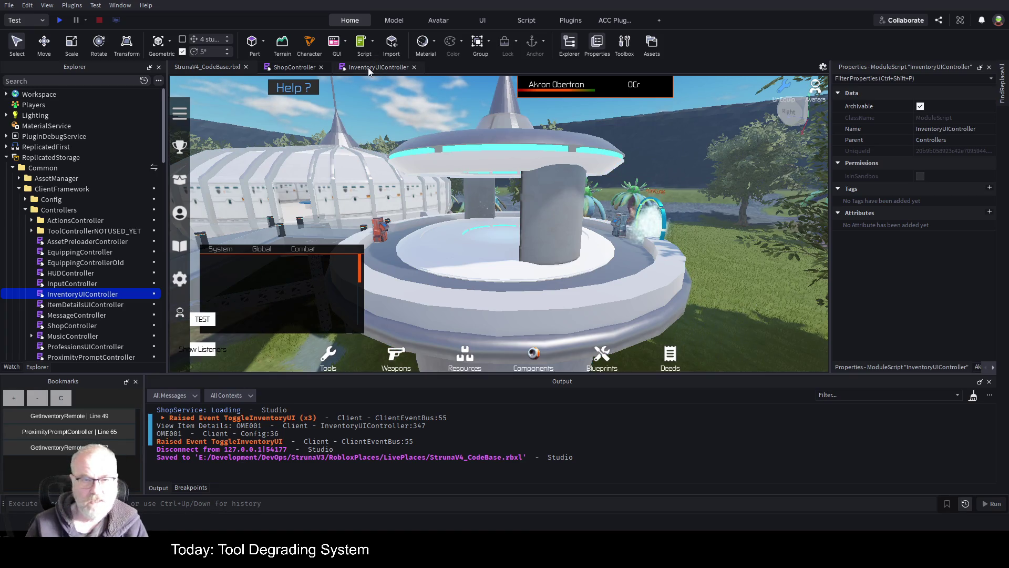
pyautogui.click(301, 68)
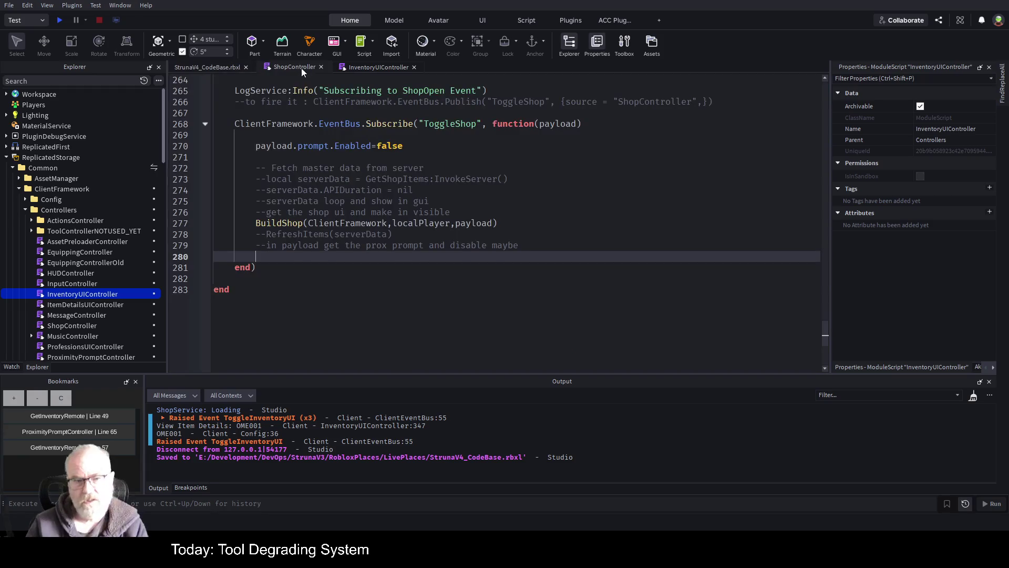
# In InventoryUIController, fold the View Button if-block and copy lines 333–359, then return to ShopController
pyautogui.click(376, 65)
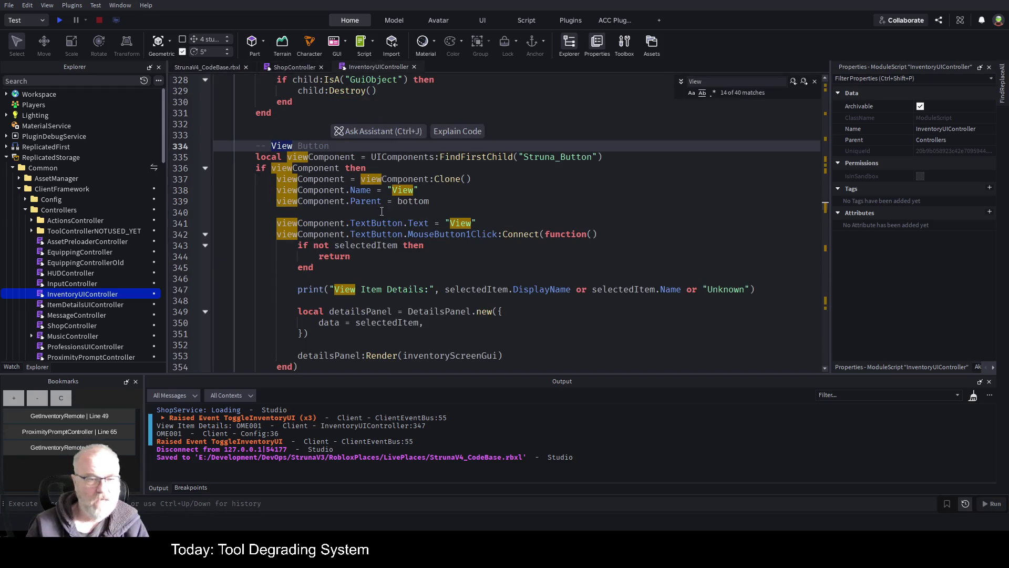
pyautogui.click(255, 146)
pyautogui.scroll(-2, 255, 146)
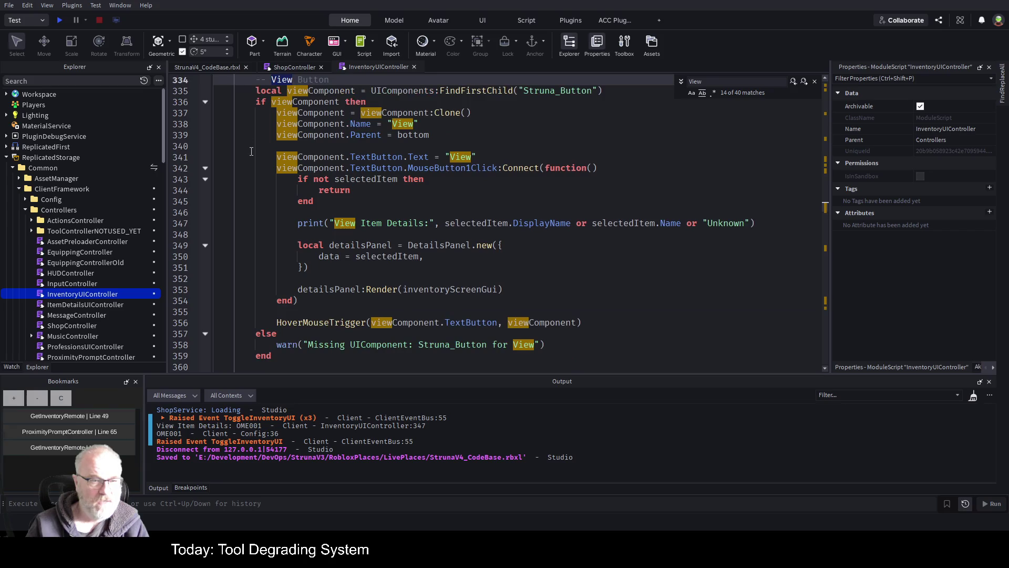
pyautogui.click(205, 102)
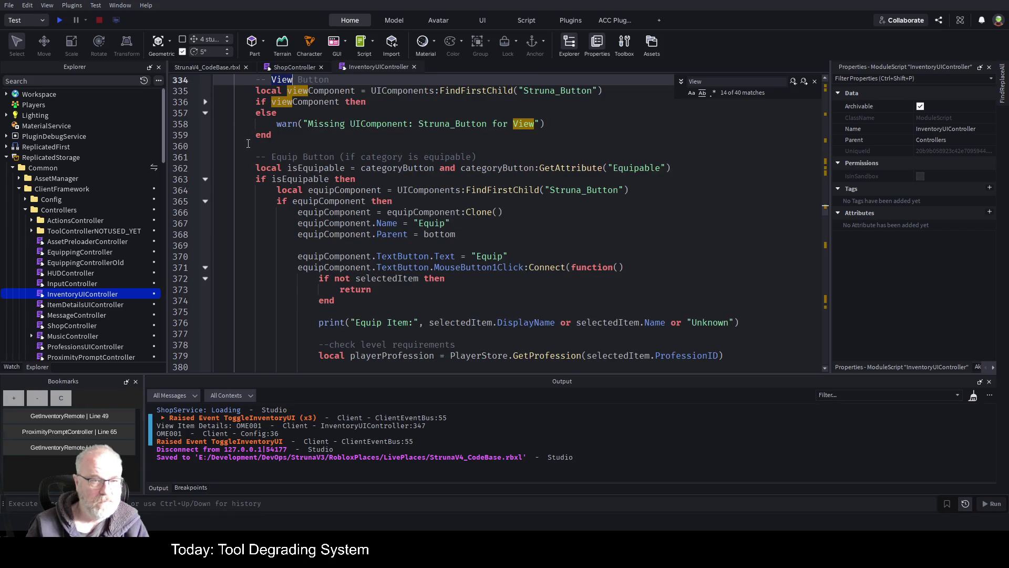
pyautogui.scroll(3, 248, 144)
pyautogui.moveTo(250, 168)
pyautogui.mouseDown()
pyautogui.moveTo(252, 179)
pyautogui.moveTo(368, 202)
pyautogui.moveTo(312, 236)
pyautogui.mouseUp()
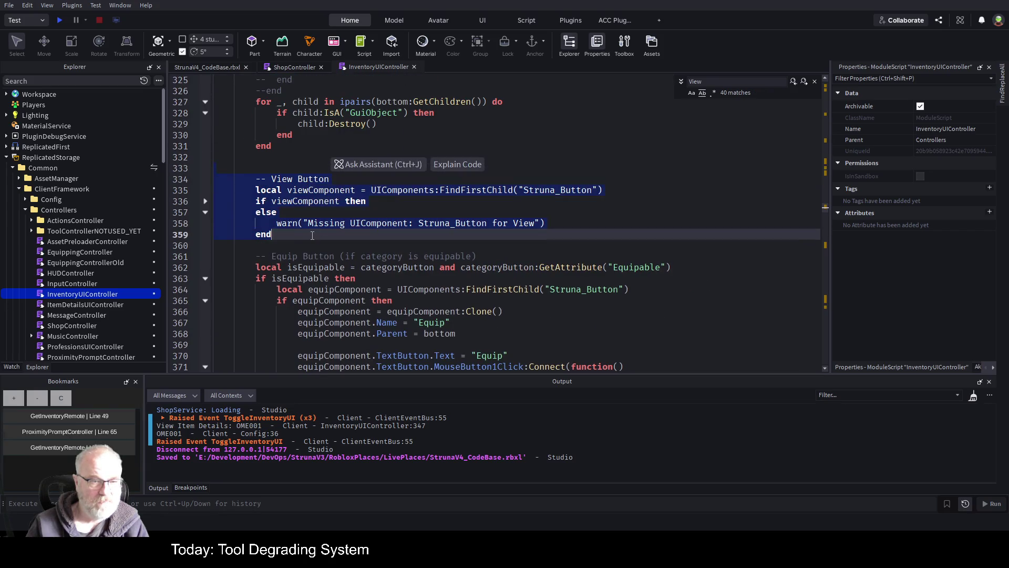
pyautogui.scroll(-2, 361, 217)
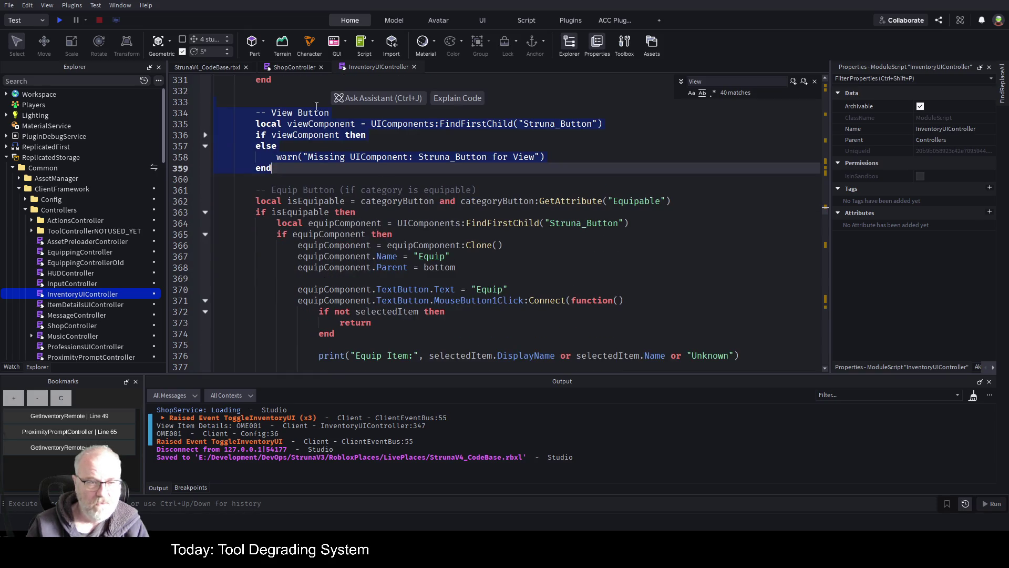
pyautogui.click(290, 67)
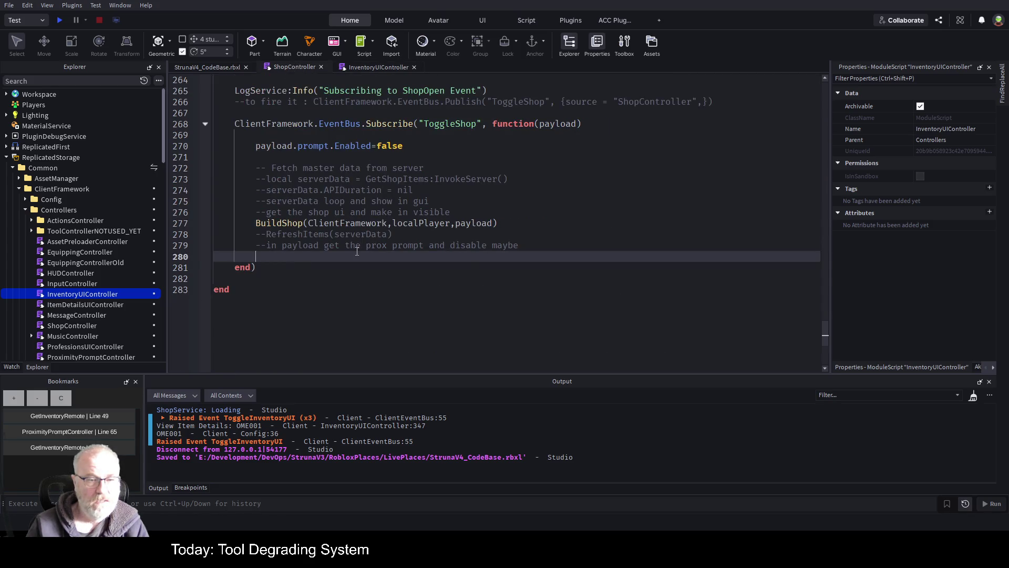
# Go to the Options definition, paste the copied View Button code into its body, and save
pyautogui.scroll(8, 353, 236)
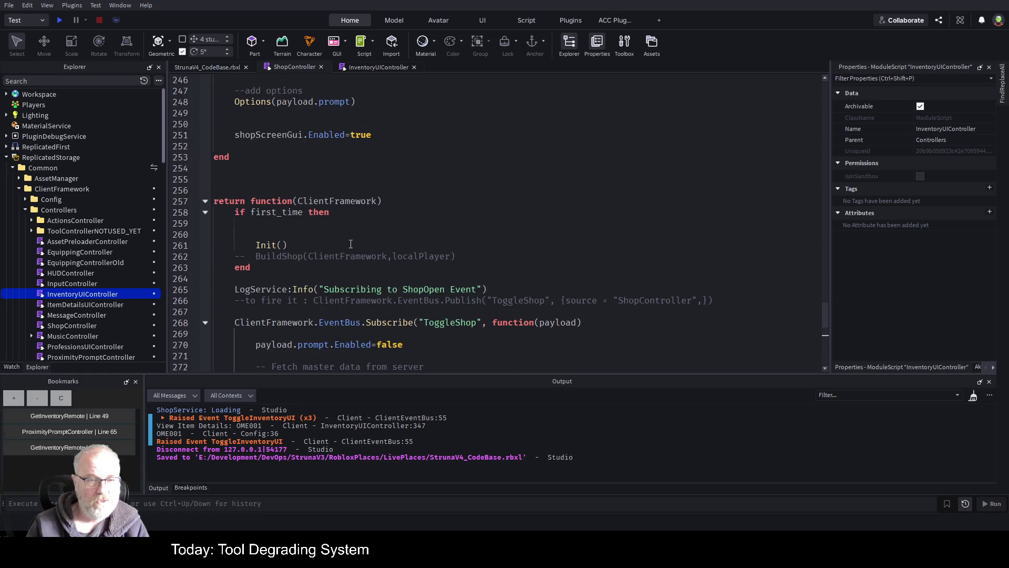
pyautogui.click(224, 168)
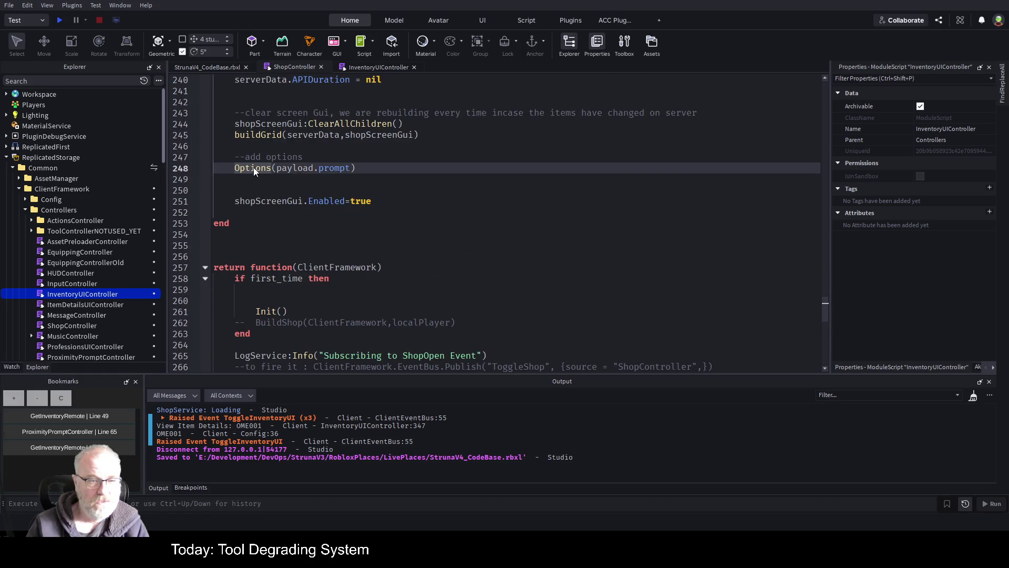
pyautogui.press('F12')
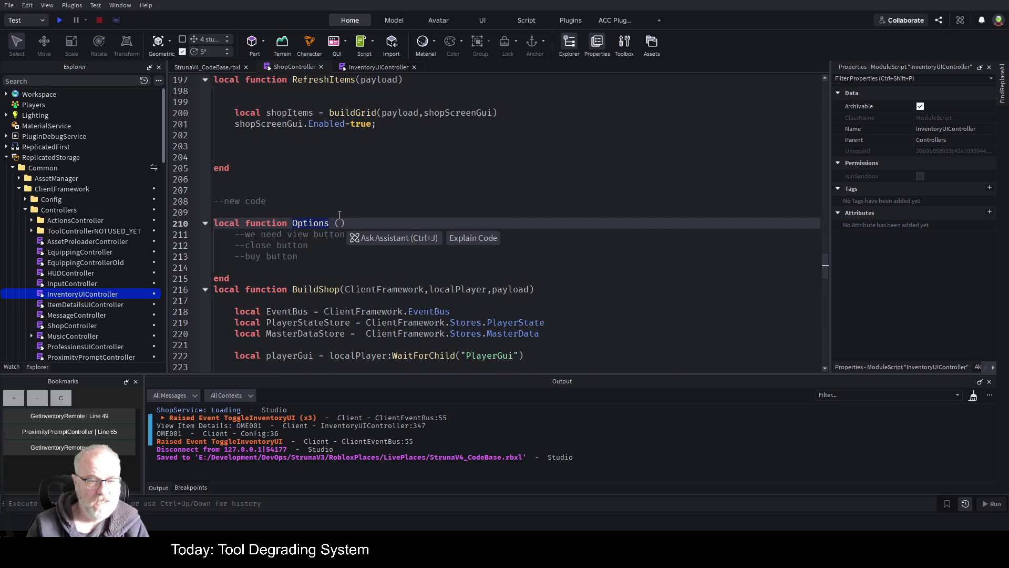
pyautogui.click(295, 265)
pyautogui.press('Return')
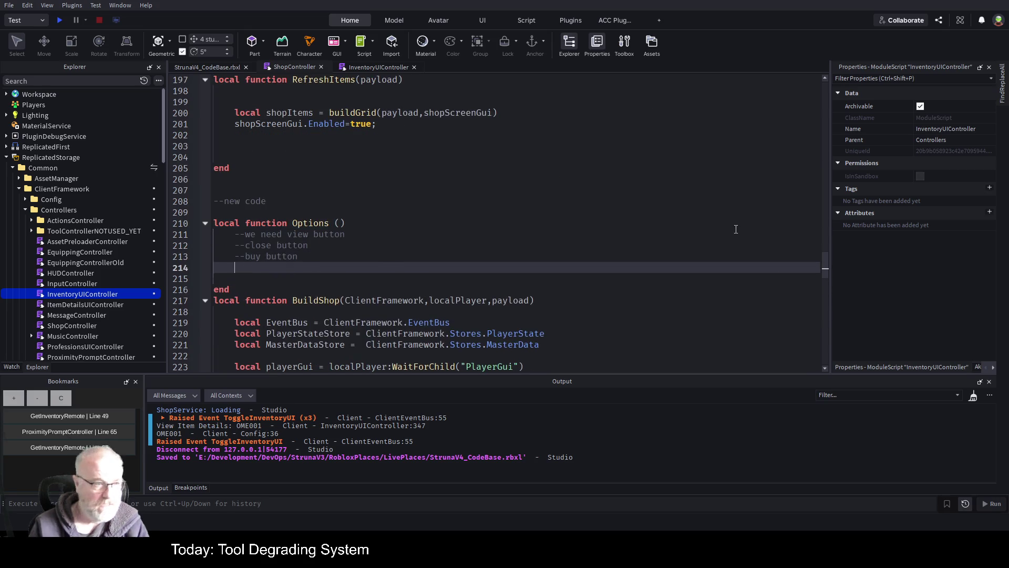
pyautogui.hotkey('ctrl', 'v')
pyautogui.hotkey('ctrl', 's')
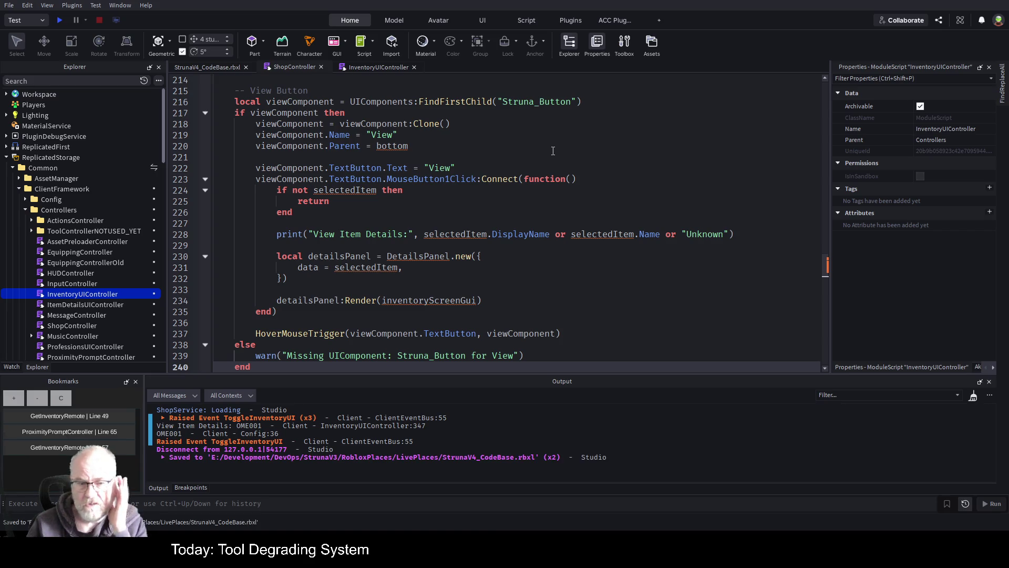
# Change the header 'Options ()' to 'Options()' and save the script
pyautogui.scroll(3, 502, 146)
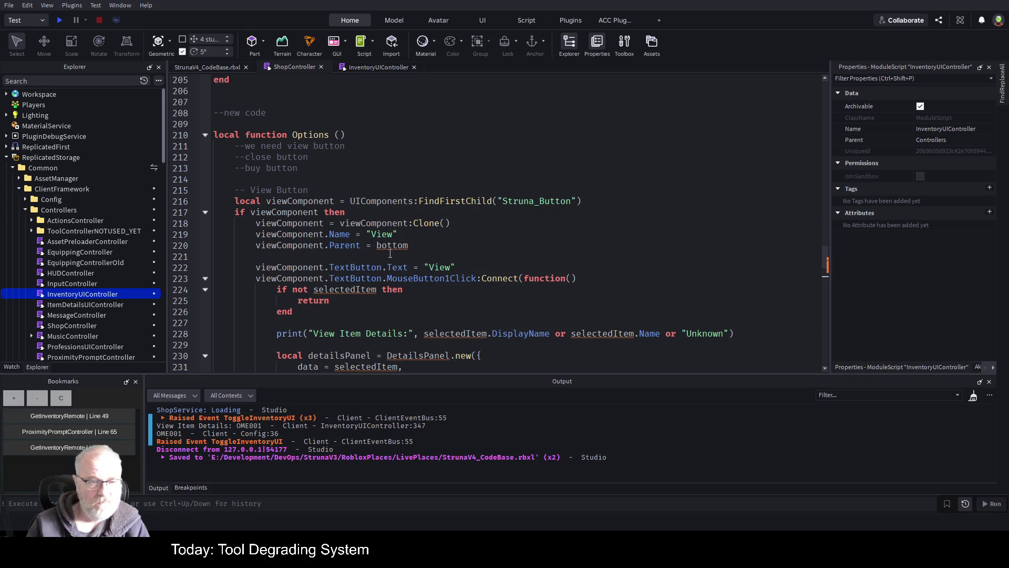
pyautogui.click(339, 135)
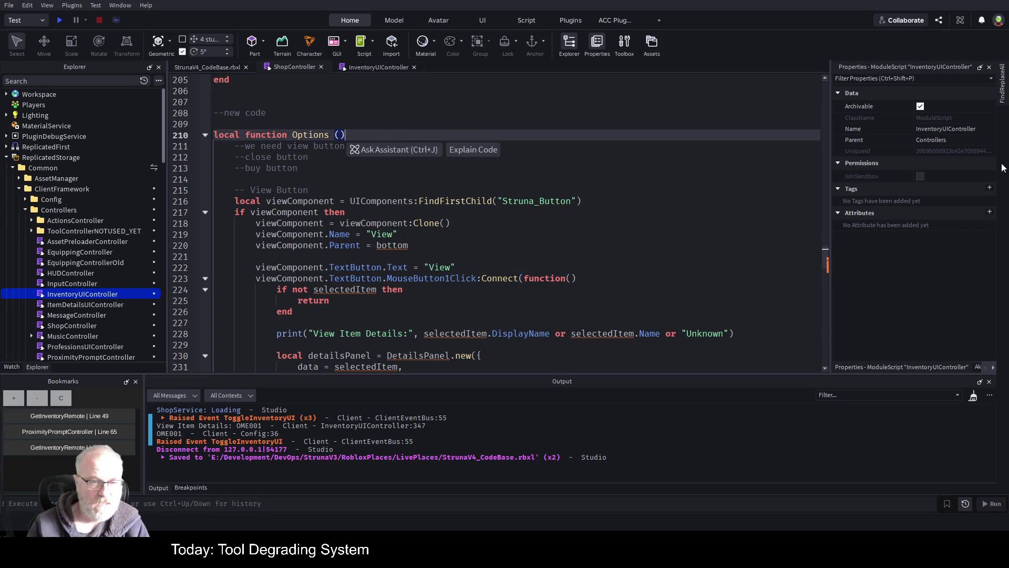
pyautogui.press('BackSpace')
pyautogui.hotkey('ctrl', 's')
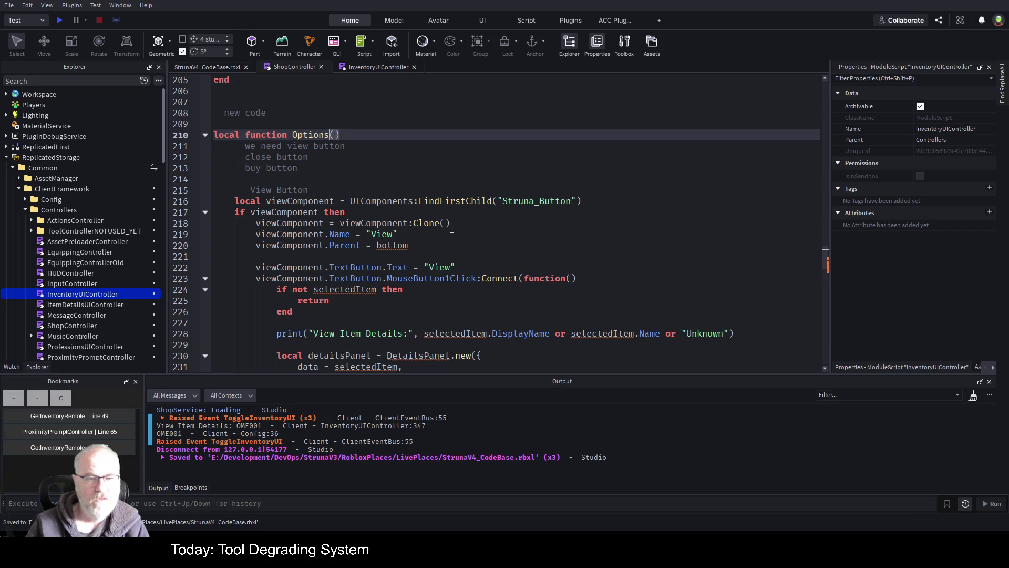
# Scroll down to inspect the shopScreenGui uses on line 271
pyautogui.scroll(-10, 452, 232)
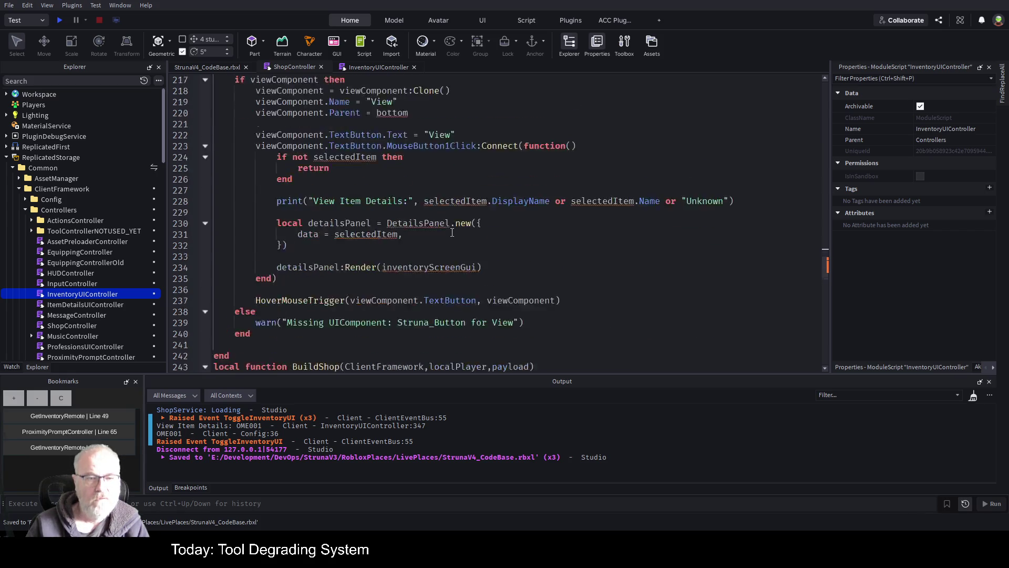
pyautogui.scroll(-5, 458, 246)
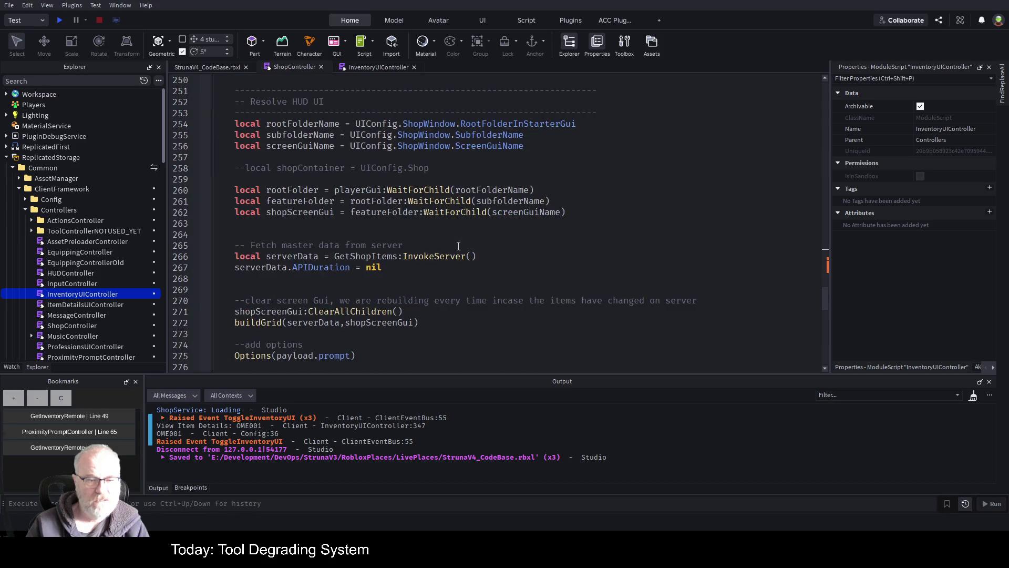
pyautogui.scroll(-2, 459, 246)
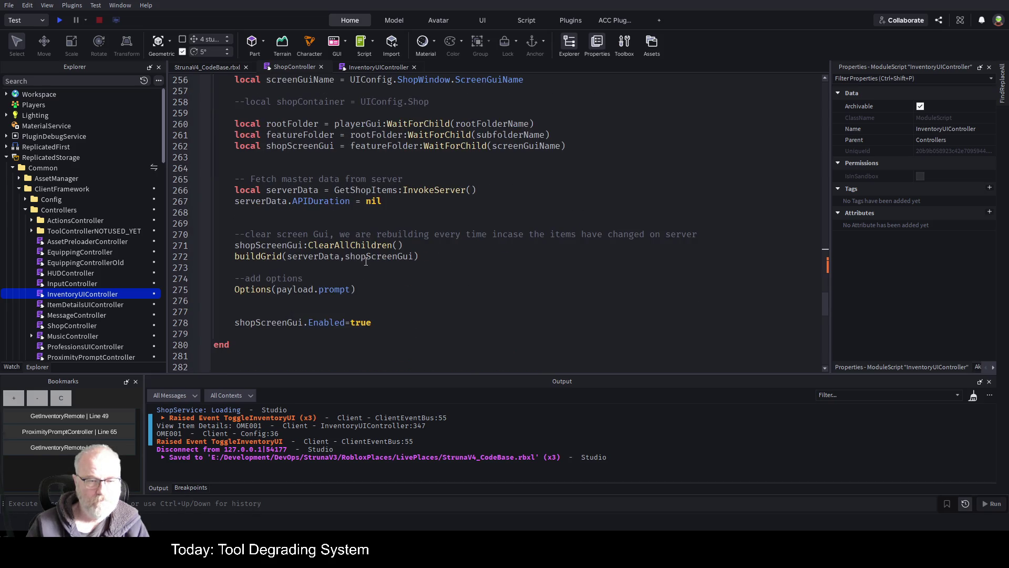
pyautogui.click(302, 246)
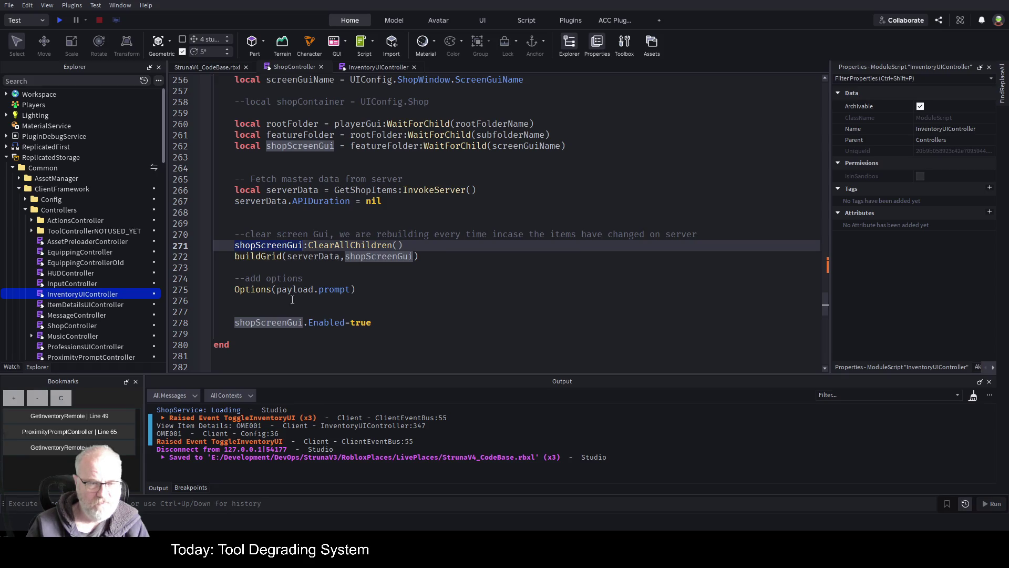
# Jump to buildGrid's definition and cut its selectedItem and selectedFrame declarations
pyautogui.click(270, 258)
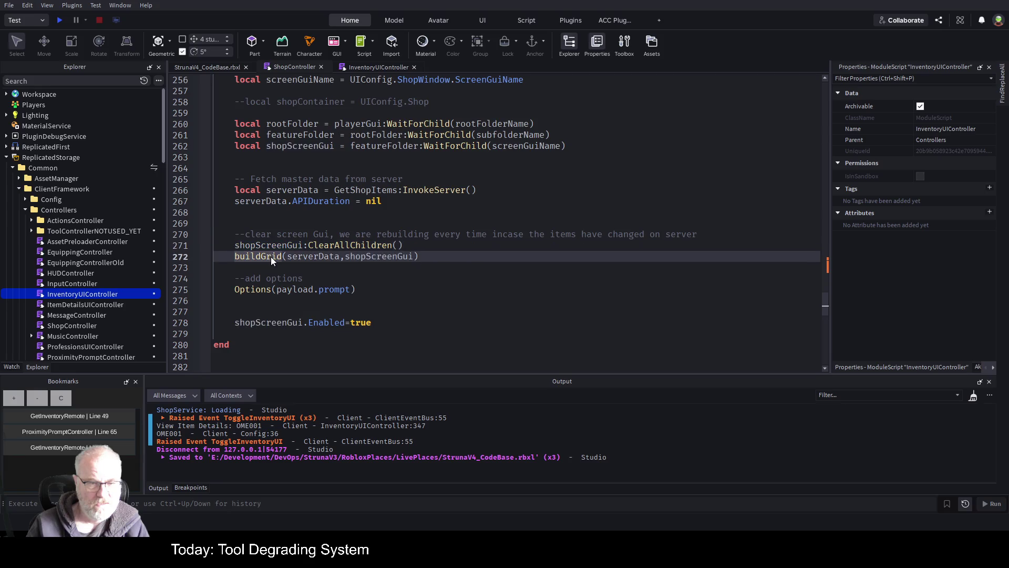
pyautogui.press('F12')
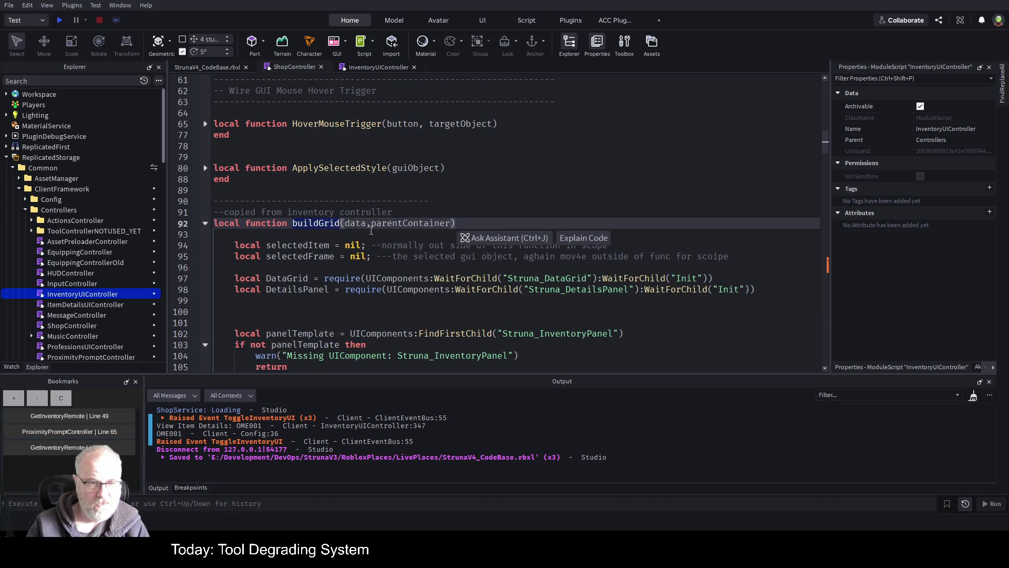
pyautogui.click(319, 257)
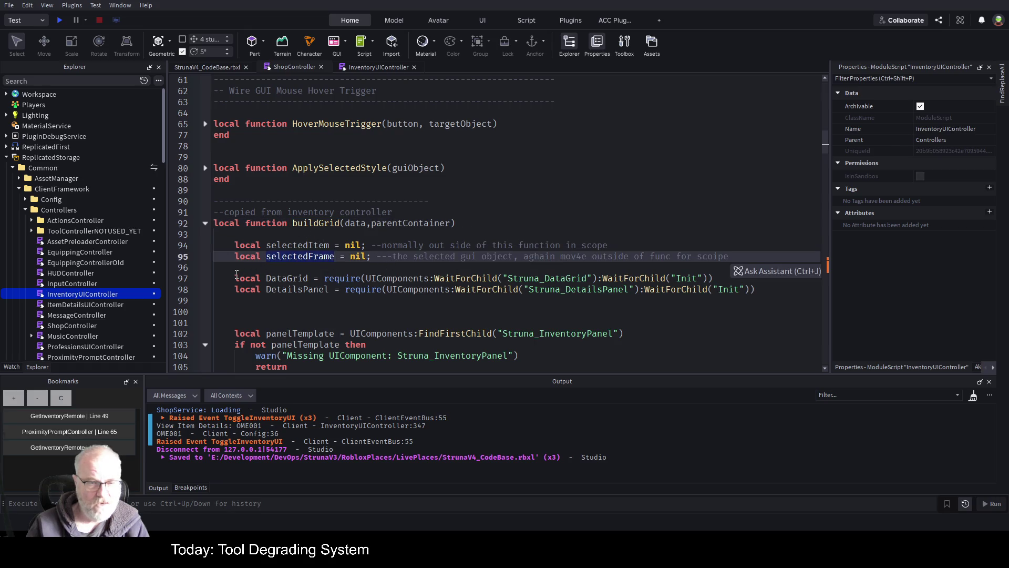
pyautogui.moveTo(237, 271); pyautogui.dragTo(235, 245)
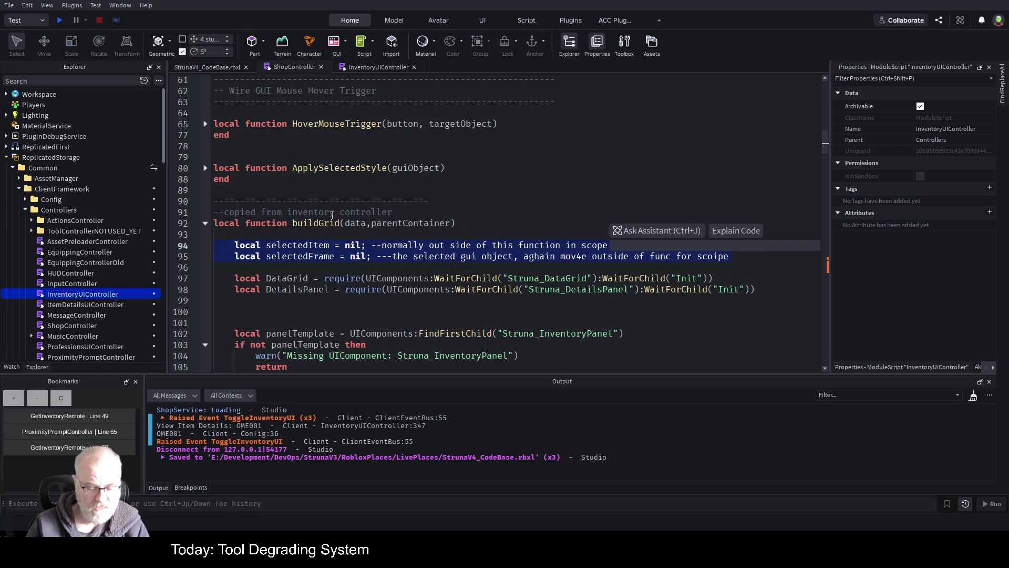
pyautogui.hotkey('ctrl', 'x')
# Paste the selectedItem and selectedFrame declarations at module level below first_time and save
pyautogui.scroll(15, 342, 145)
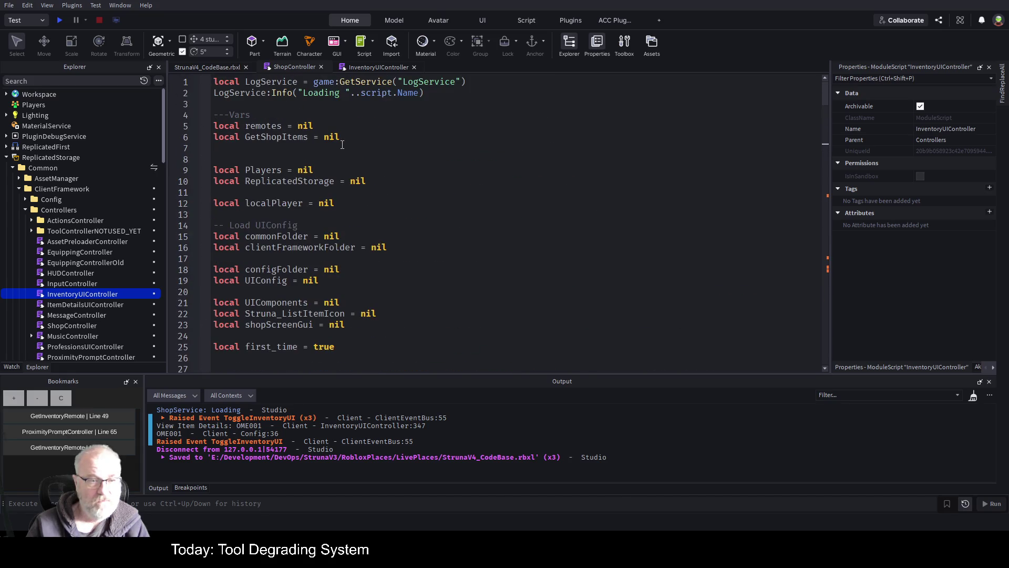
pyautogui.scroll(-4, 342, 145)
pyautogui.click(683, 235)
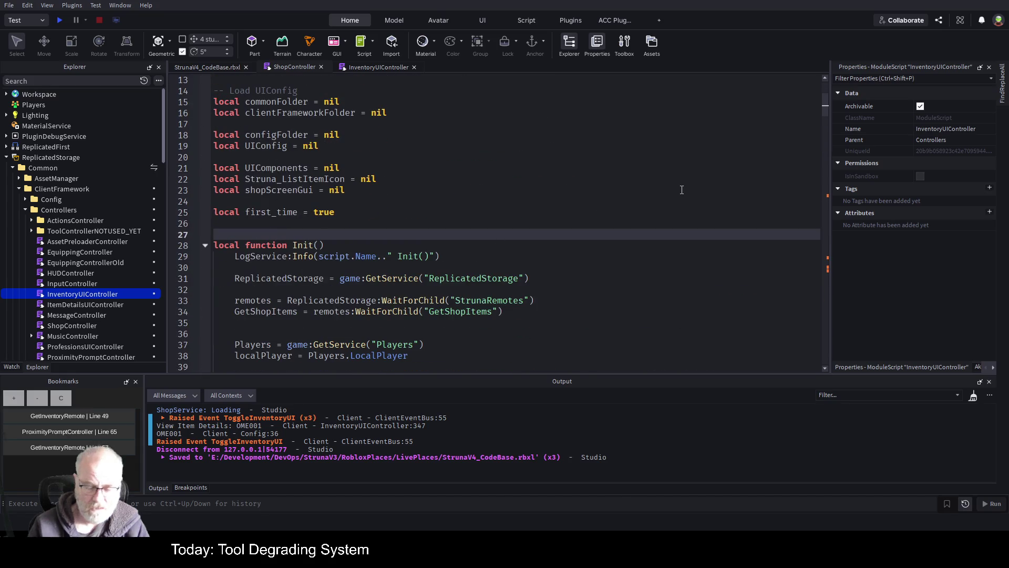
pyautogui.press('Return')
pyautogui.press('Return')
pyautogui.press('Return')
pyautogui.press('Up')
pyautogui.press('Up')
pyautogui.press('Up')
pyautogui.hotkey('ctrl', 'v')
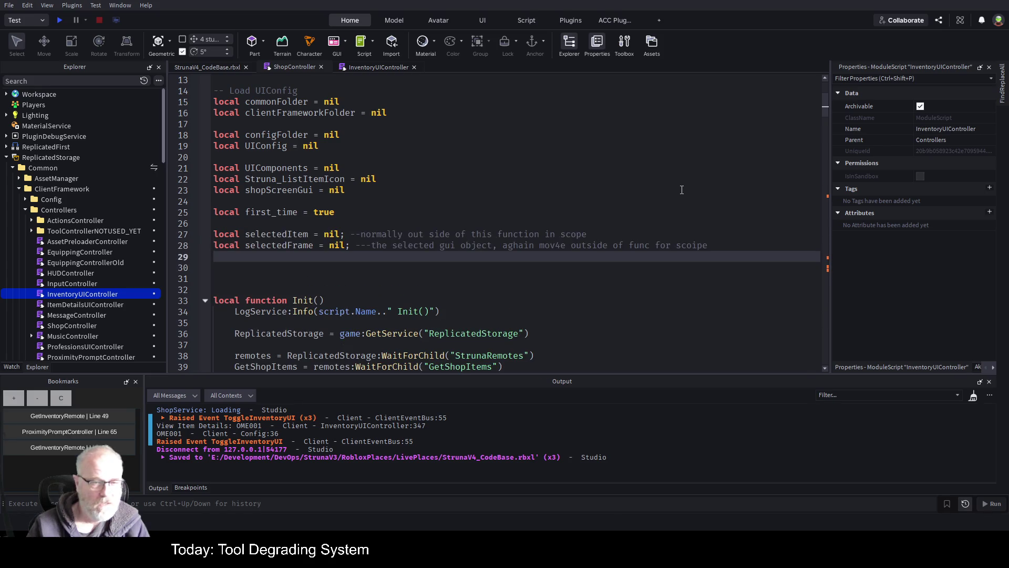
pyautogui.hotkey('ctrl', 's')
pyautogui.scroll(-5, 413, 185)
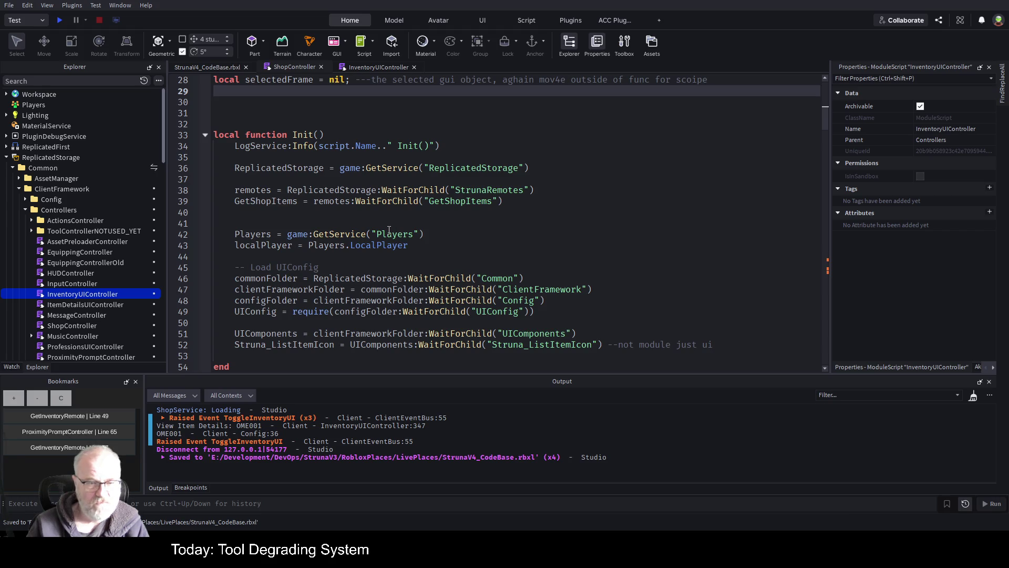
pyautogui.scroll(-18, 389, 229)
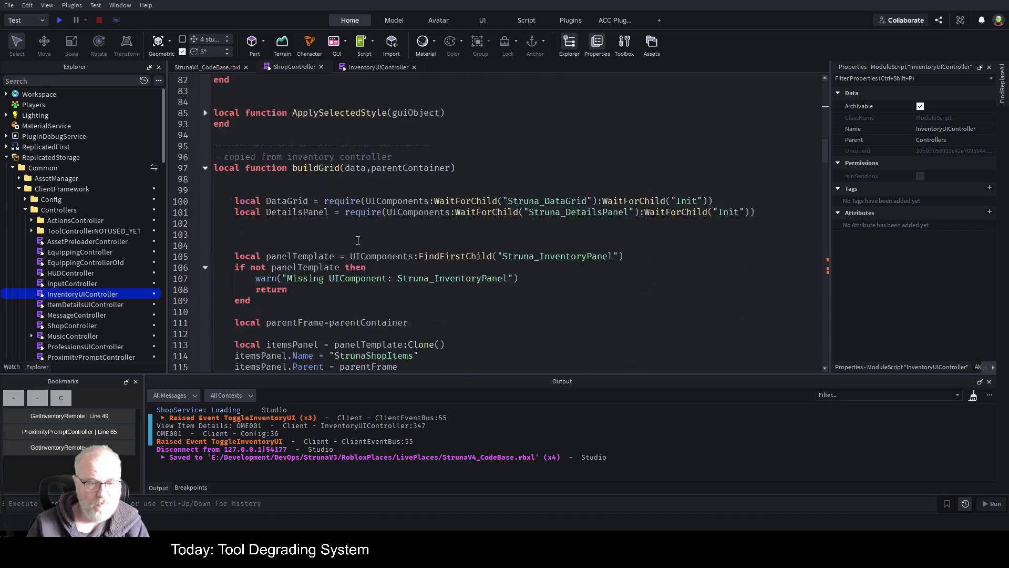
# Review the DetailsPanel and itemsPanel uses, then end buildGrid with 'return itemsPanel' and save
pyautogui.scroll(-5, 358, 240)
pyautogui.scroll(-14, 358, 240)
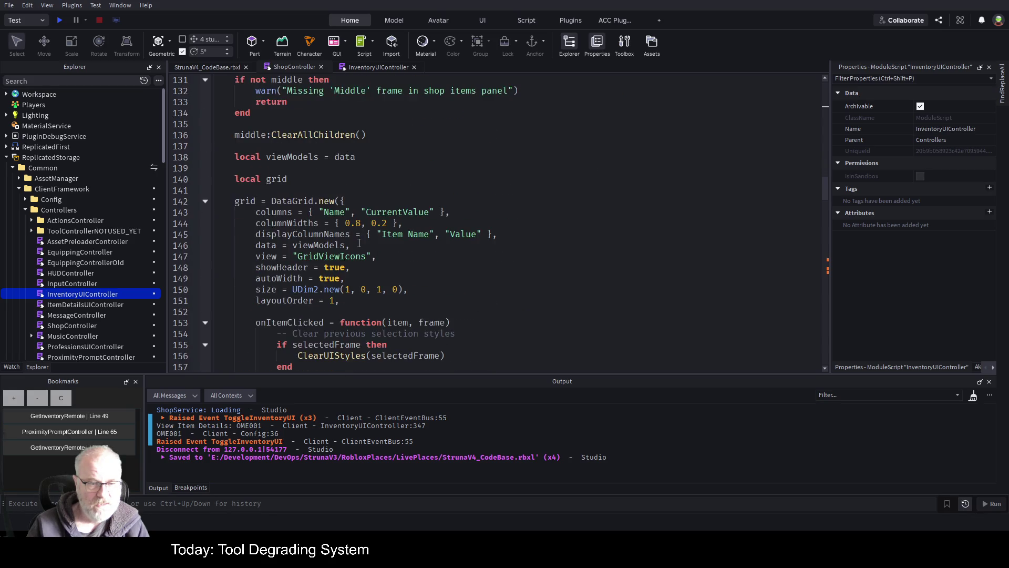
pyautogui.scroll(17, 361, 243)
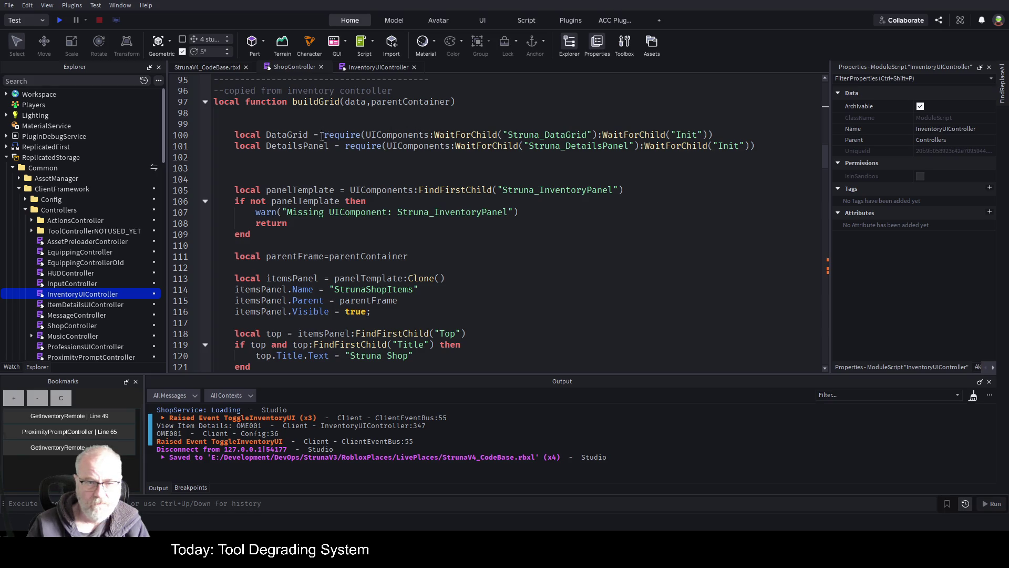
pyautogui.doubleClick(292, 145)
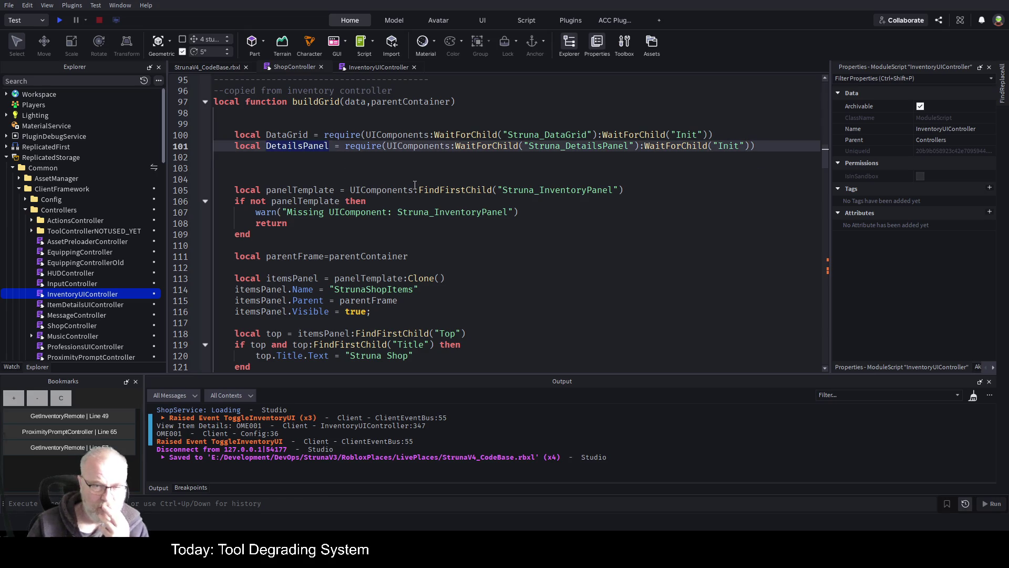
pyautogui.click(341, 166)
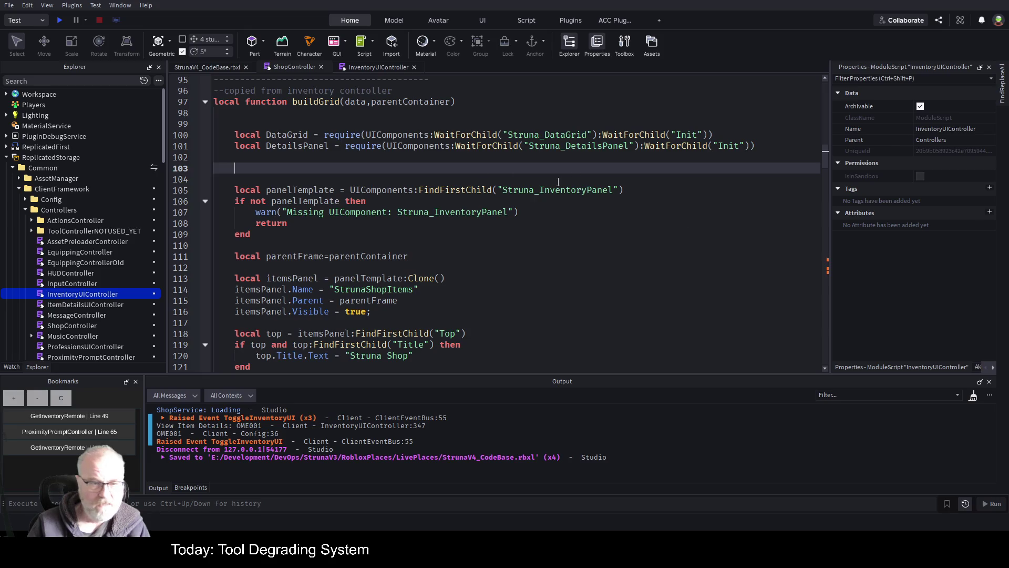
pyautogui.doubleClick(292, 278)
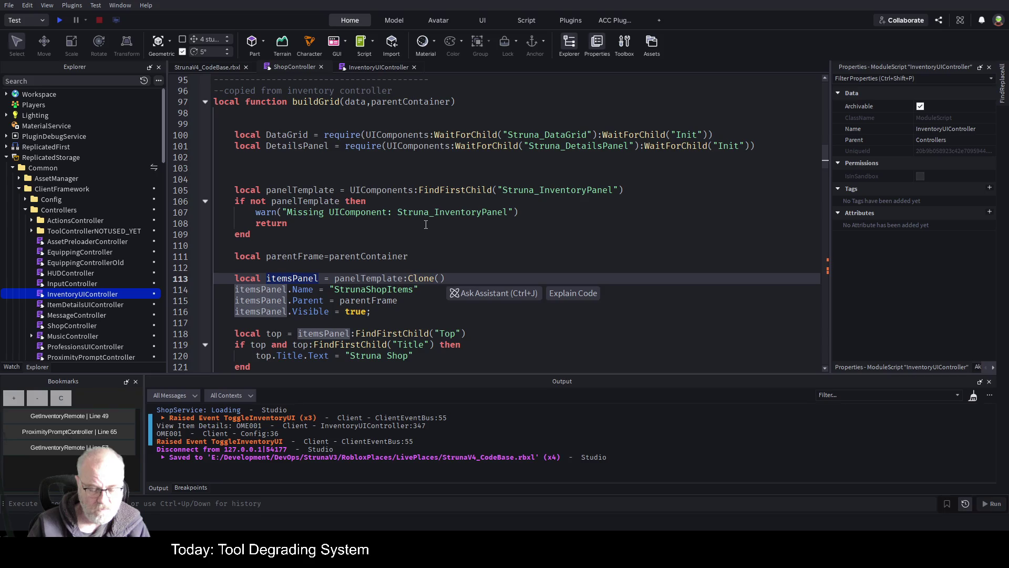
pyautogui.scroll(-20, 314, 224)
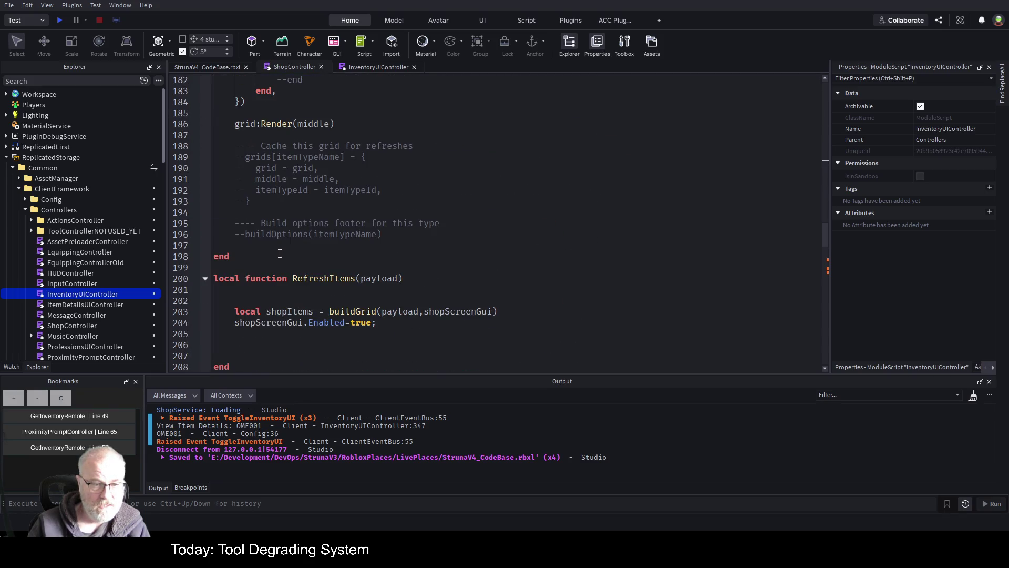
pyautogui.click(418, 247)
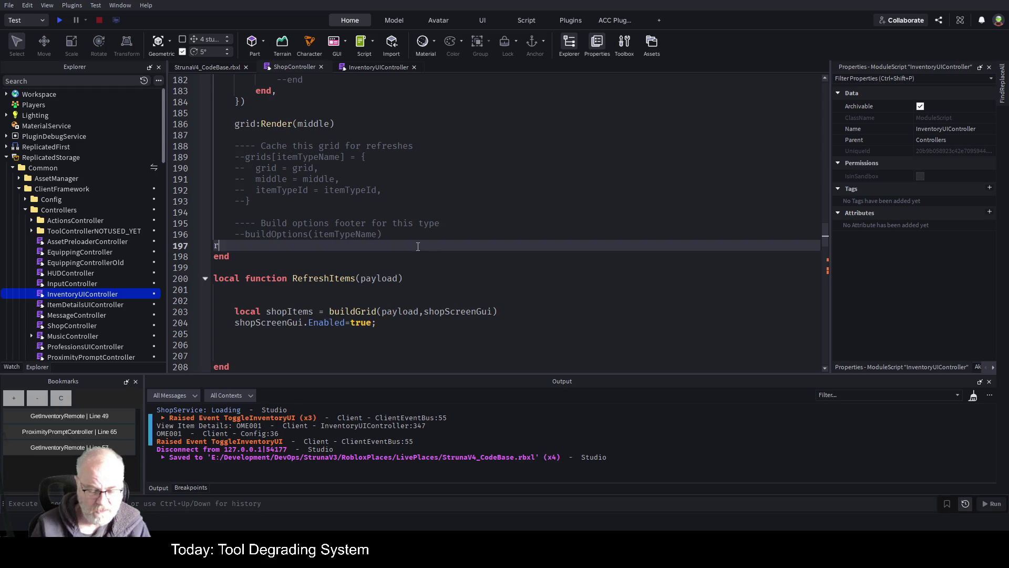
pyautogui.write('return itemsPanel')
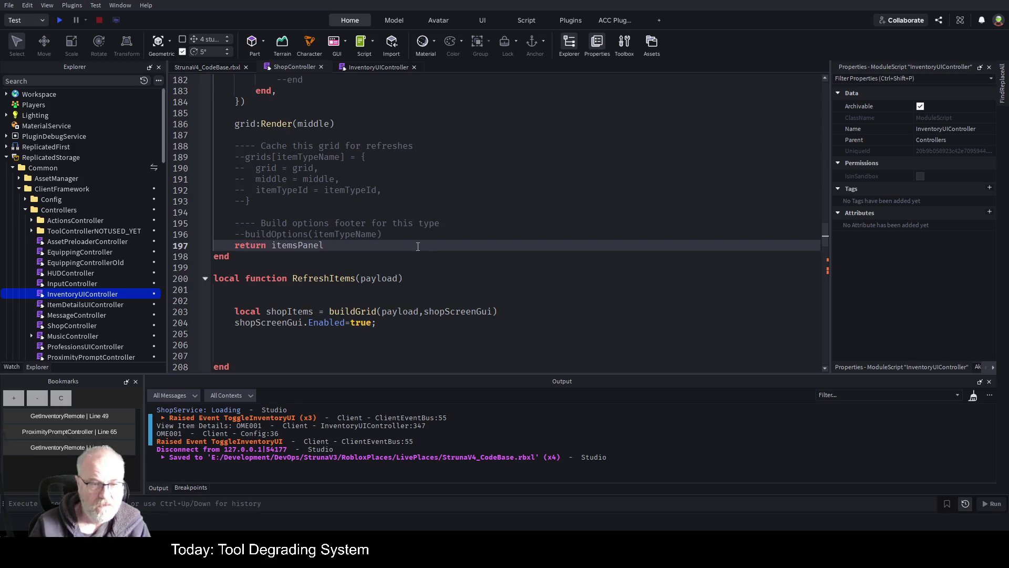
pyautogui.hotkey('ctrl', 's')
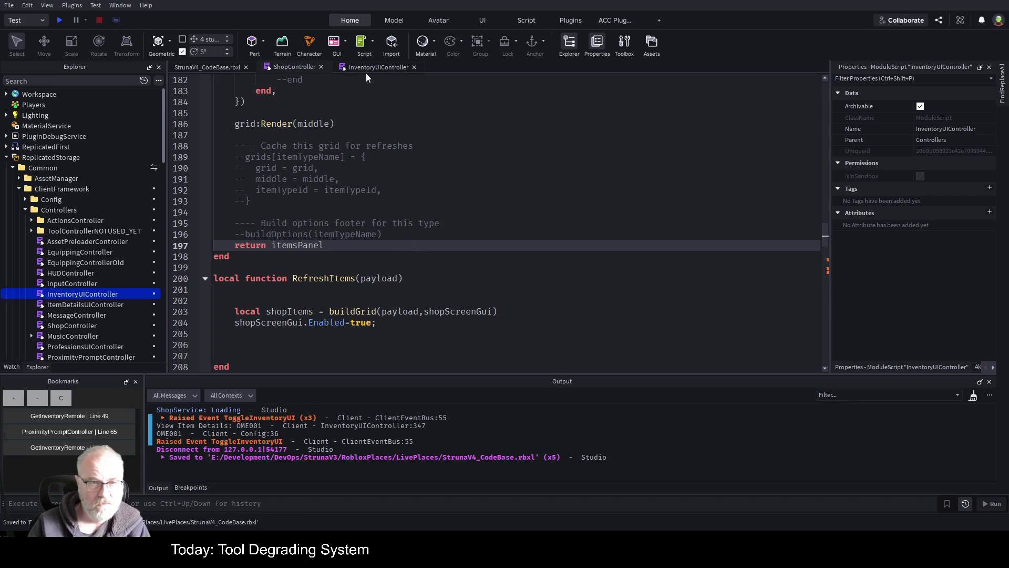
# Add itemsPanel as the parameter of Options() and save
pyautogui.scroll(-3, 385, 189)
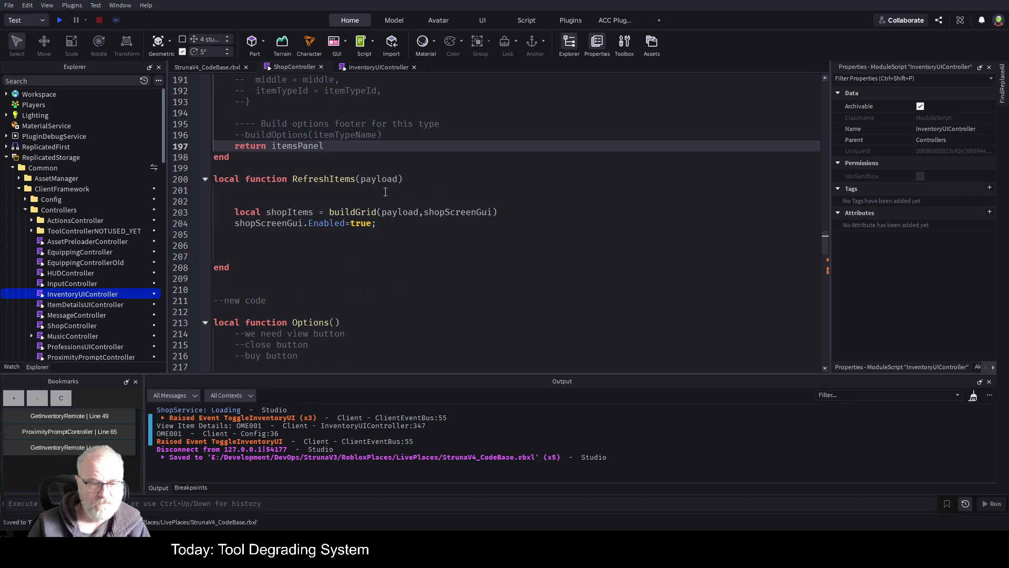
pyautogui.scroll(-3, 386, 192)
pyautogui.click(355, 222)
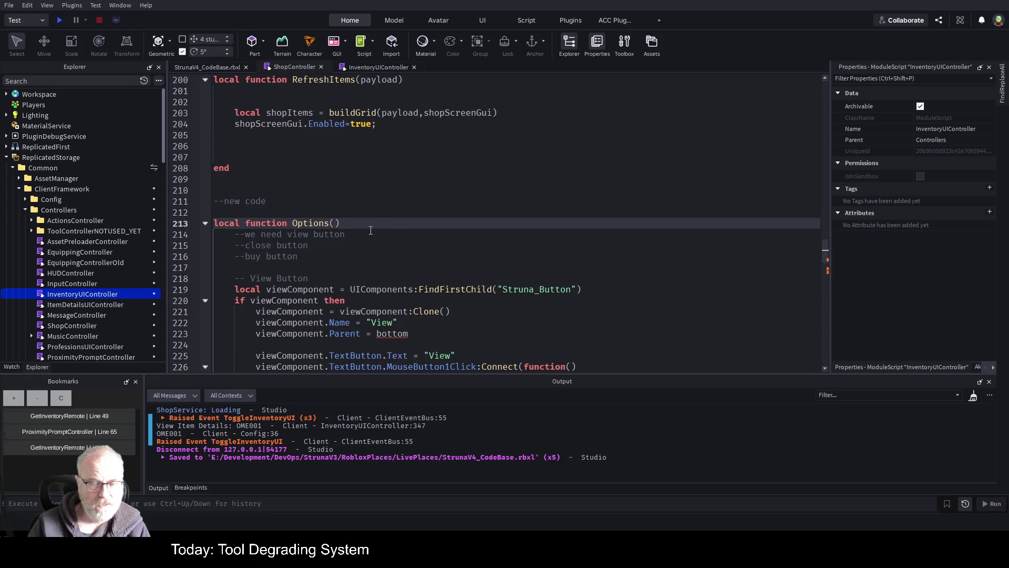
pyautogui.press('Left')
pyautogui.write('itemsPanel')
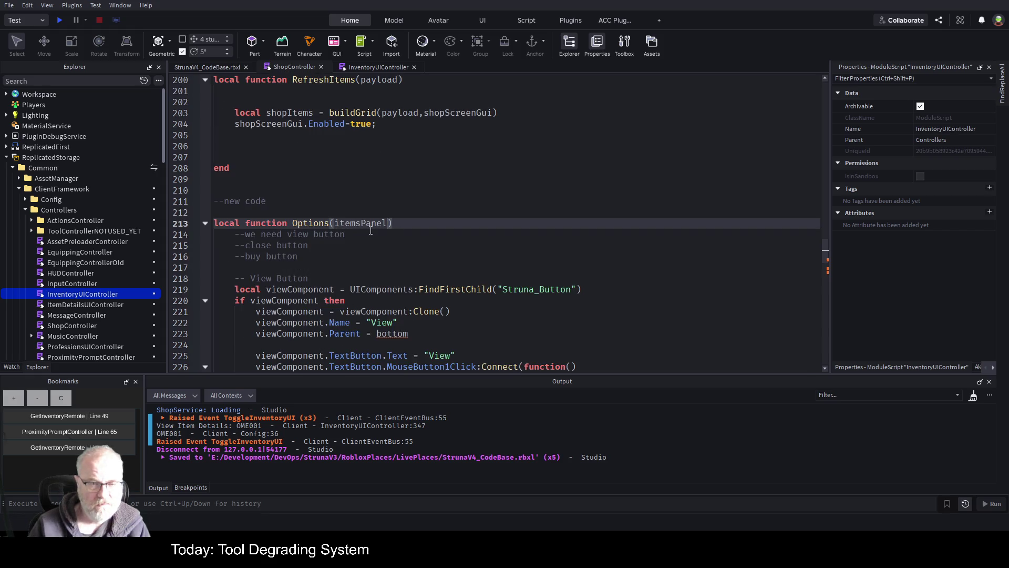
pyautogui.hotkey('ctrl', 's')
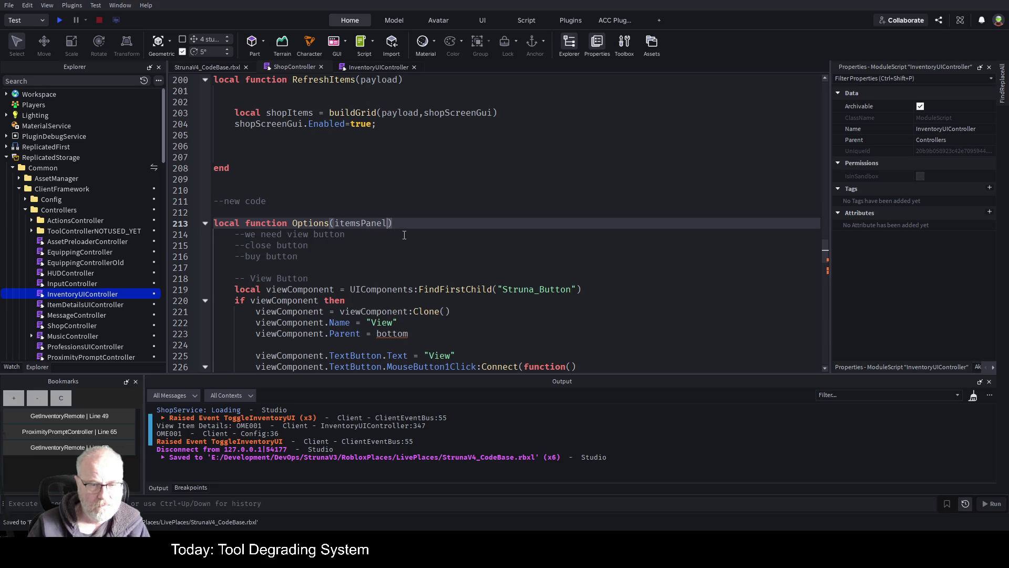
# Write 'local bottom = itemsPanel.Bottom' on line 217 inside Options and save the script
pyautogui.click(369, 267)
pyautogui.write('loc')
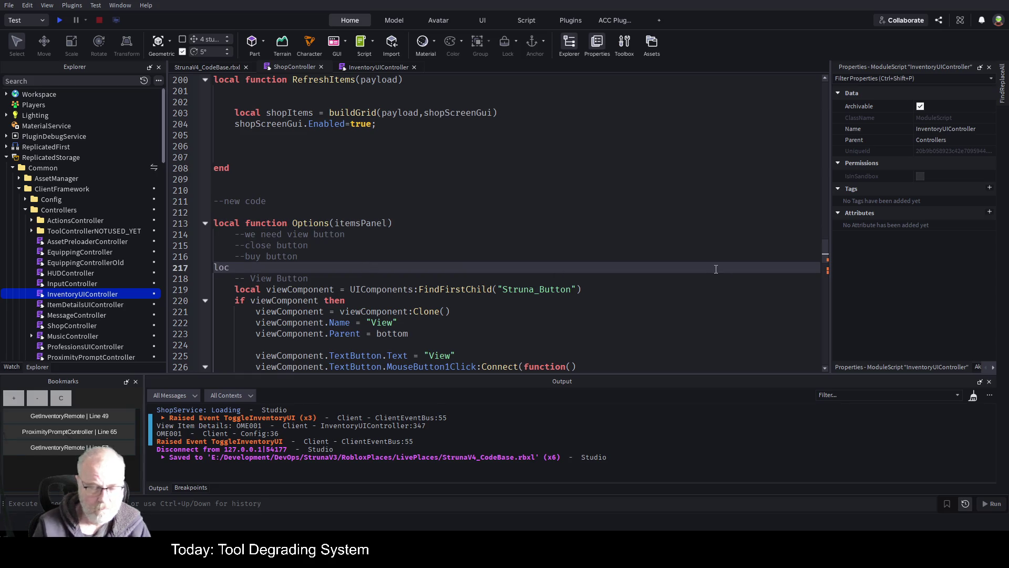
pyautogui.write('al bottom')
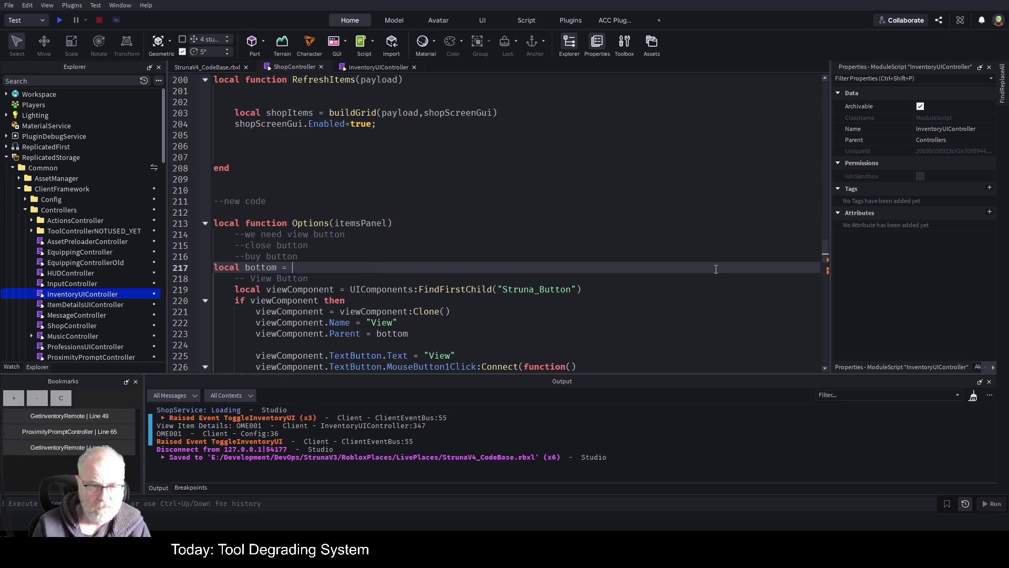
pyautogui.write(' = itemsPanel:FF')
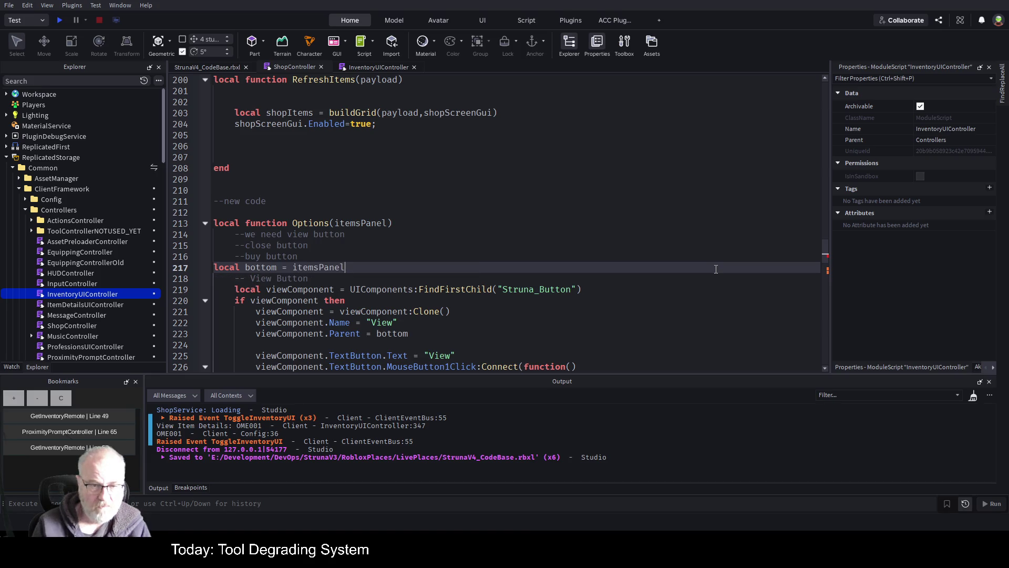
pyautogui.press('BackSpace')
pyautogui.press('BackSpace')
pyautogui.press('BackSpace')
pyautogui.write('.')
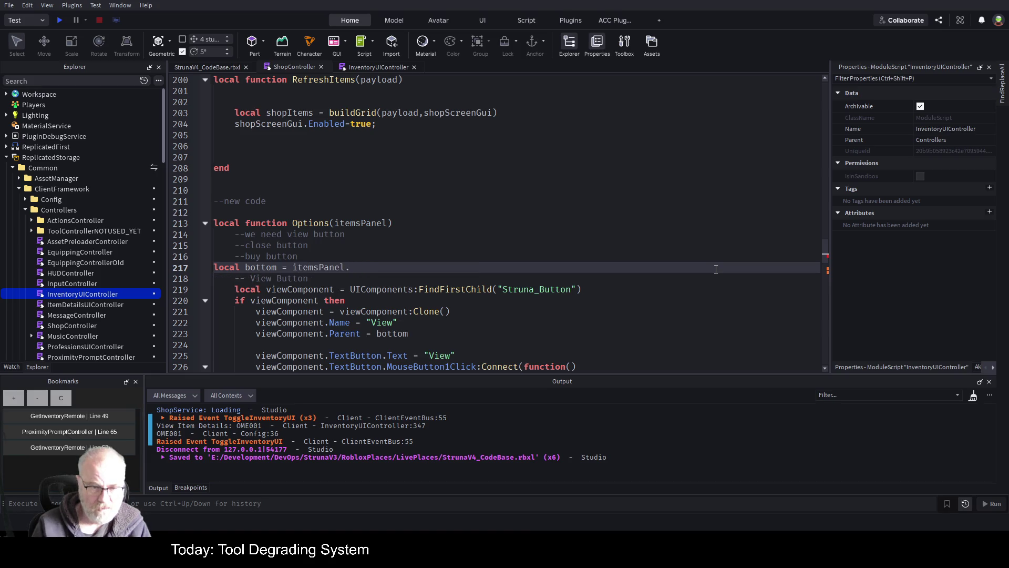
pyautogui.write('Bottom')
pyautogui.press('Return')
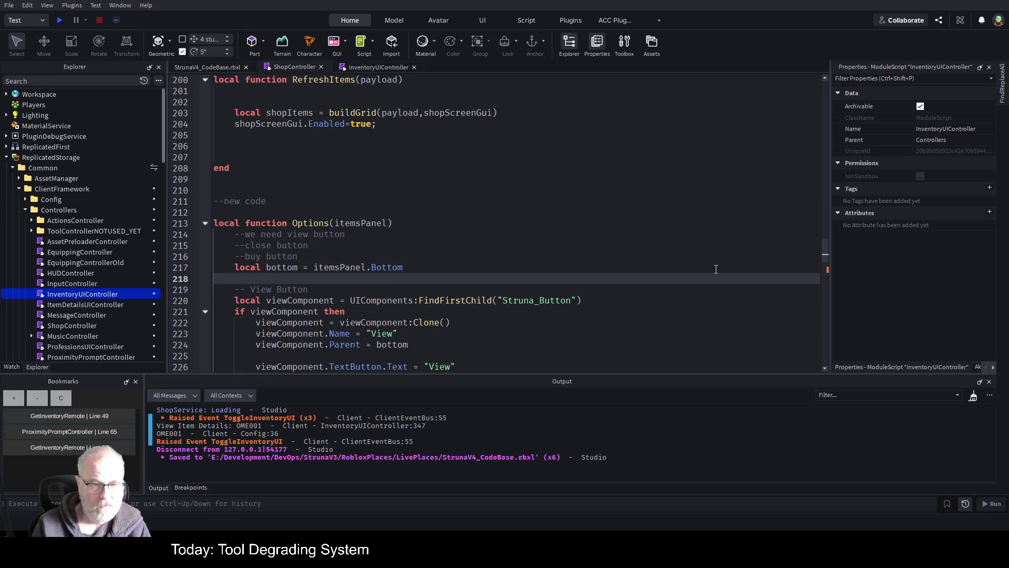
pyautogui.scroll(-3, 716, 269)
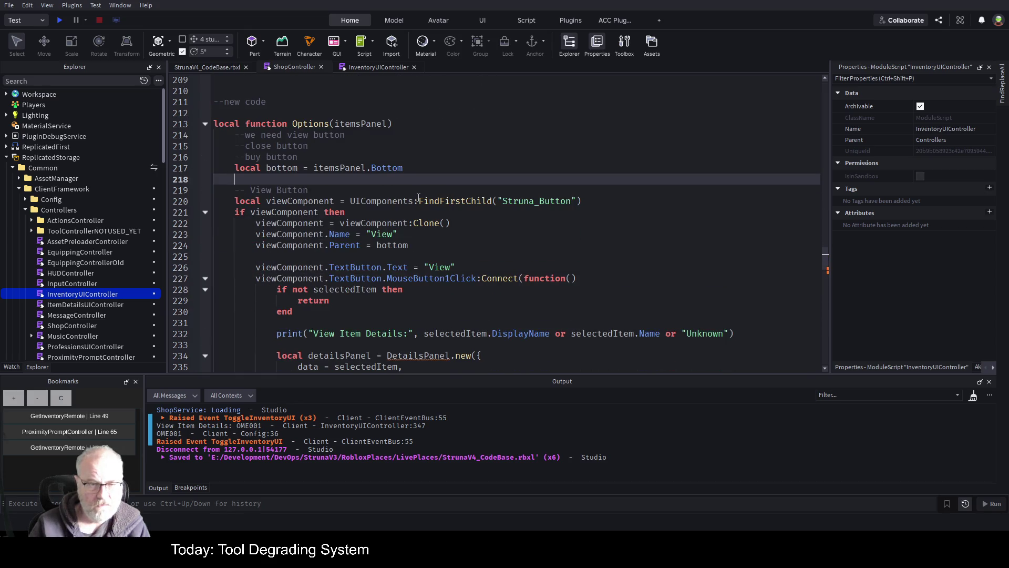
pyautogui.hotkey('ctrl', 's')
pyautogui.scroll(-2, 403, 175)
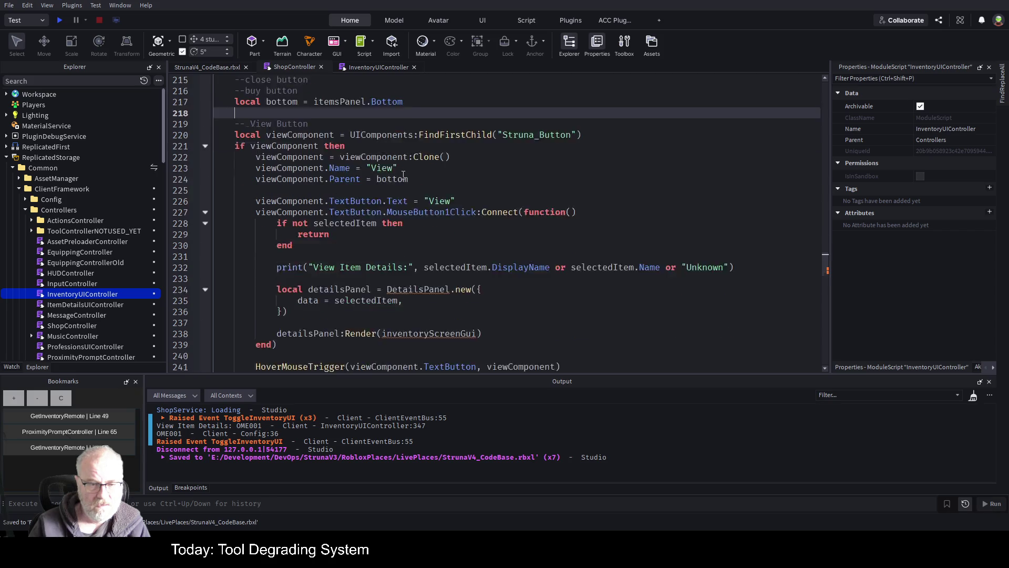
pyautogui.scroll(-1, 403, 175)
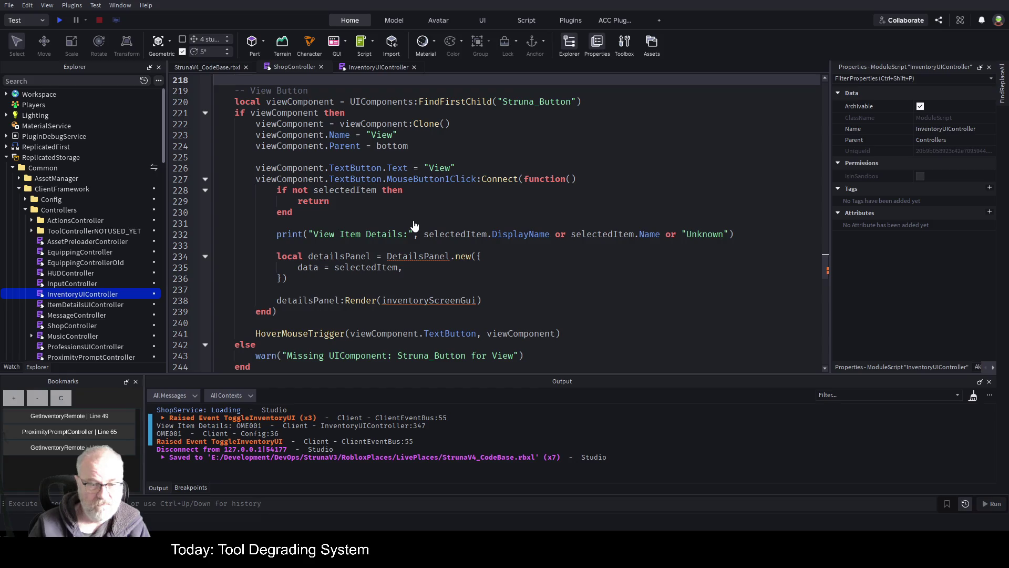
# Turn line 276 into 'local shopPanel=buildGrid(...)' to keep the built grid
pyautogui.scroll(-1, 233, 269)
pyautogui.scroll(-3, 473, 284)
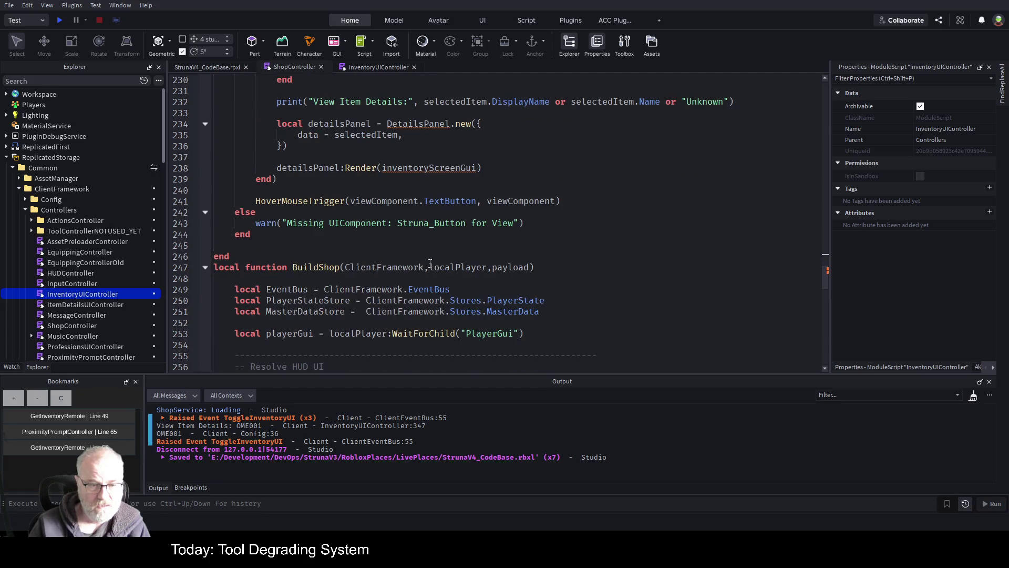
pyautogui.scroll(-10, 430, 263)
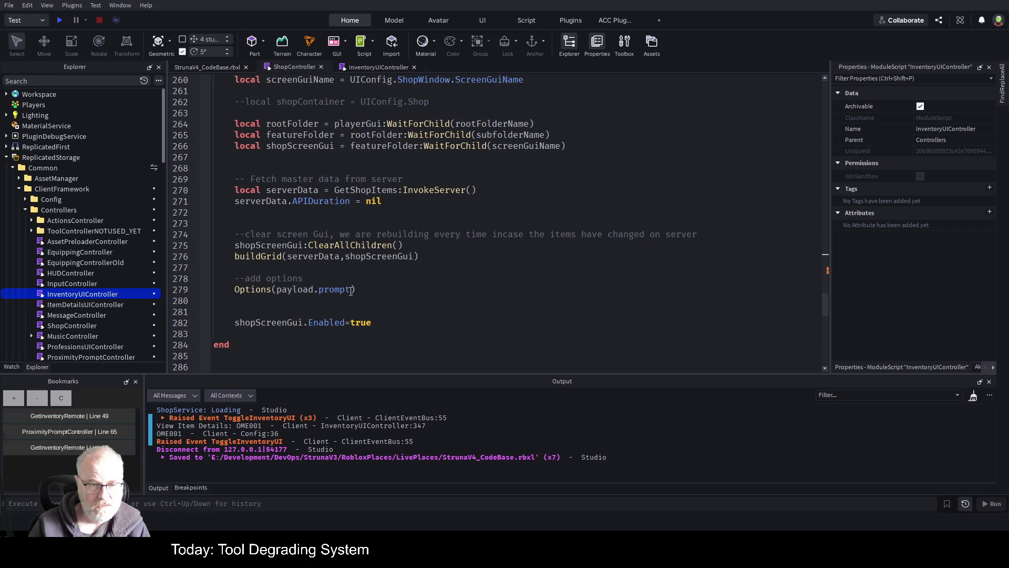
pyautogui.click(319, 261)
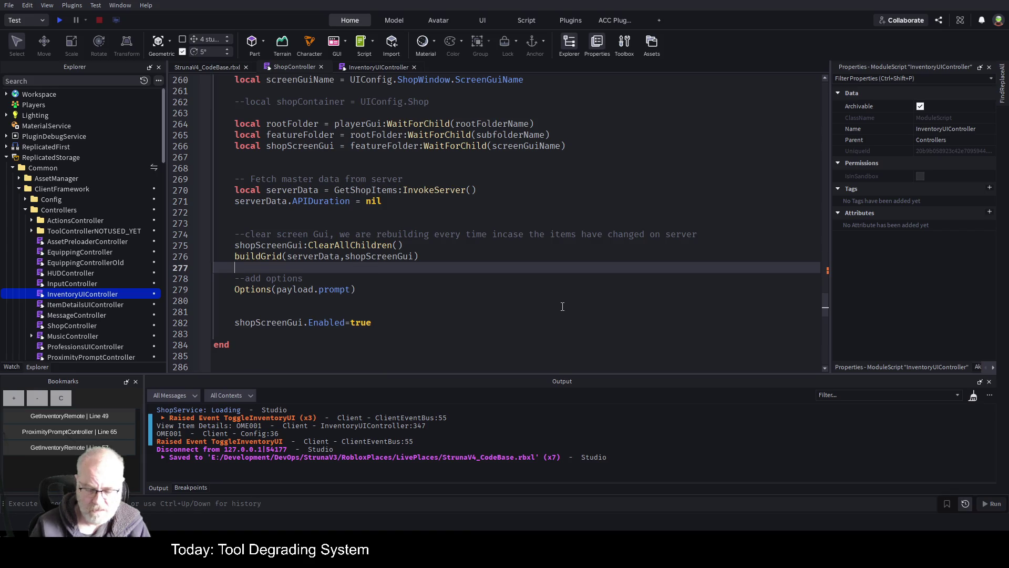
pyautogui.press('Tab')
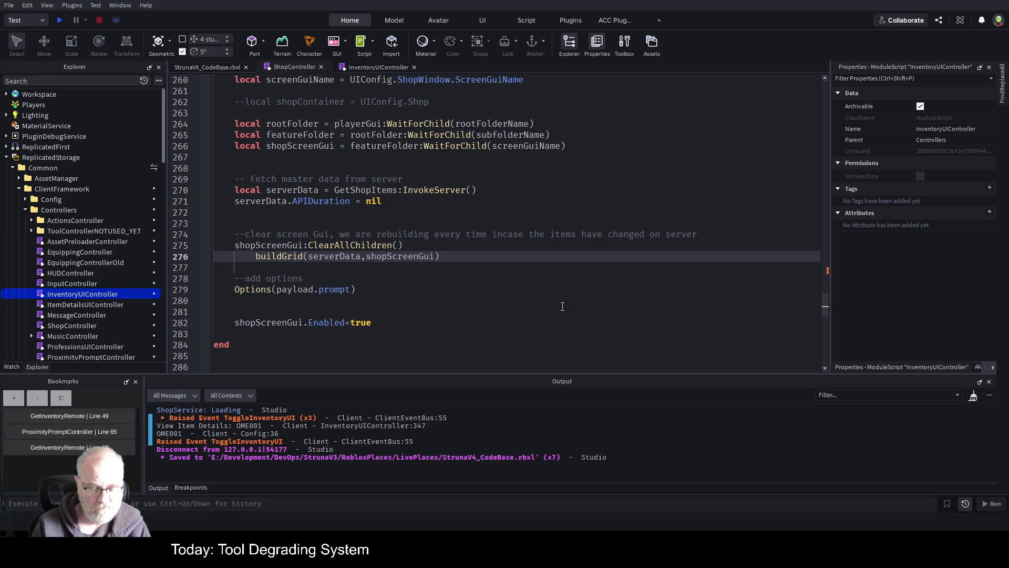
pyautogui.write('shopPa  ')
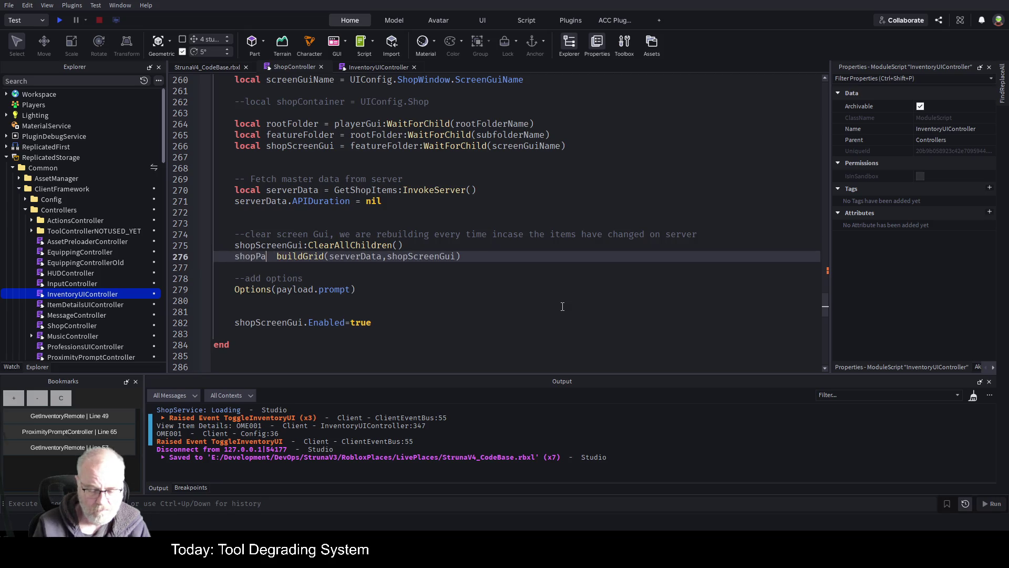
pyautogui.write('nel')
pyautogui.press('Delete')
pyautogui.press('Delete')
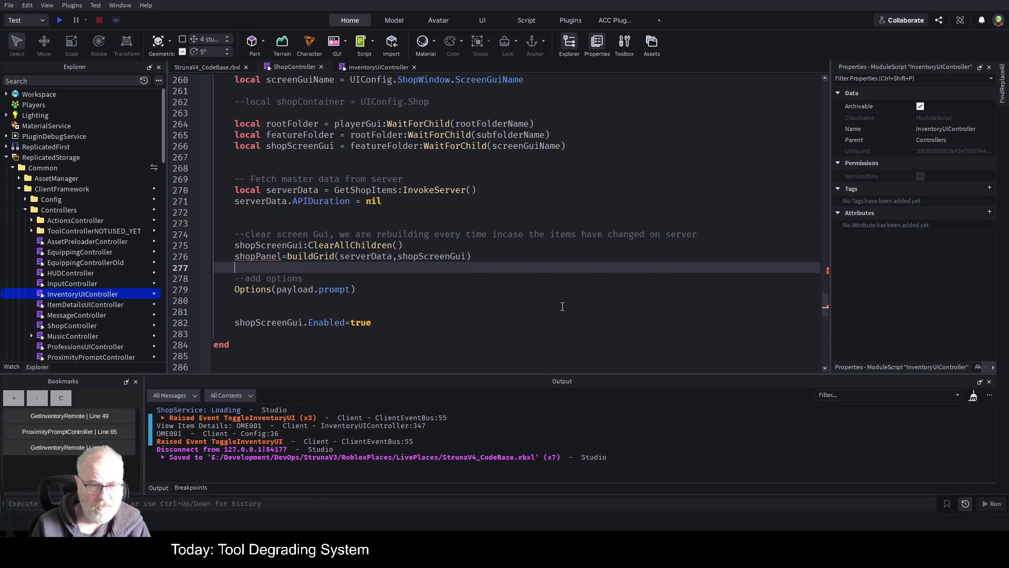
pyautogui.press('Home')
pyautogui.write('local')
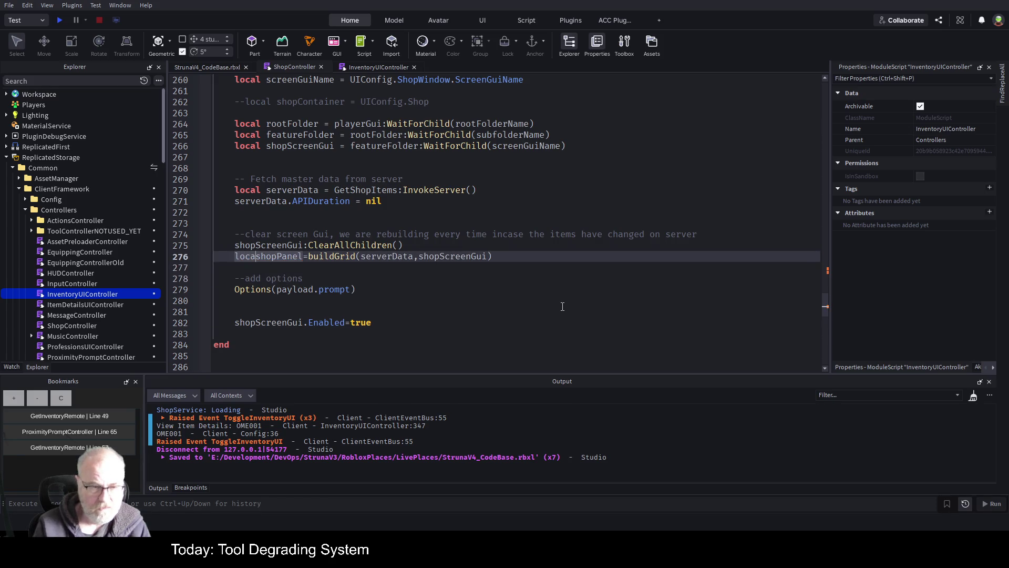
# Change the call to Options(payload.prompt,shopPanel) and save the place
pyautogui.press('Down')
pyautogui.press('Down')
pyautogui.press('Down')
pyautogui.press('End')
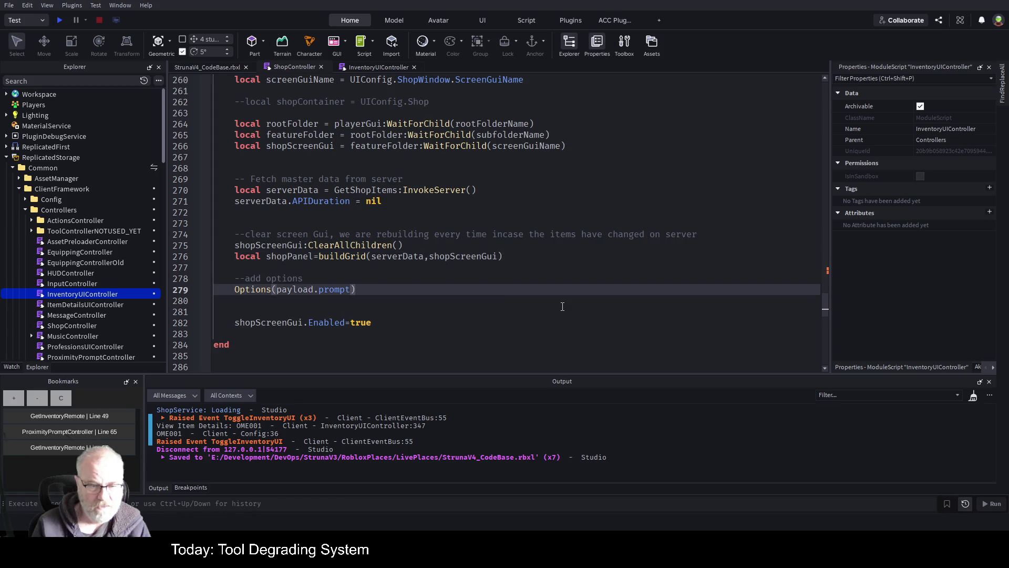
pyautogui.write(',')
pyautogui.write('shopPa')
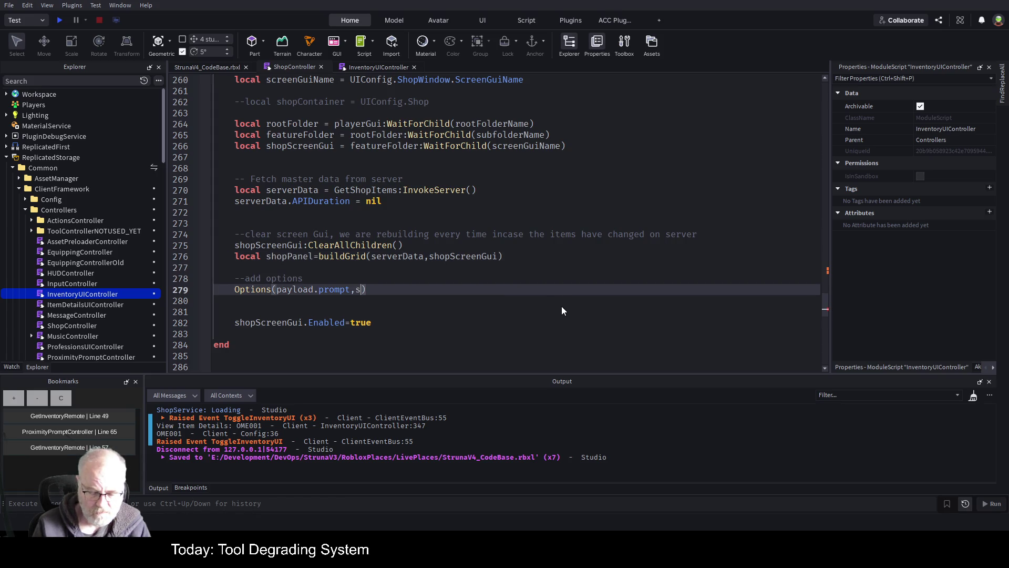
pyautogui.write('nel')
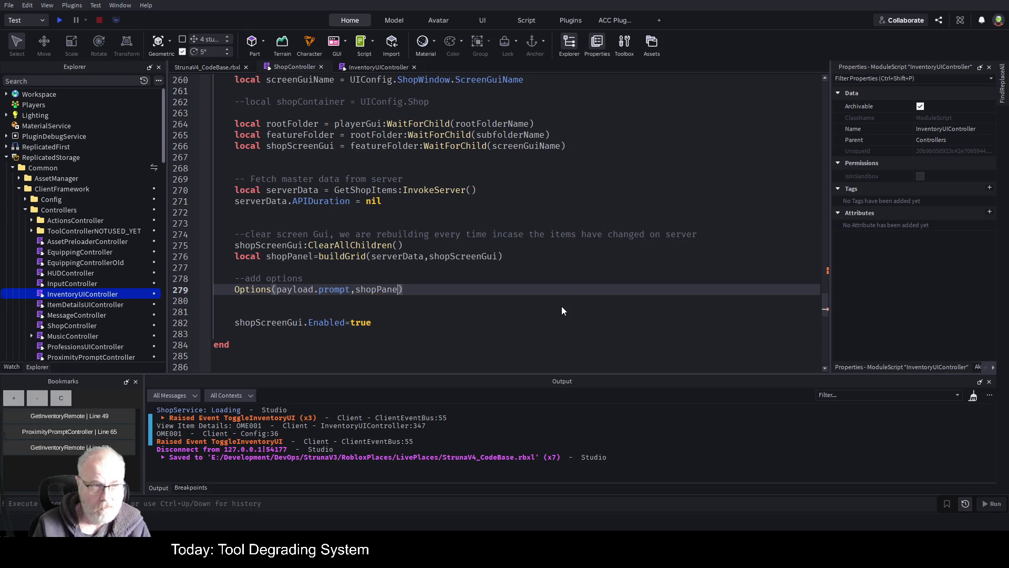
pyautogui.hotkey('ctrl', 's')
pyautogui.click(465, 263)
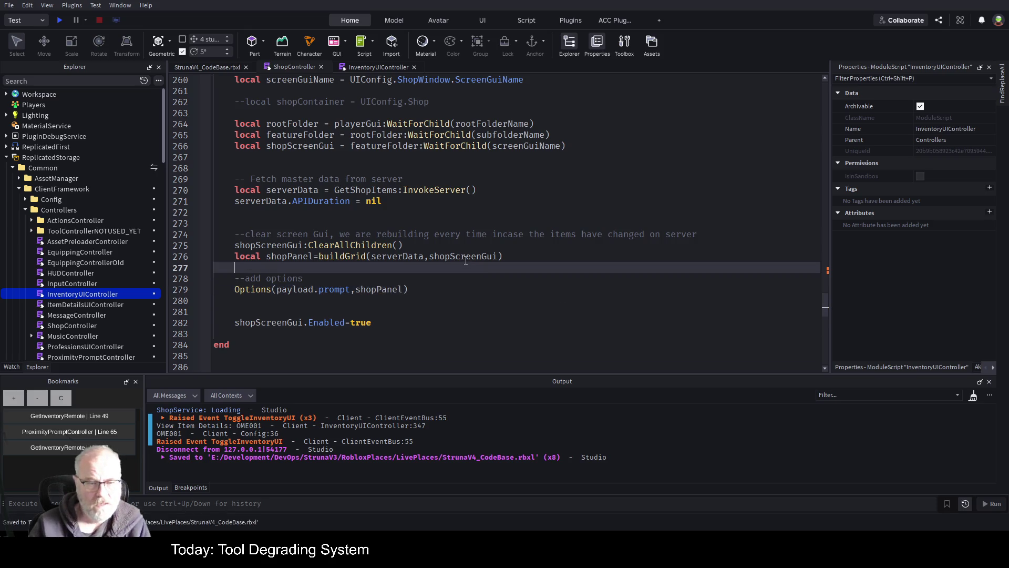
pyautogui.scroll(10, 342, 269)
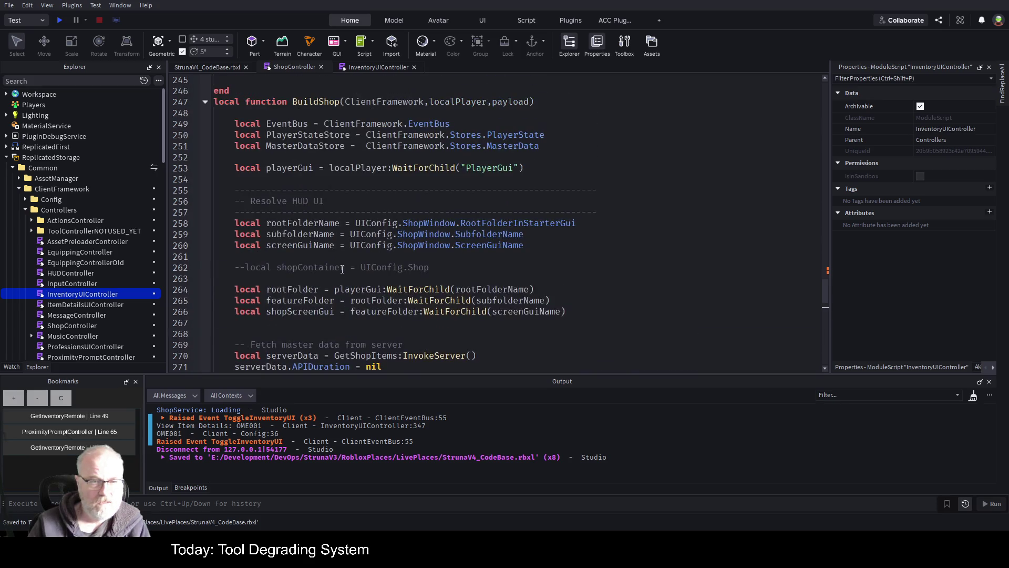
# In buildGrid, copy the DetailsPanel require line and remove its 'local' keyword
pyautogui.scroll(13, 342, 269)
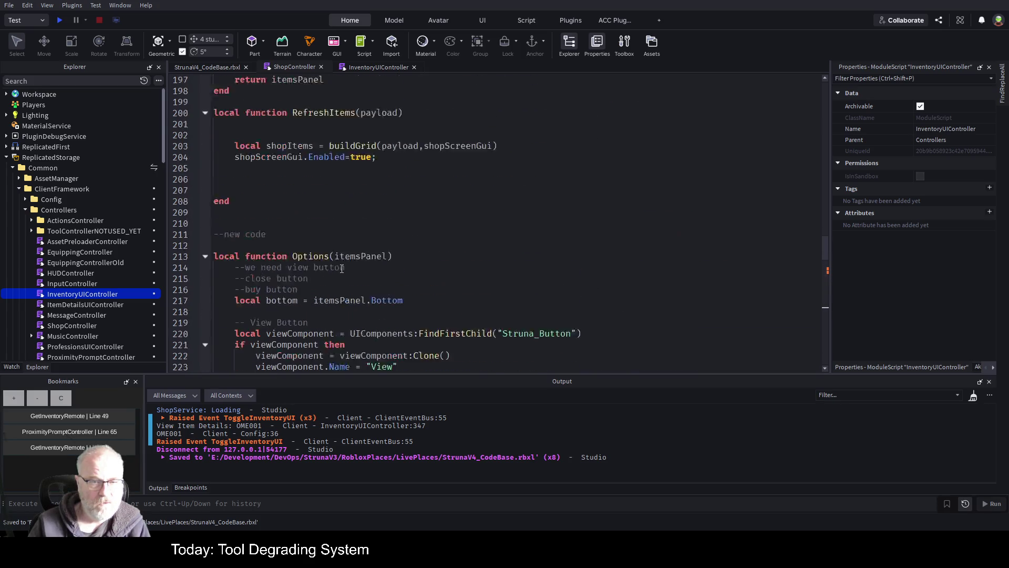
pyautogui.scroll(20, 340, 269)
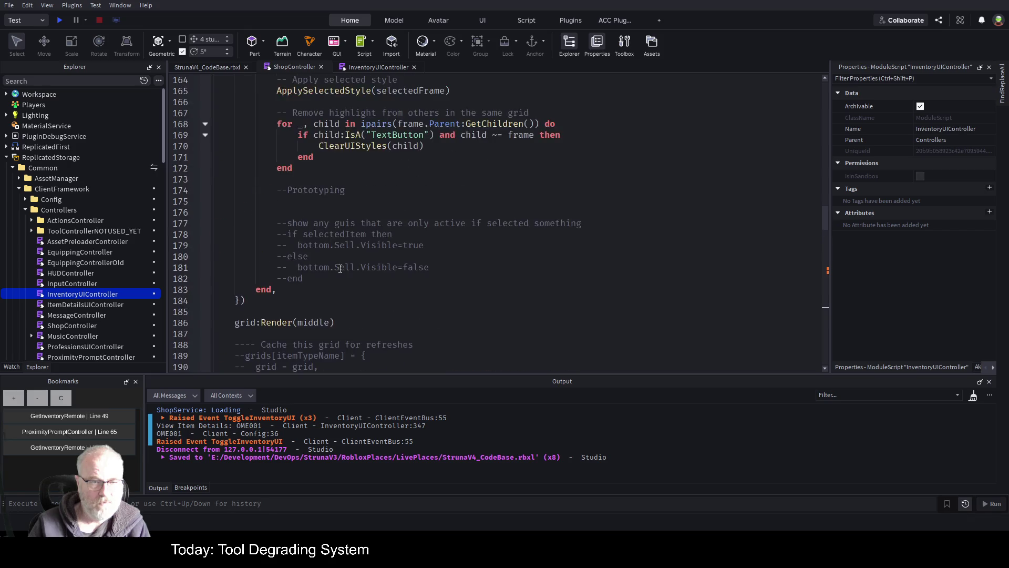
pyautogui.scroll(8, 337, 269)
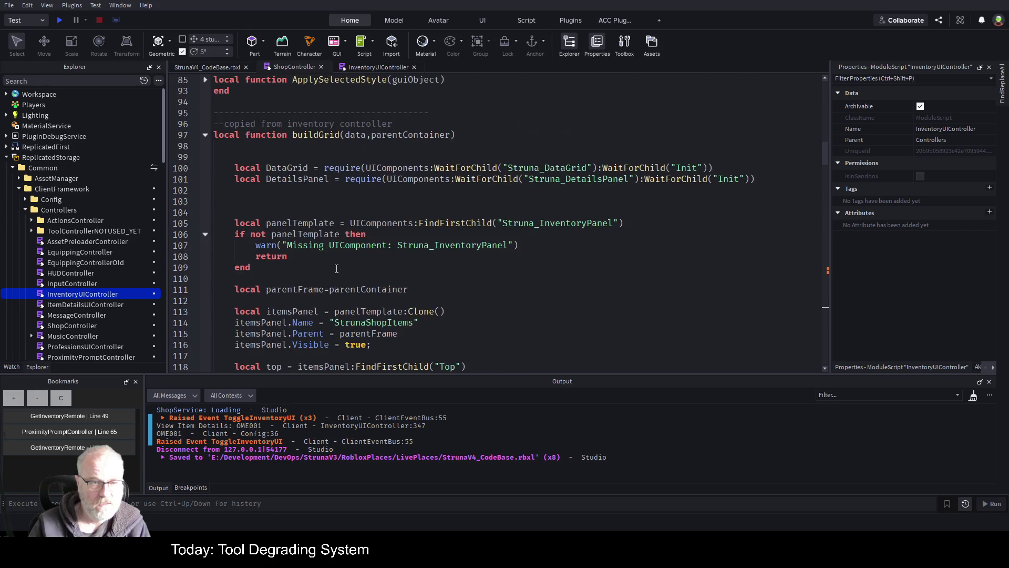
pyautogui.click(313, 181)
pyautogui.click(334, 201)
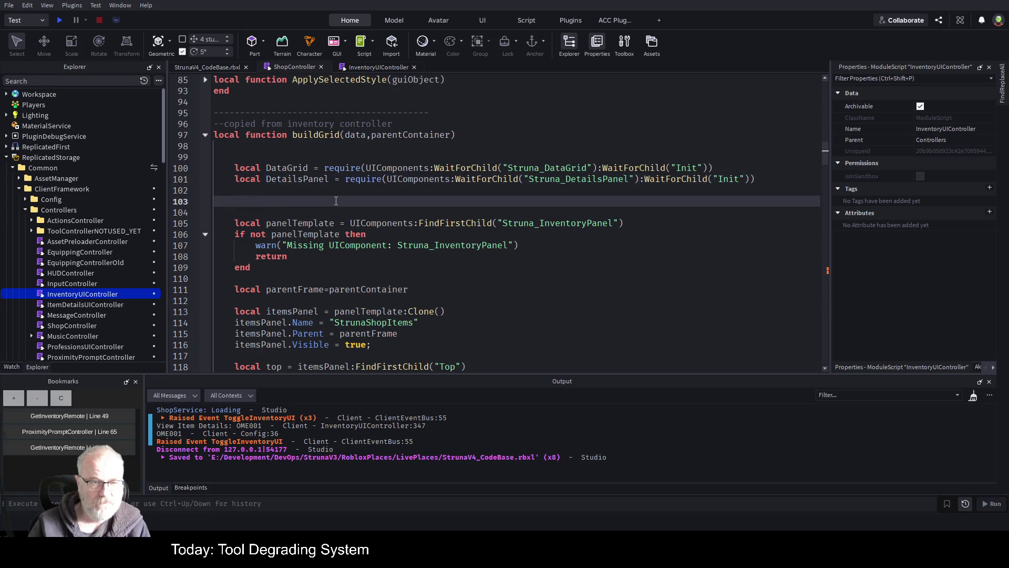
pyautogui.hotkey('shift', 'Up')
pyautogui.hotkey('shift', 'Up')
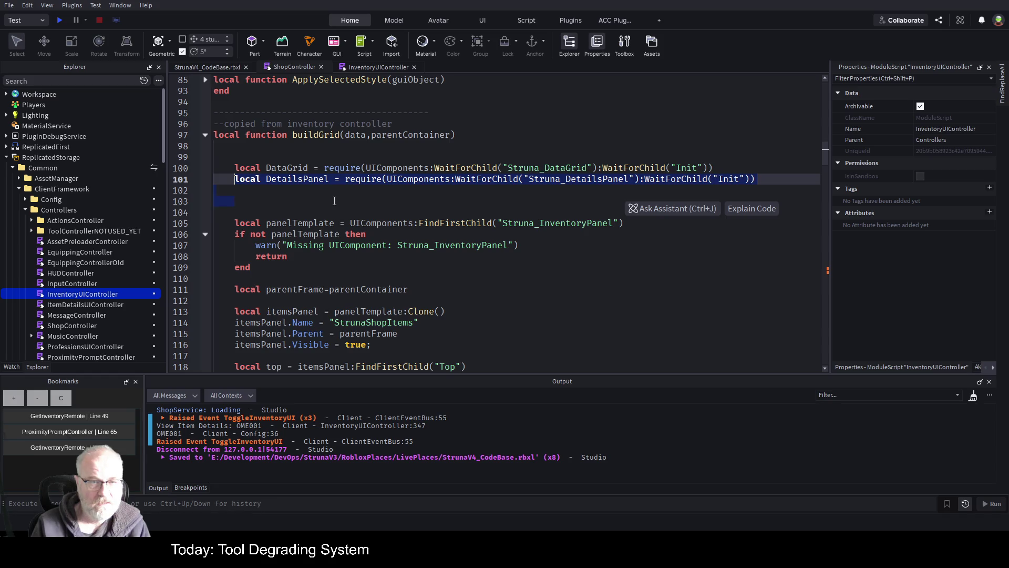
pyautogui.press('Left')
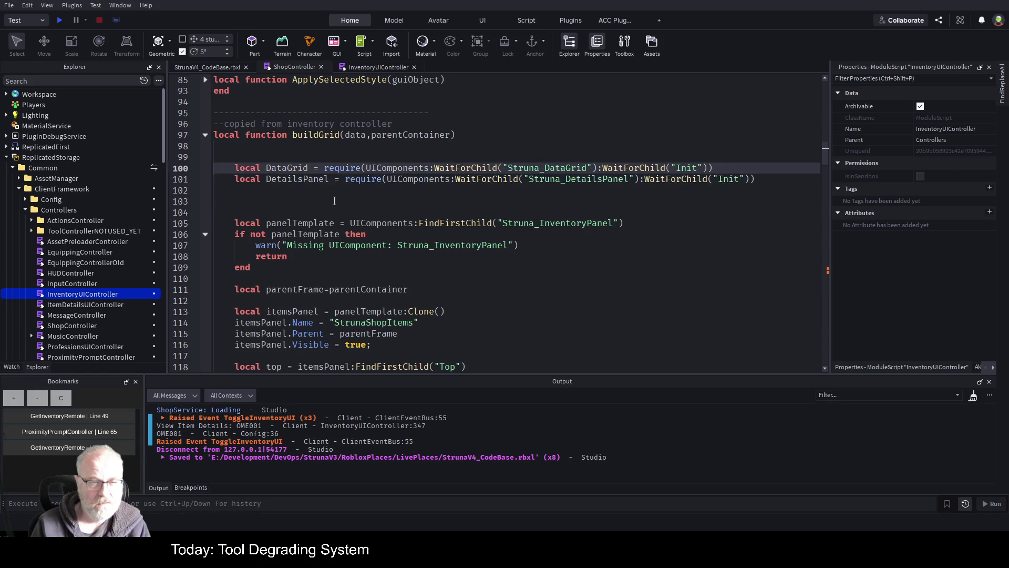
pyautogui.press('Delete')
pyautogui.press('Delete')
pyautogui.press('Delete')
# Paste the DetailsPanel declaration on line 30 above Init, replace require(...) with nil, and save
pyautogui.hotkey('ctrl', 'Home')
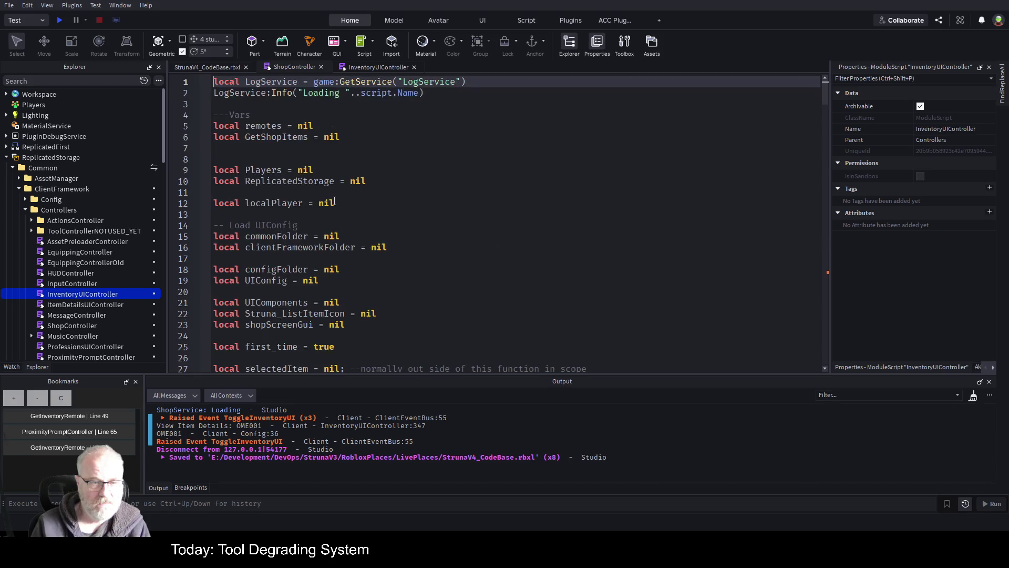
pyautogui.scroll(-5, 246, 264)
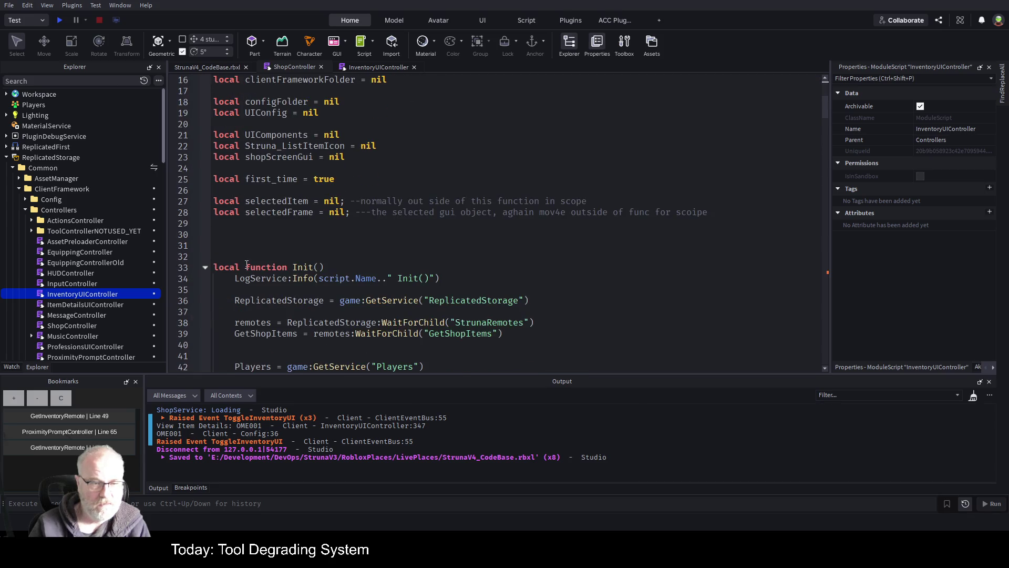
pyautogui.click(268, 235)
pyautogui.write('local DetailsPanel = require(UIComponents:WaitForChild("Struna_DetailsPanel"):WaitForChild("Init"))')
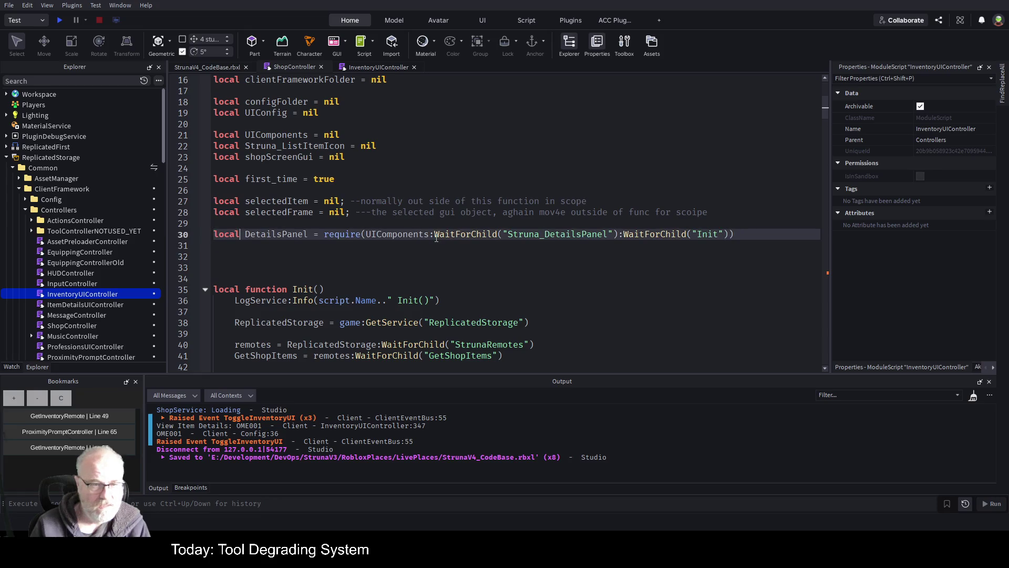
pyautogui.hotkey('ctrl', 'Right')
pyautogui.hotkey('ctrl', 'Right')
pyautogui.hotkey('ctrl', 'Right')
pyautogui.hotkey('shift', 'End')
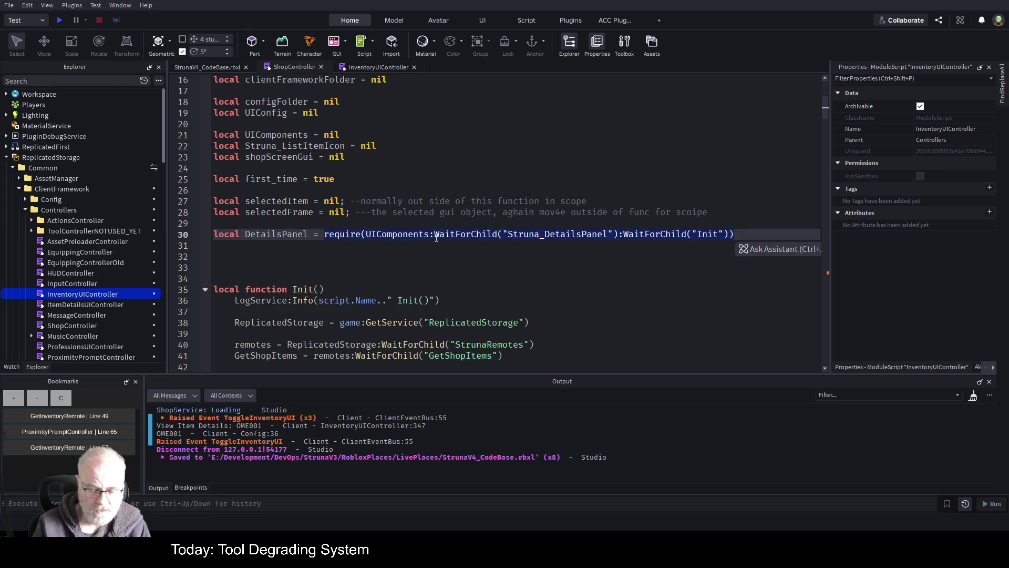
pyautogui.write('nil')
pyautogui.hotkey('ctrl', 's')
pyautogui.scroll(-8, 398, 214)
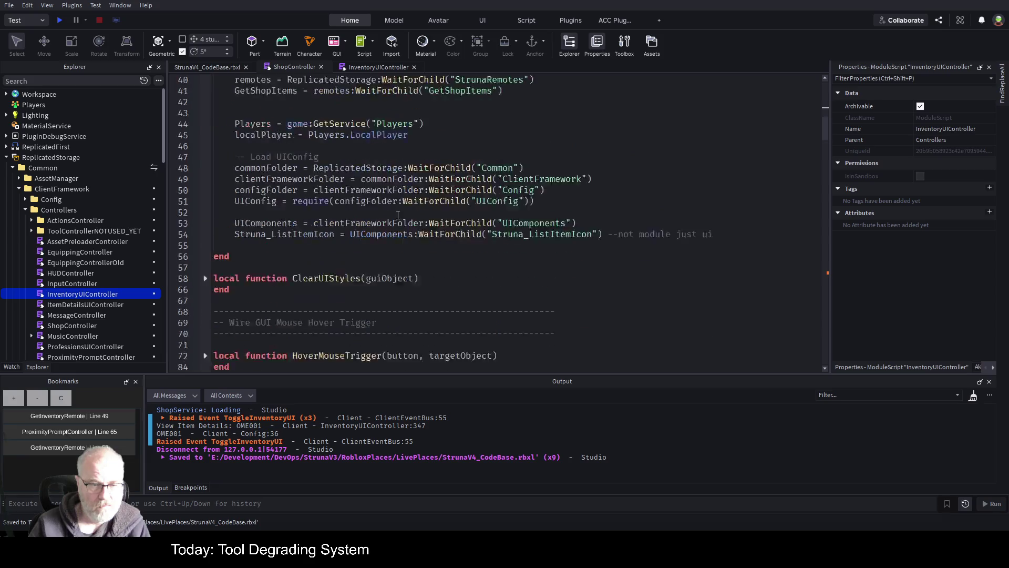
pyautogui.scroll(-10, 398, 214)
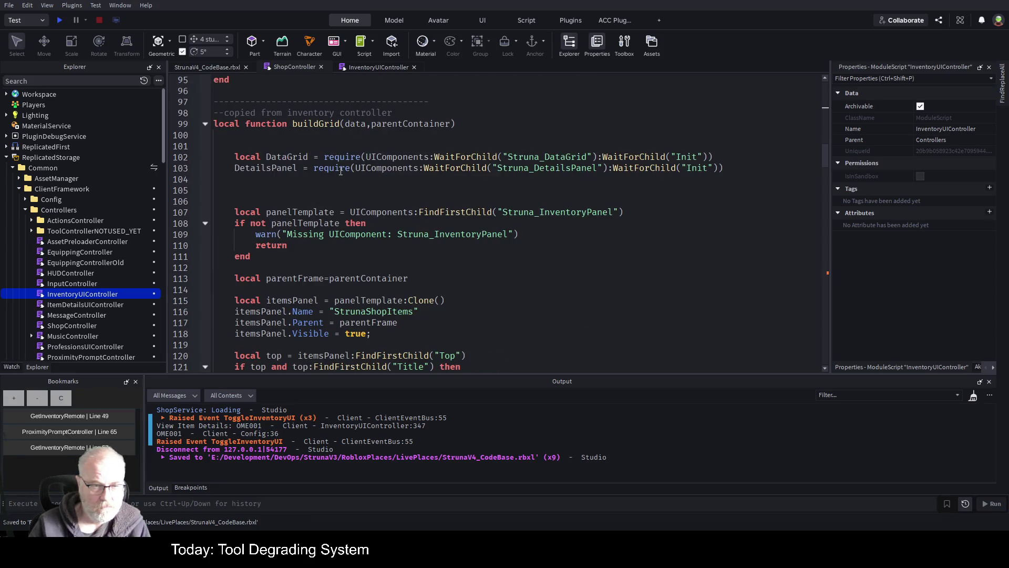
pyautogui.scroll(-2, 340, 171)
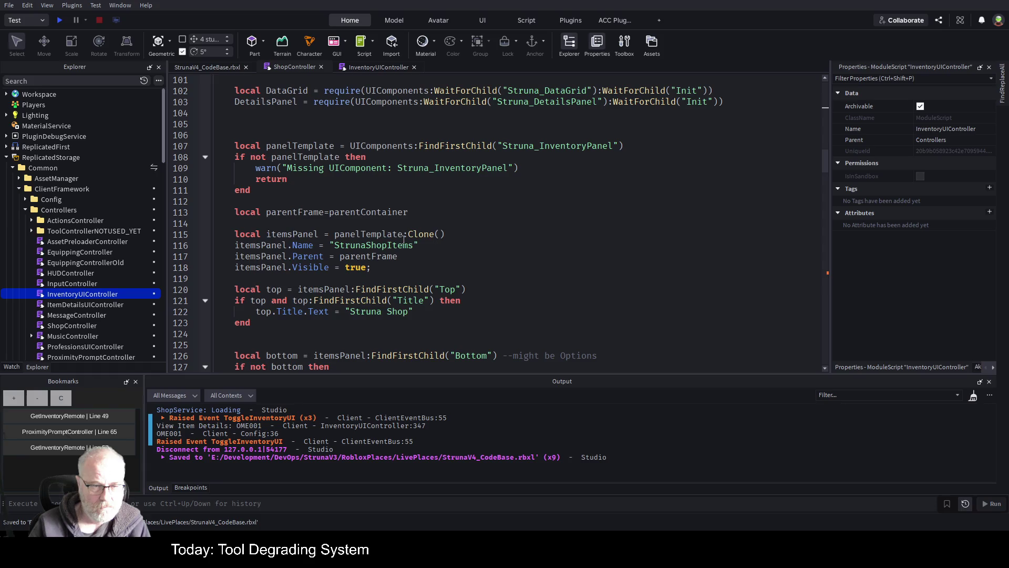
pyautogui.doubleClick(260, 245)
pyautogui.scroll(-3, 417, 202)
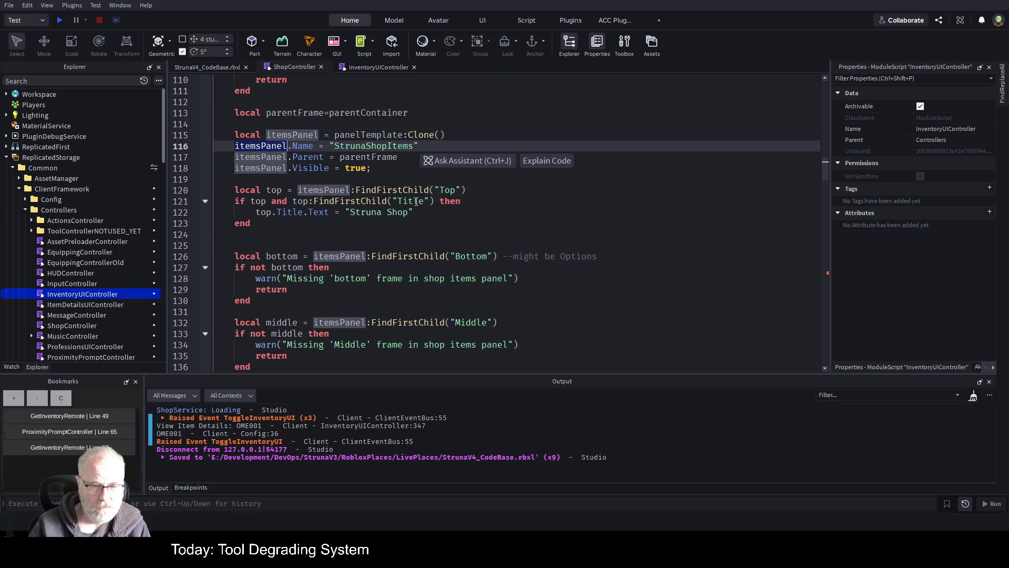
pyautogui.scroll(-4, 416, 201)
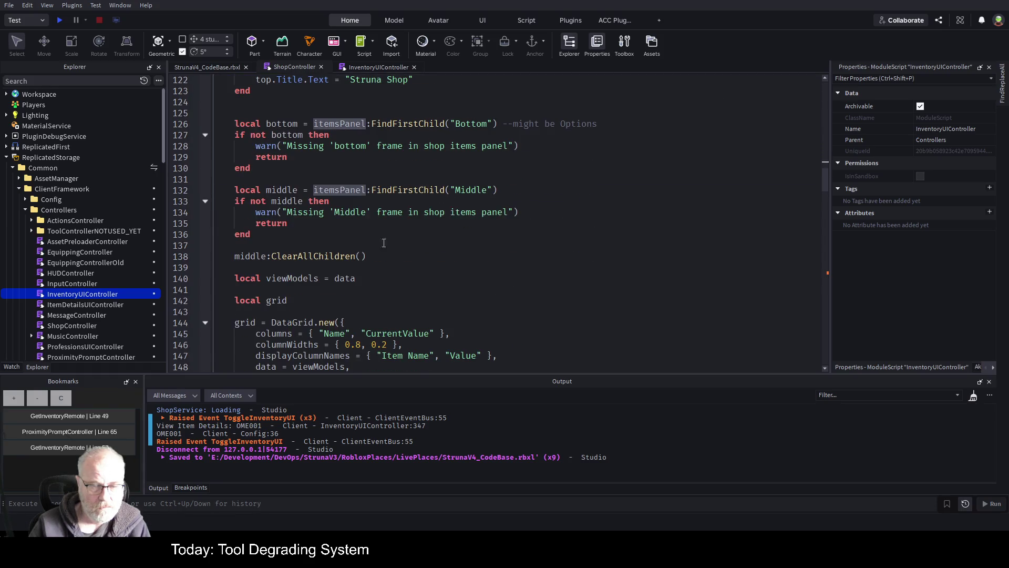
pyautogui.scroll(-2, 384, 243)
pyautogui.scroll(-8, 384, 241)
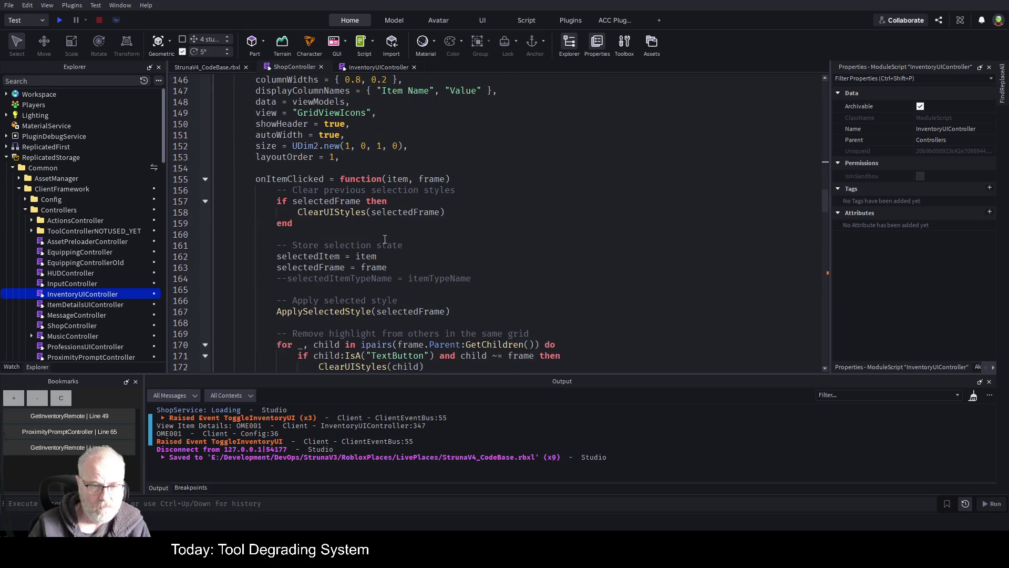
pyautogui.scroll(-10, 414, 166)
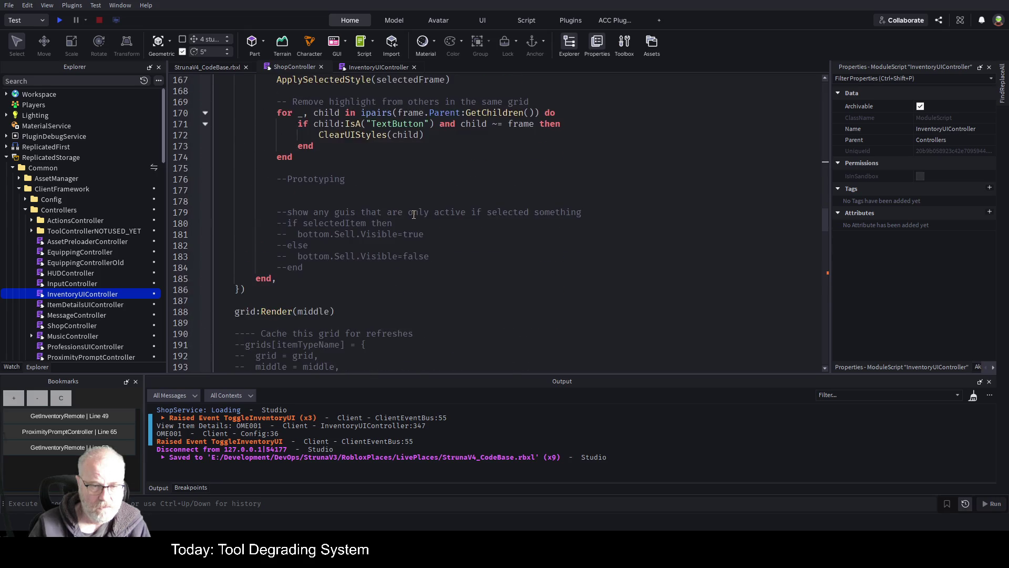
pyautogui.scroll(-3, 414, 214)
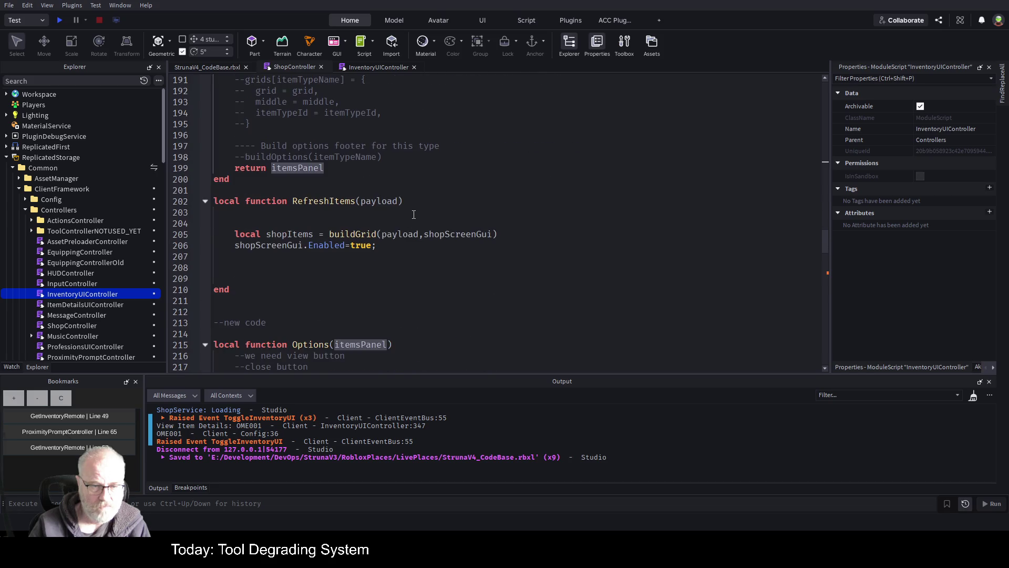
pyautogui.scroll(-7, 399, 284)
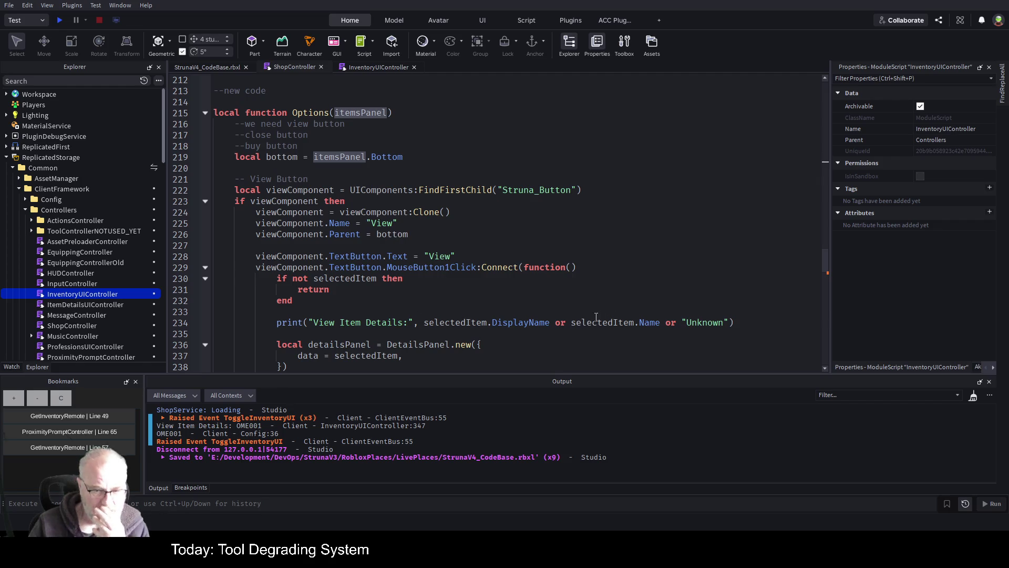
pyautogui.scroll(-3, 397, 260)
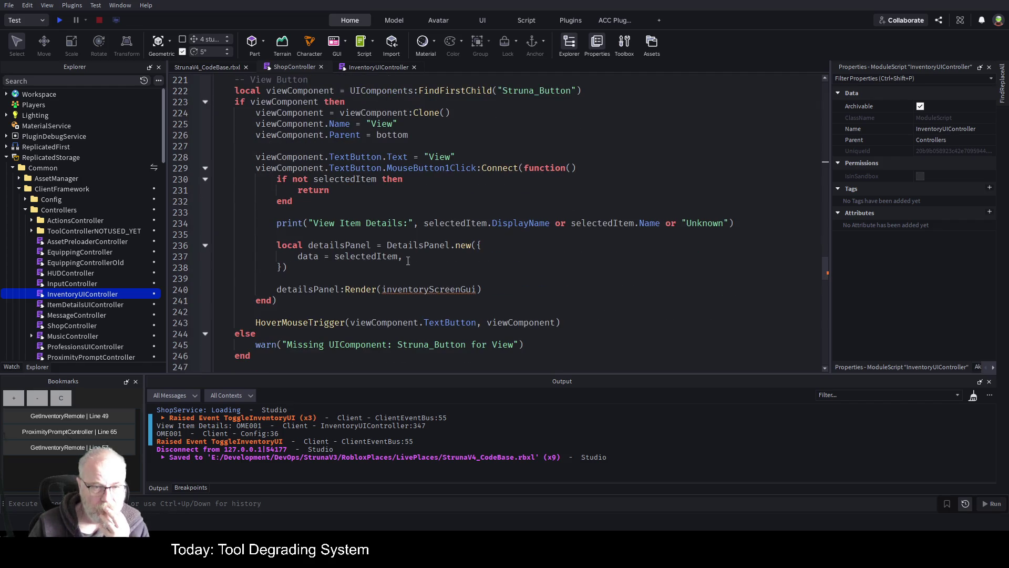
pyautogui.doubleClick(378, 257)
pyautogui.scroll(3, 494, 180)
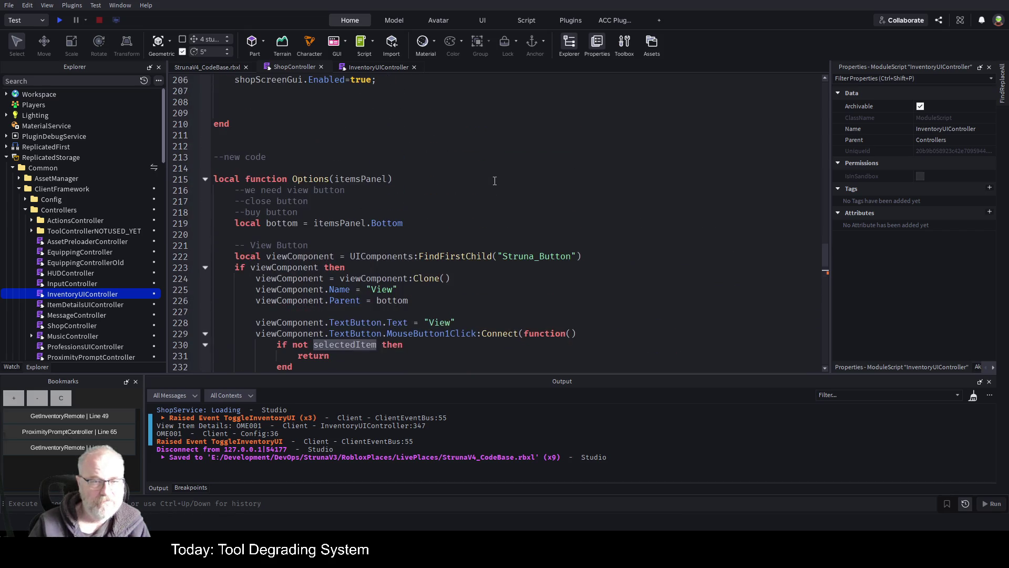
pyautogui.scroll(-4, 473, 195)
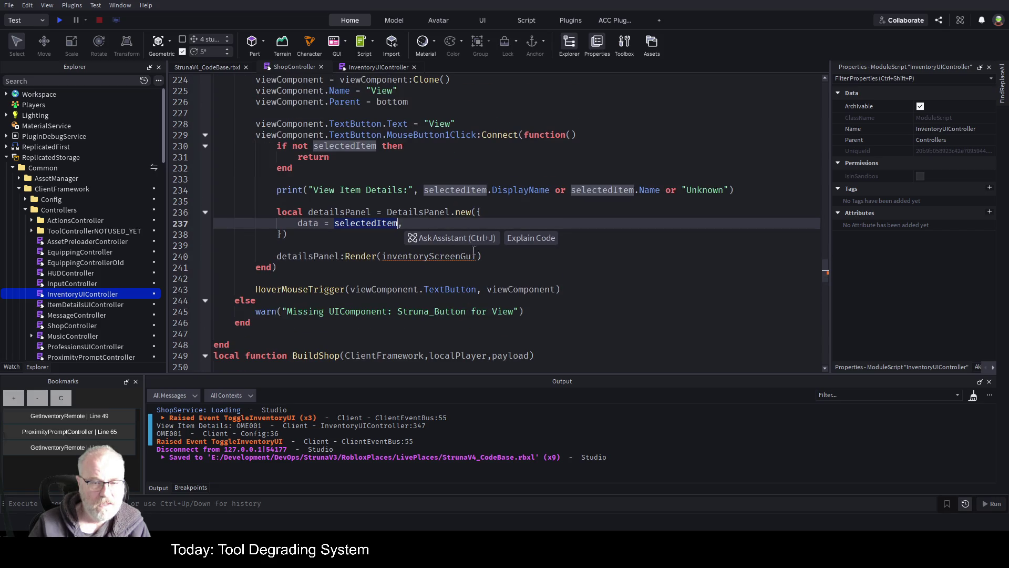
pyautogui.click(479, 256)
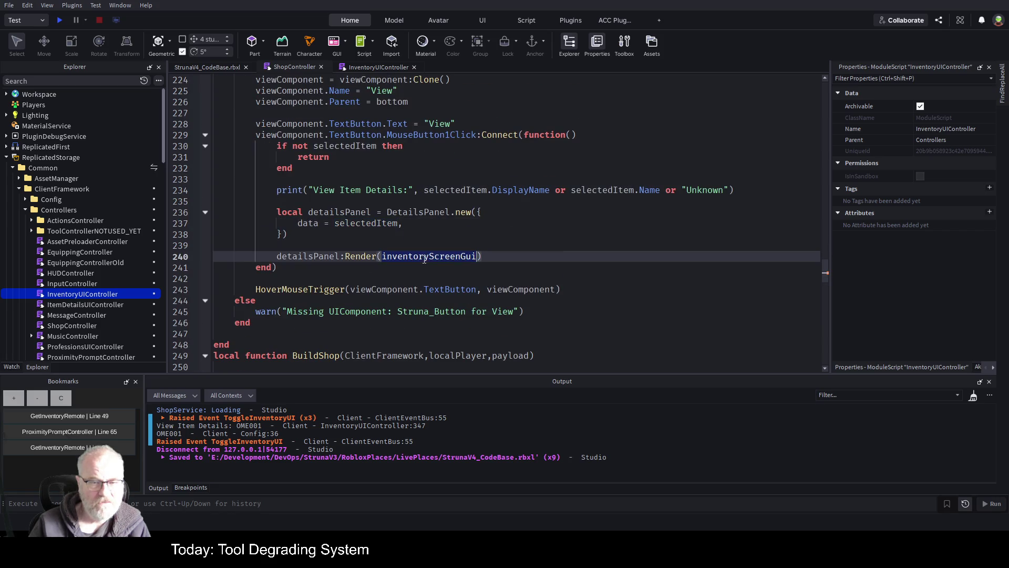
# Type shopScreenGui on line 238 and save the StrunaV4_CodeBase place
pyautogui.write('shopScreenGui')
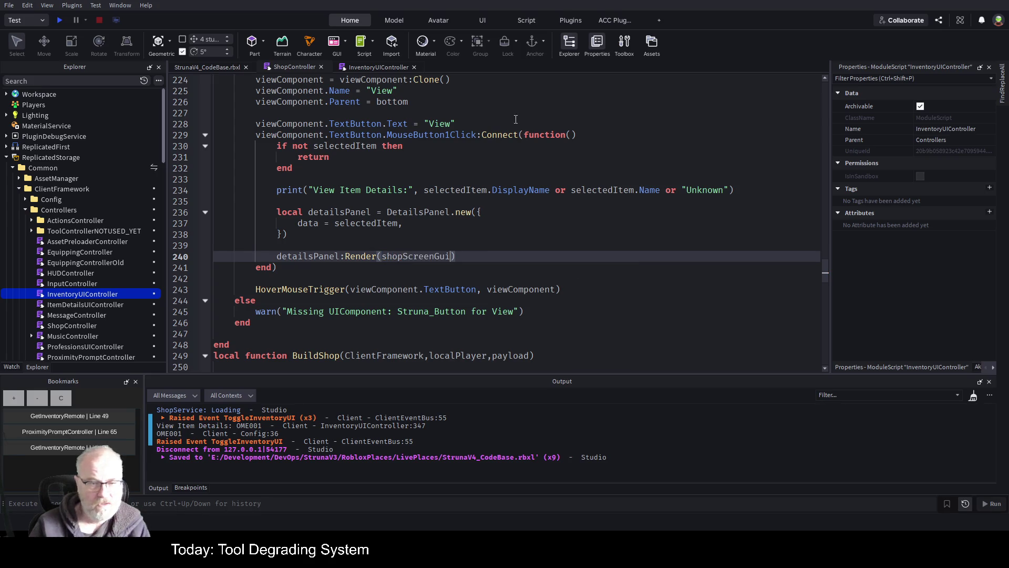
pyautogui.click(356, 236)
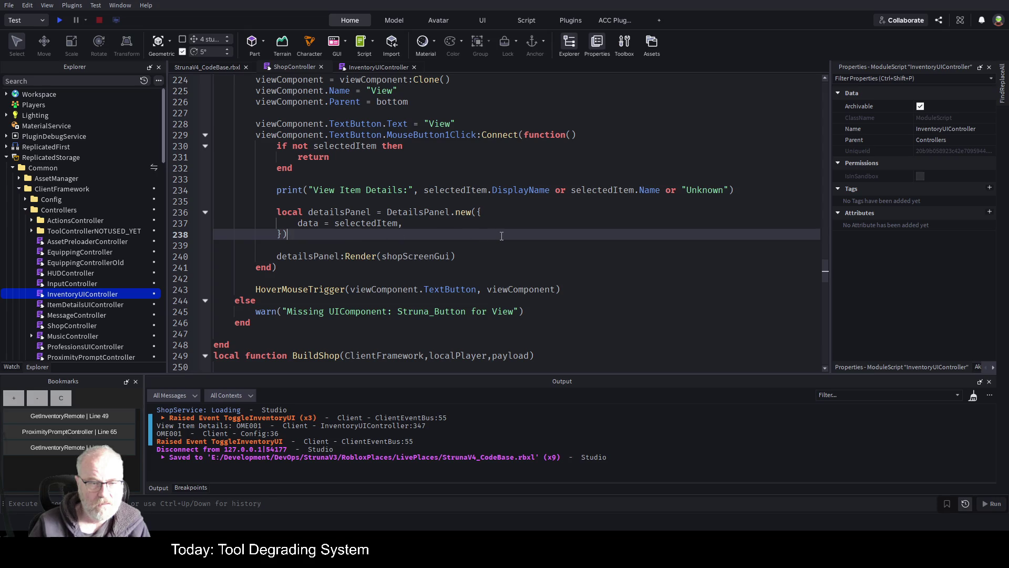
pyautogui.hotkey('ctrl', 's')
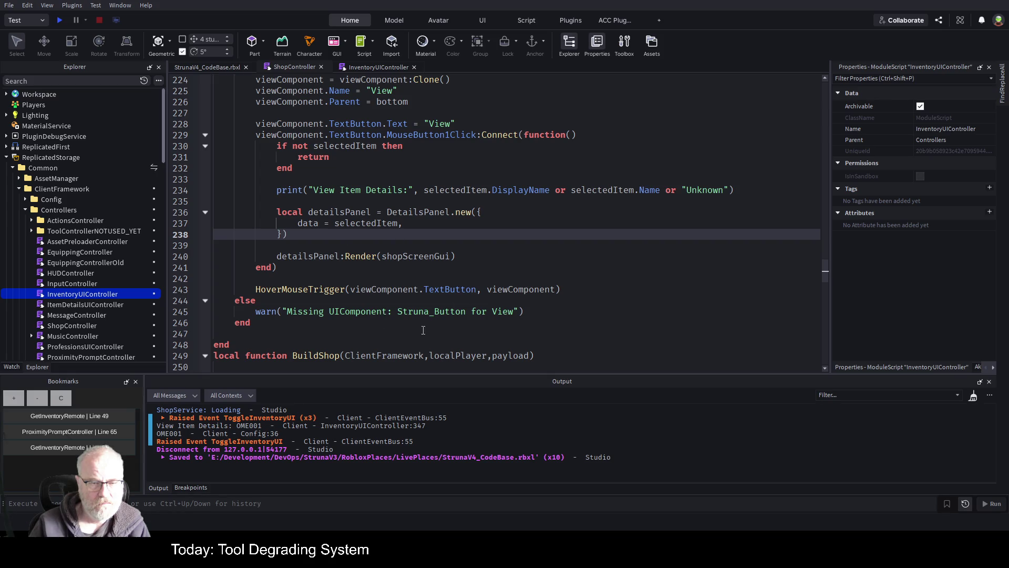
# Save the place again from the View Button comment on line 221, then start a playtest
pyautogui.scroll(-1, 579, 281)
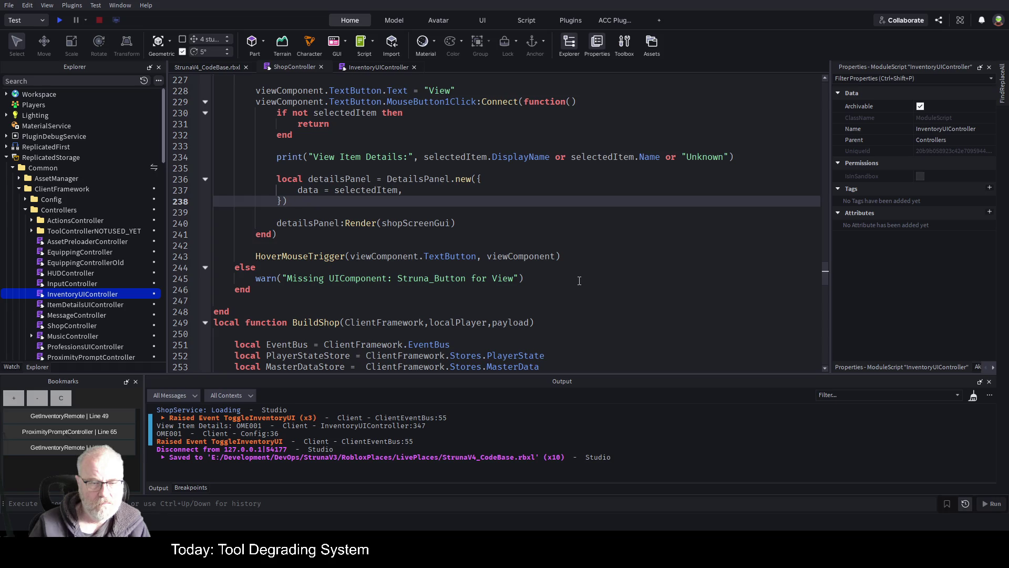
pyautogui.scroll(-2, 579, 280)
pyautogui.scroll(10, 525, 275)
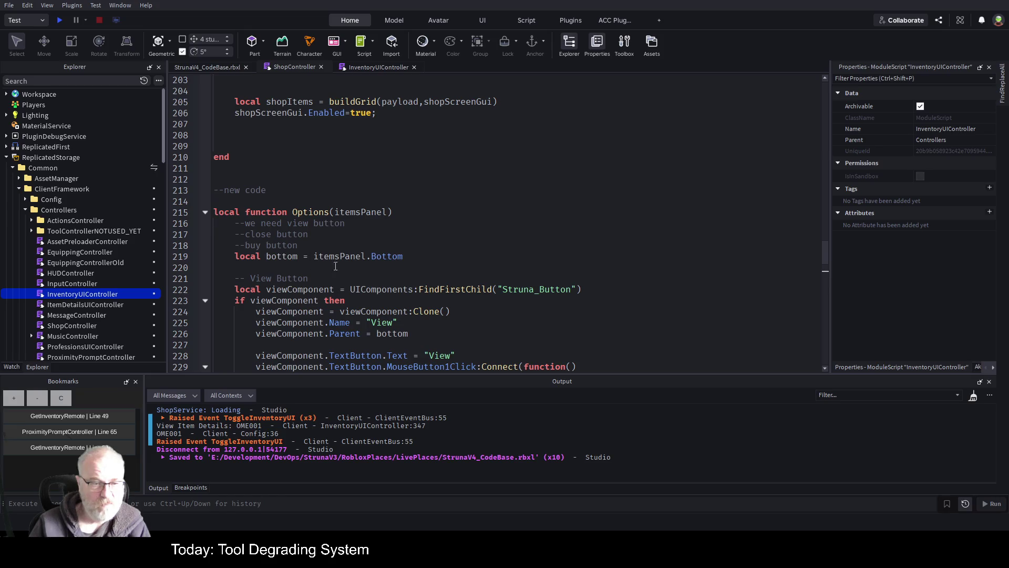
pyautogui.click(356, 274)
pyautogui.hotkey('ctrl', 's')
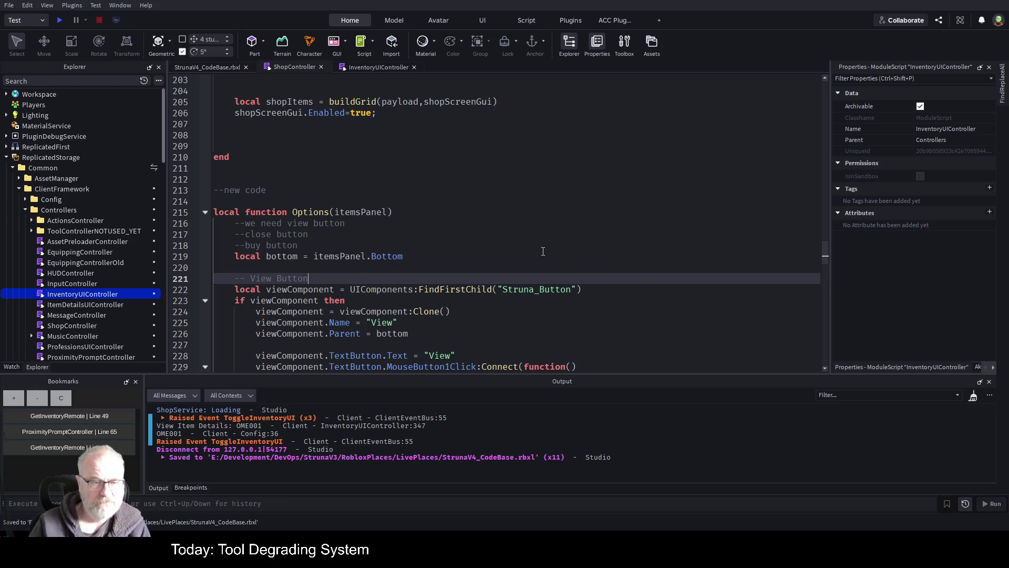
pyautogui.scroll(-2, 543, 250)
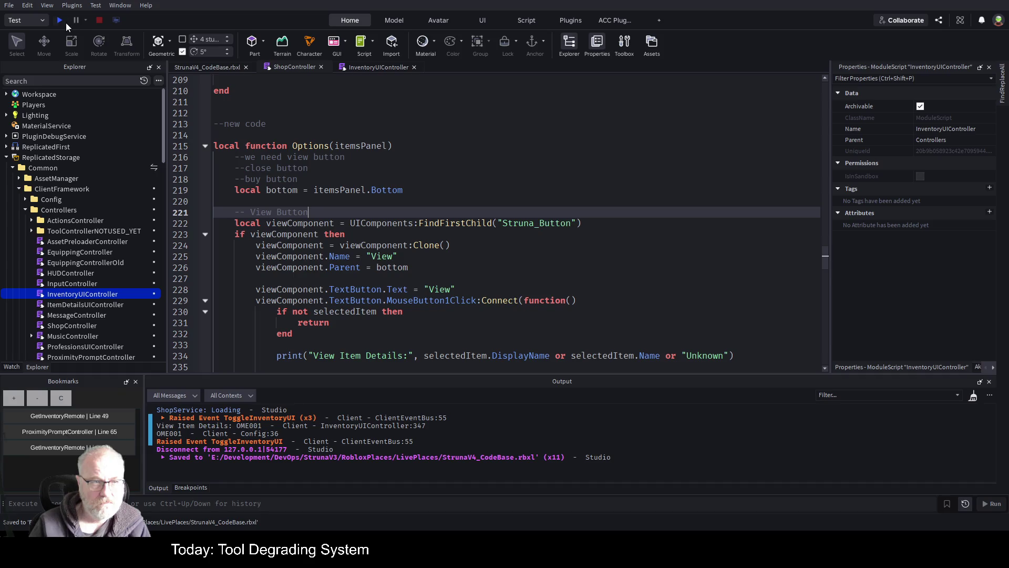
pyautogui.click(66, 22)
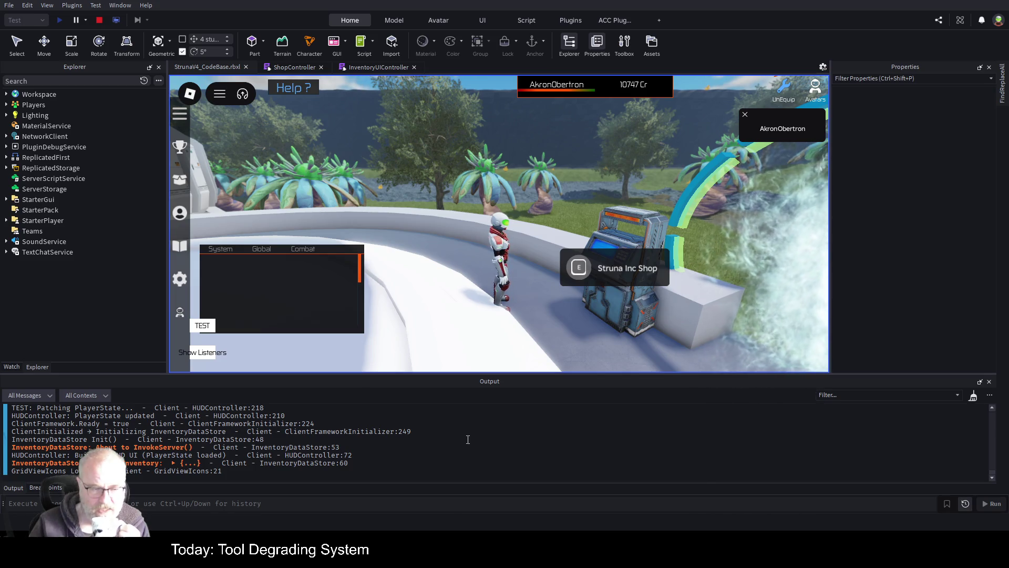
# Clear the Output, open the Struna Inc Shop, and follow the 'Bottom is not a valid member' error to line 219
pyautogui.rightClick(512, 471)
pyautogui.click(535, 452)
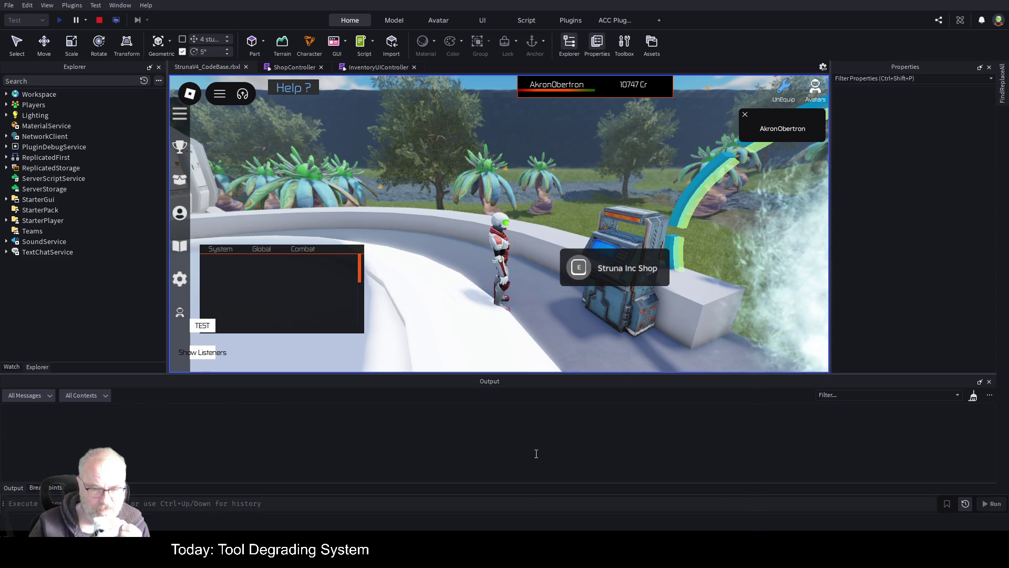
pyautogui.click(577, 277)
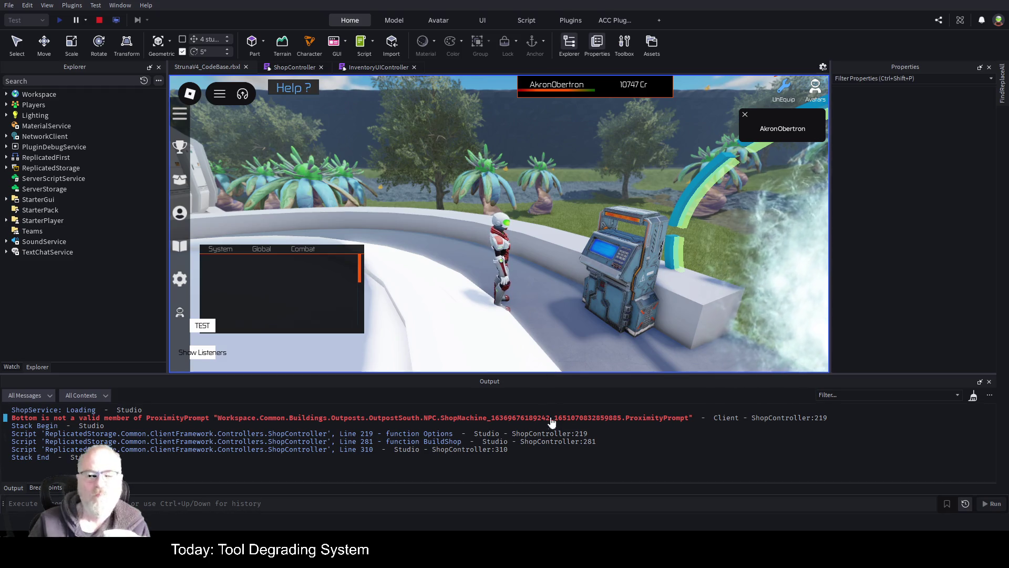
pyautogui.click(674, 420)
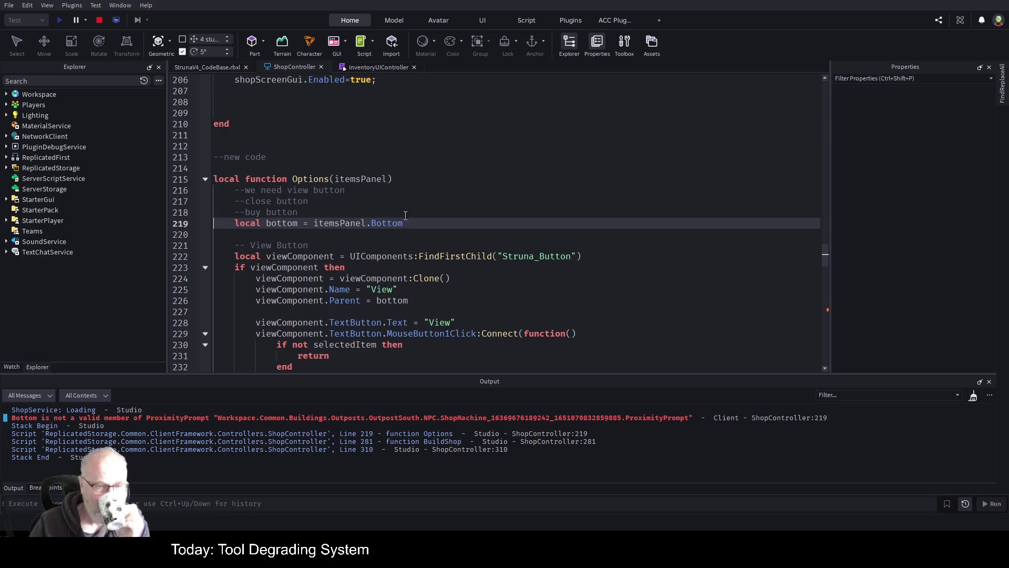
# Add prompt as the first parameter of Options on line 215, making it Options(prompt,itemsPanel)
pyautogui.click(374, 180)
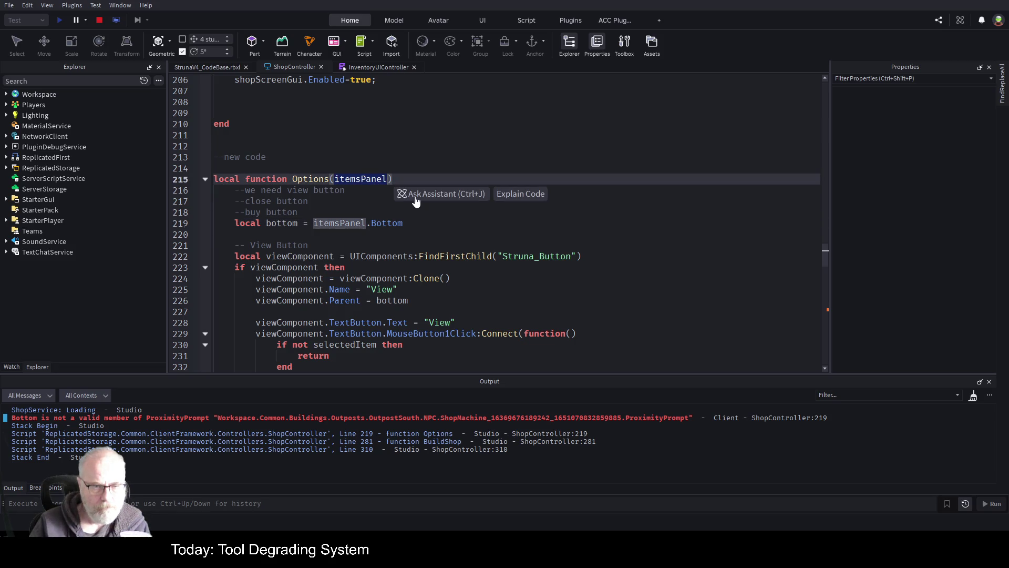
pyautogui.scroll(-10, 363, 211)
pyautogui.scroll(-12, 357, 222)
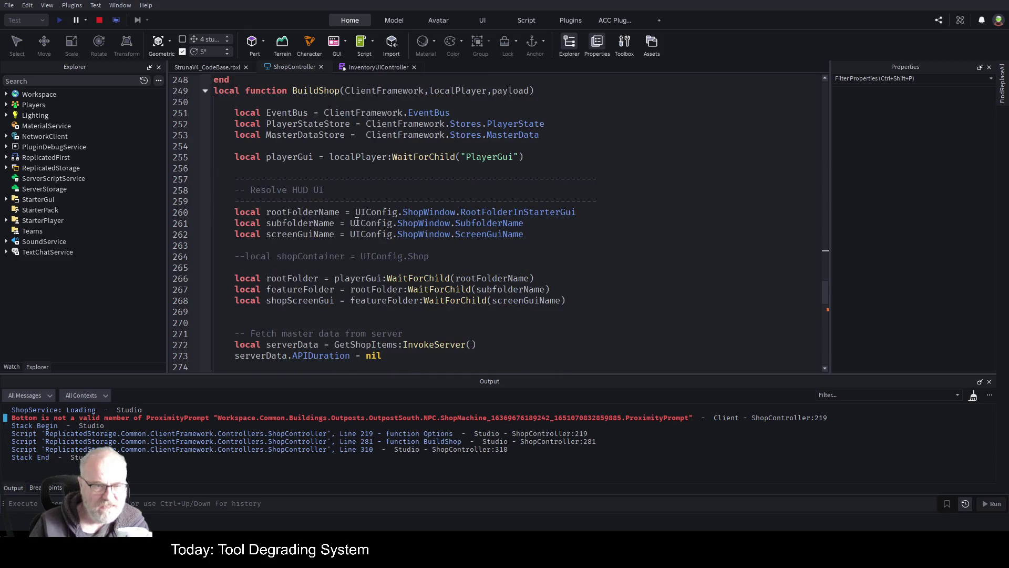
pyautogui.scroll(-1, 357, 222)
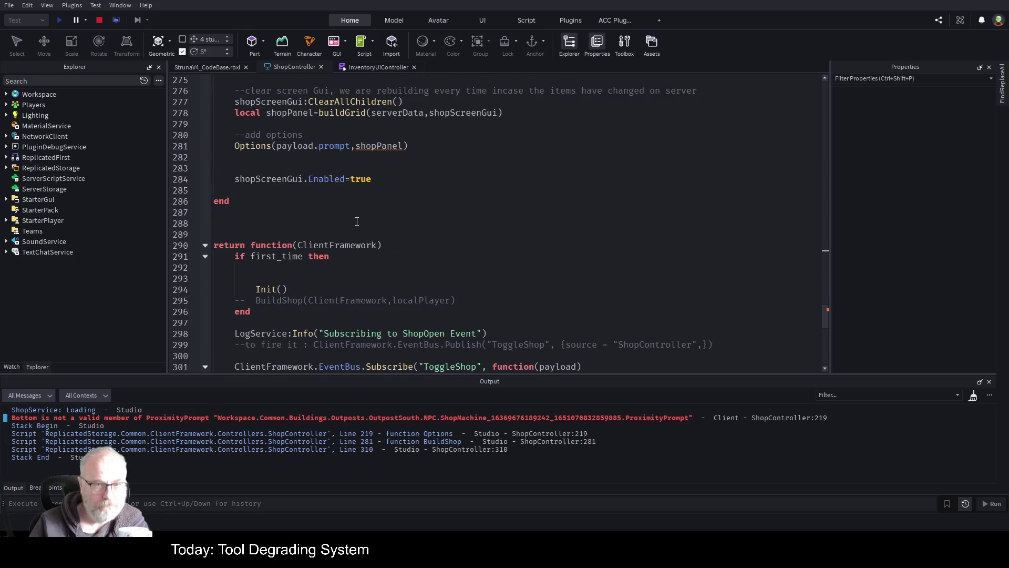
pyautogui.scroll(4, 363, 226)
pyautogui.doubleClick(369, 278)
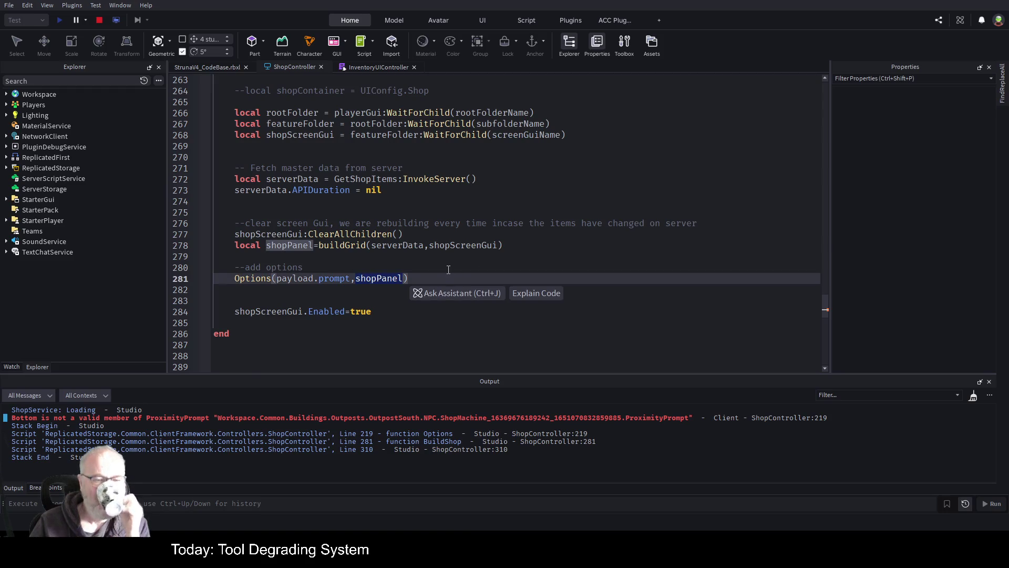
pyautogui.scroll(20, 448, 269)
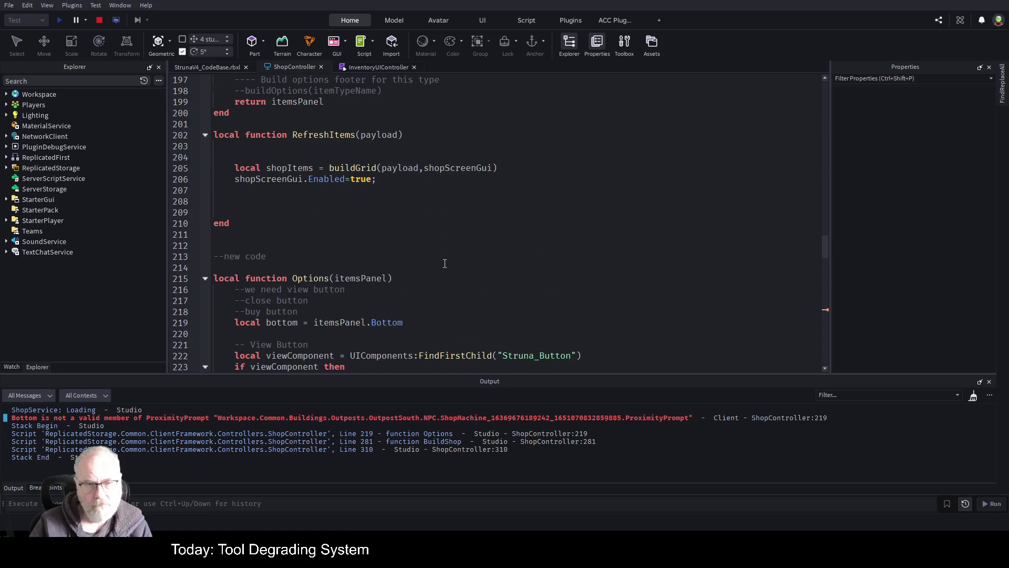
pyautogui.click(336, 279)
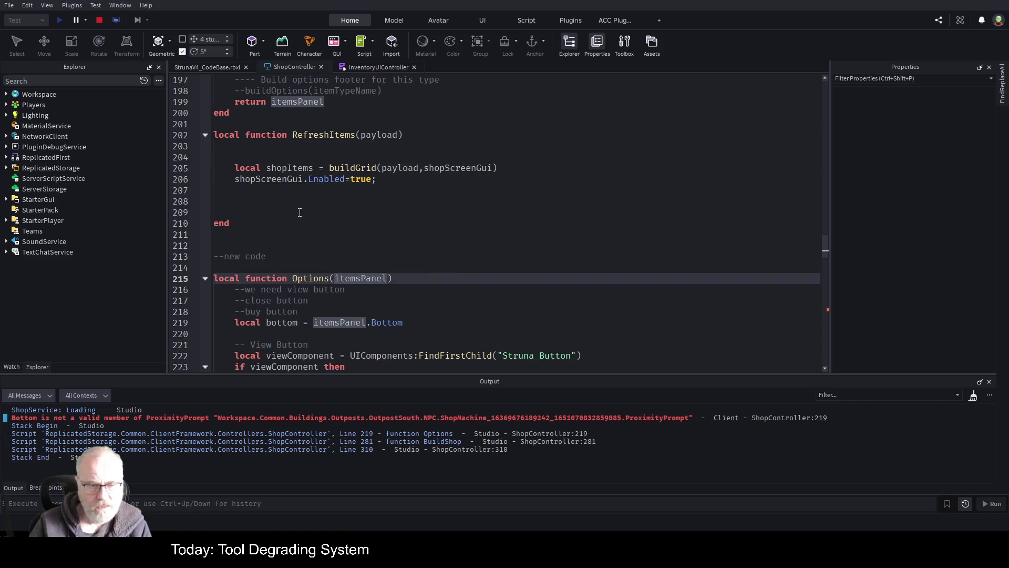
pyautogui.write('prompt,')
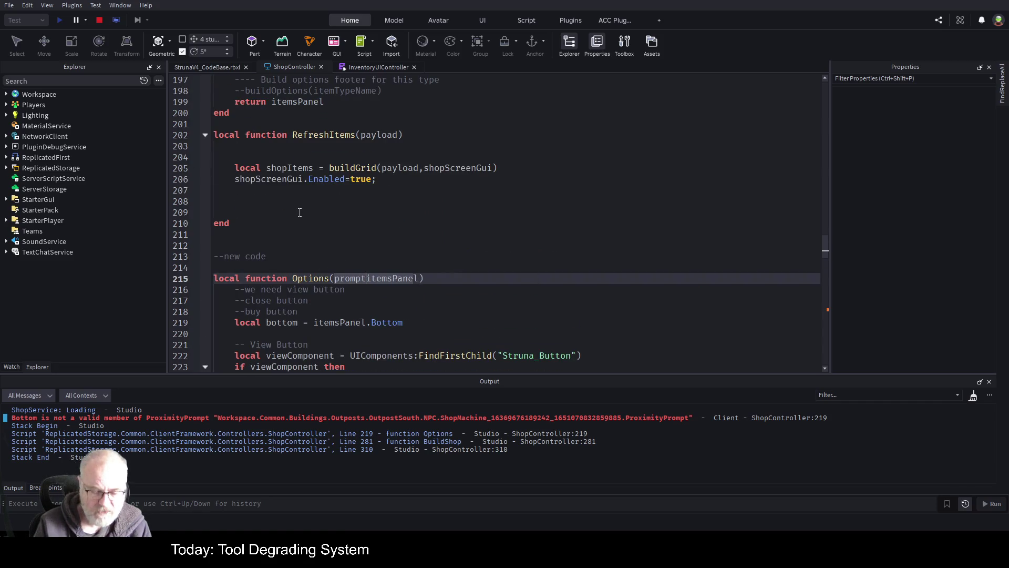
# Collapse the if viewComponent block, check the warn on line 245, and stop the playtest
pyautogui.scroll(-3, 401, 235)
pyautogui.scroll(-2, 401, 234)
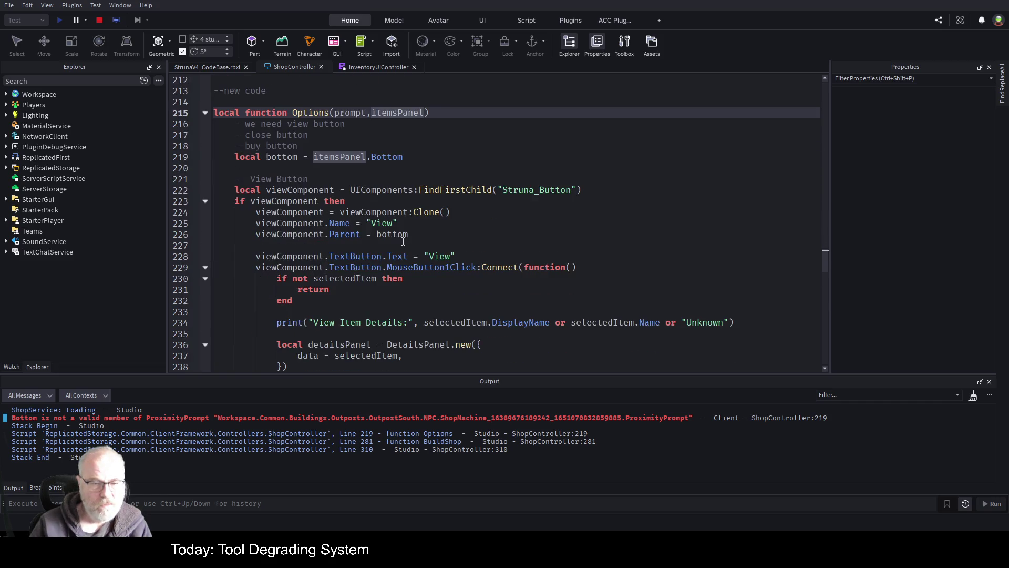
pyautogui.scroll(-5, 336, 241)
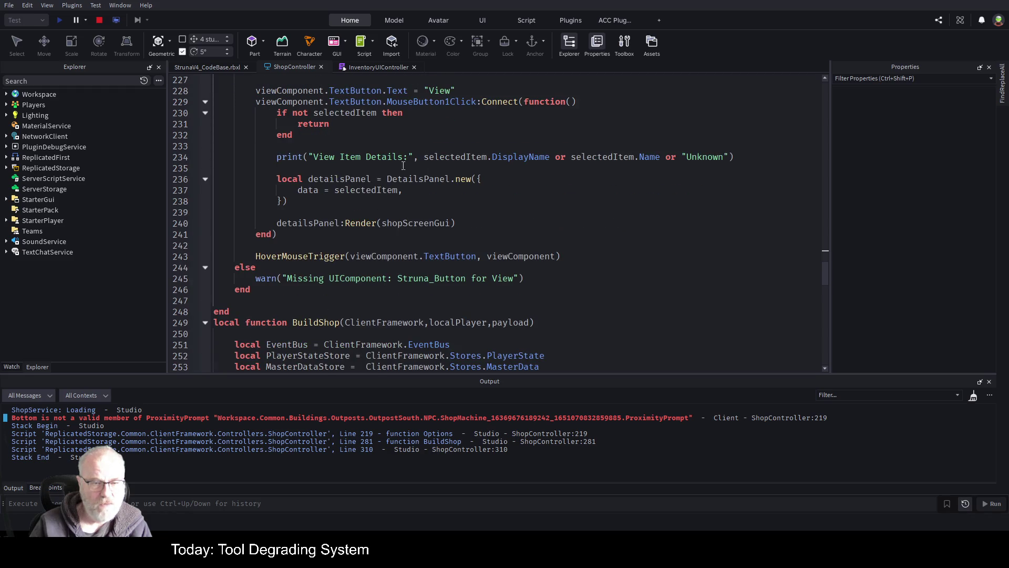
pyautogui.scroll(5, 375, 165)
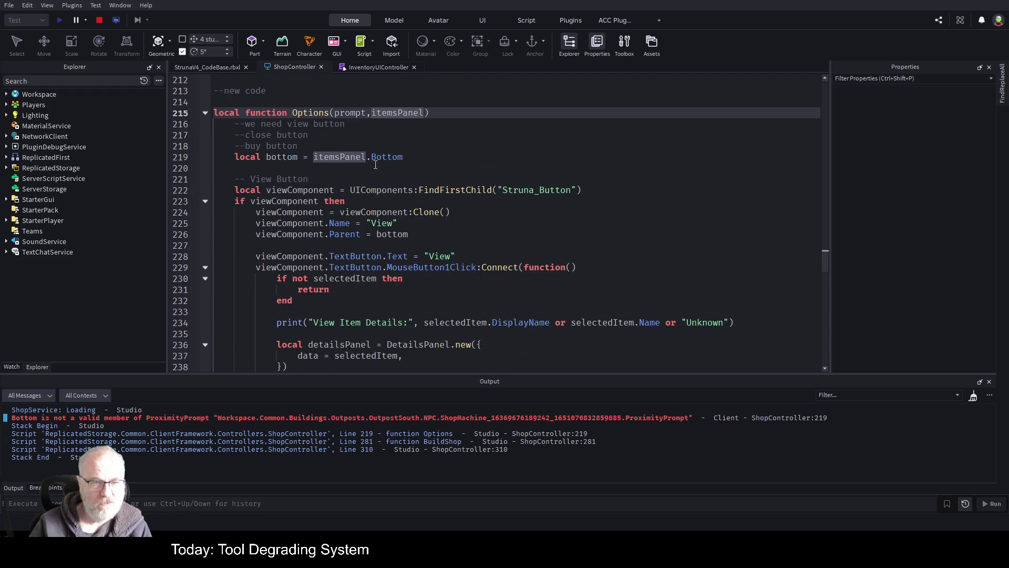
pyautogui.click(205, 201)
pyautogui.click(389, 223)
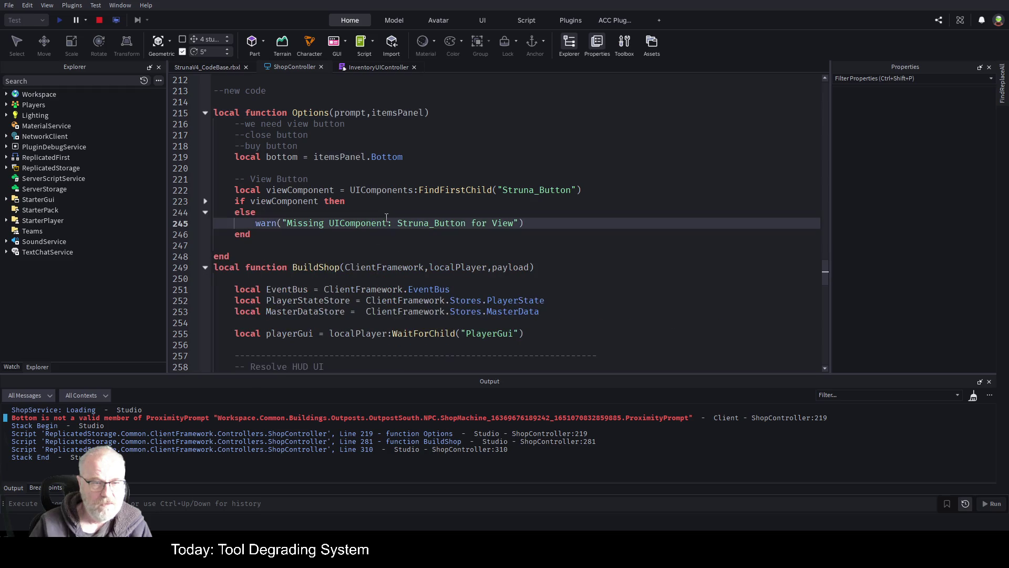
pyautogui.click(99, 21)
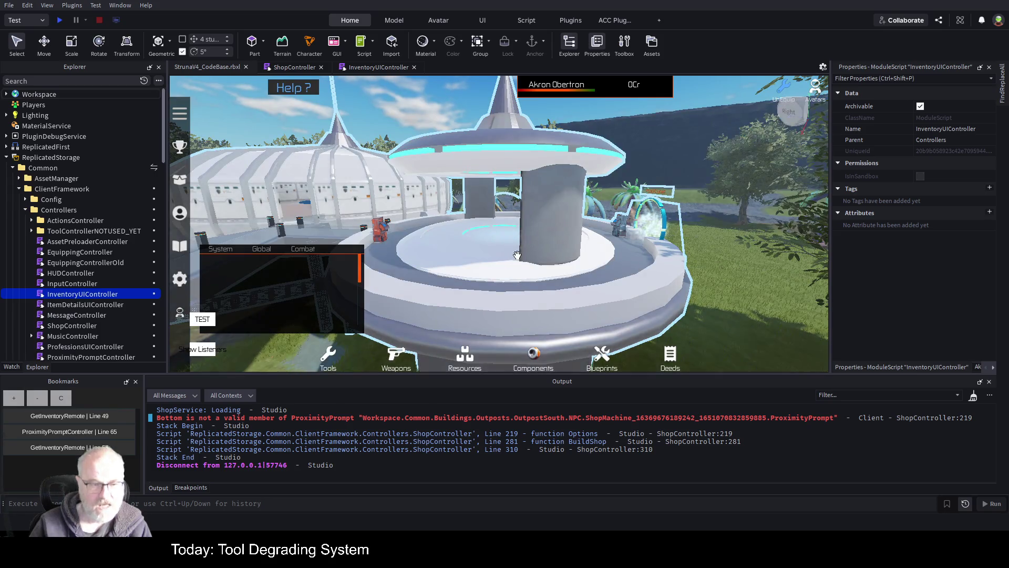
# Save the place, start a new playtest, and clear the Output log
pyautogui.hotkey('ctrl', 's')
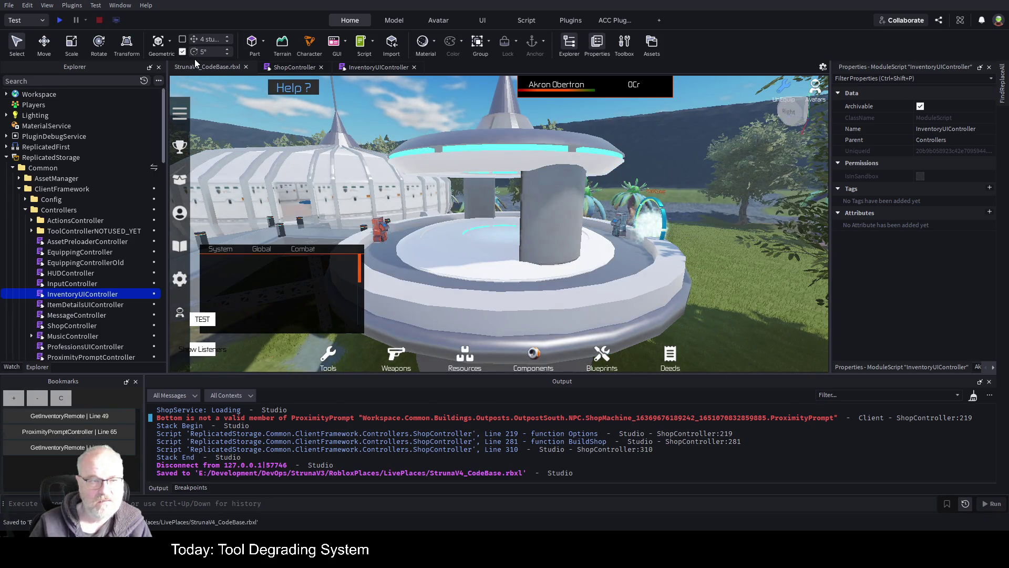
pyautogui.click(60, 20)
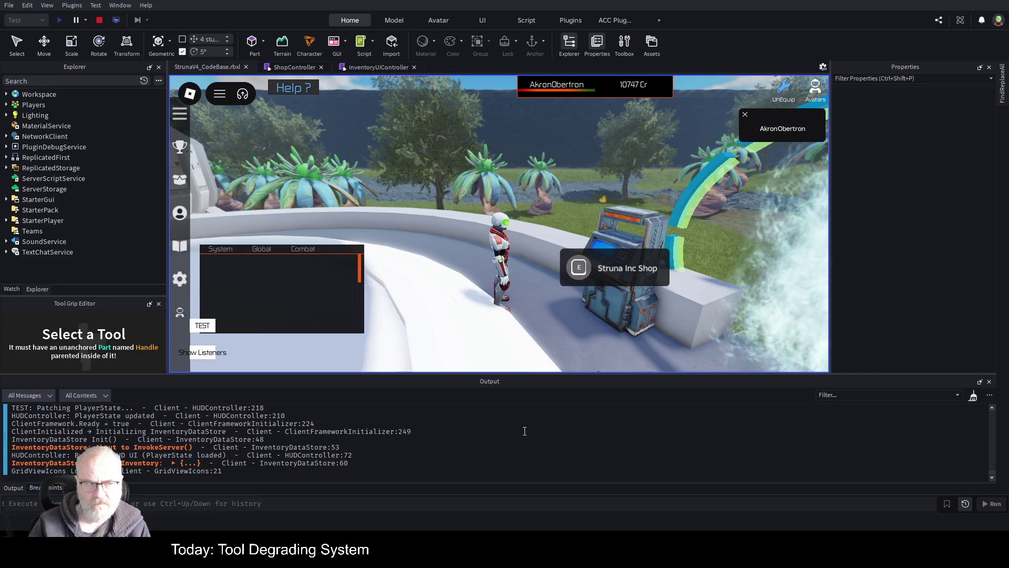
pyautogui.rightClick(554, 466)
pyautogui.click(561, 471)
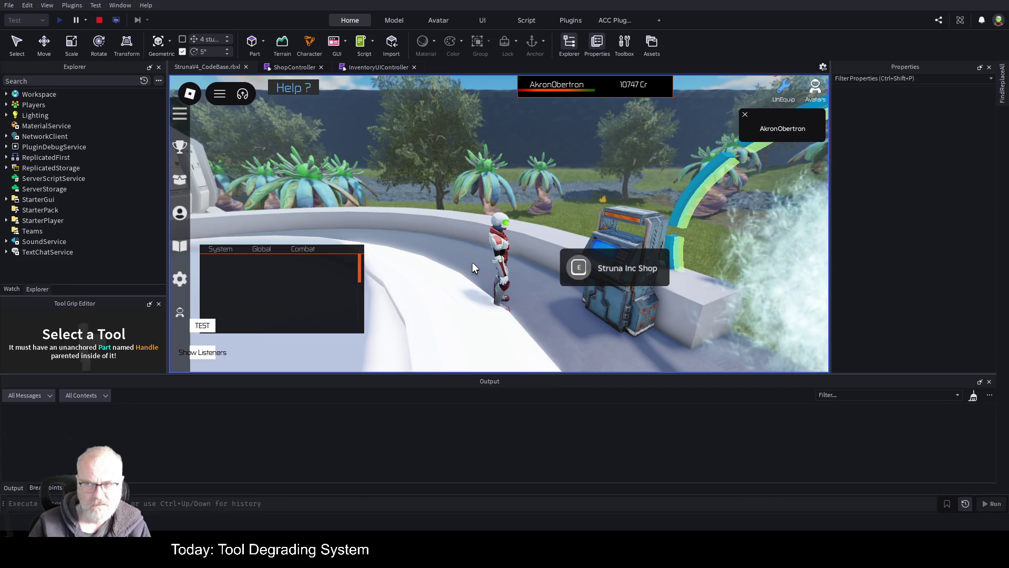
# View OOF001 in the Struna Inc Shop and open the failing Config line 39
pyautogui.click(578, 268)
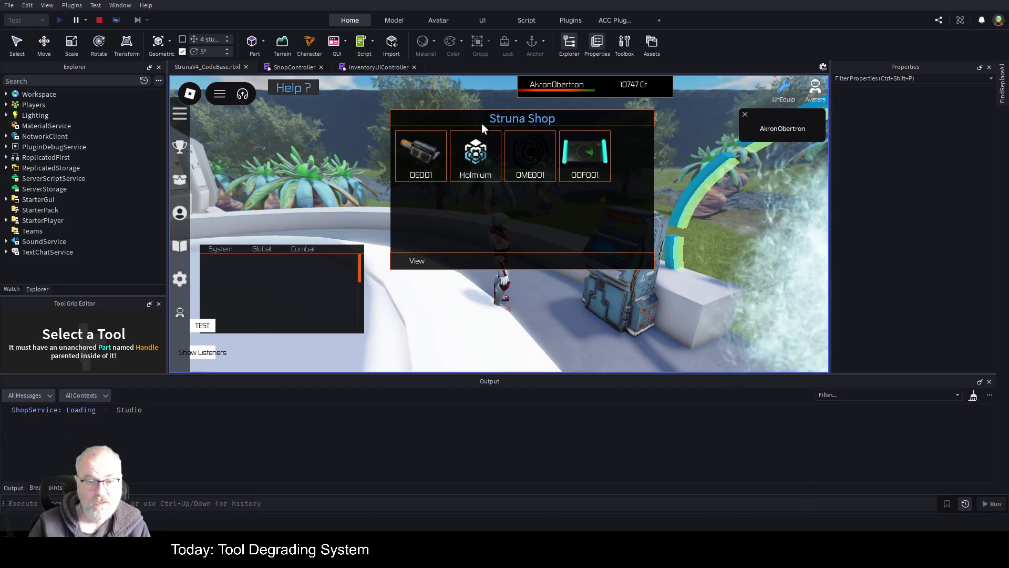
pyautogui.click(576, 166)
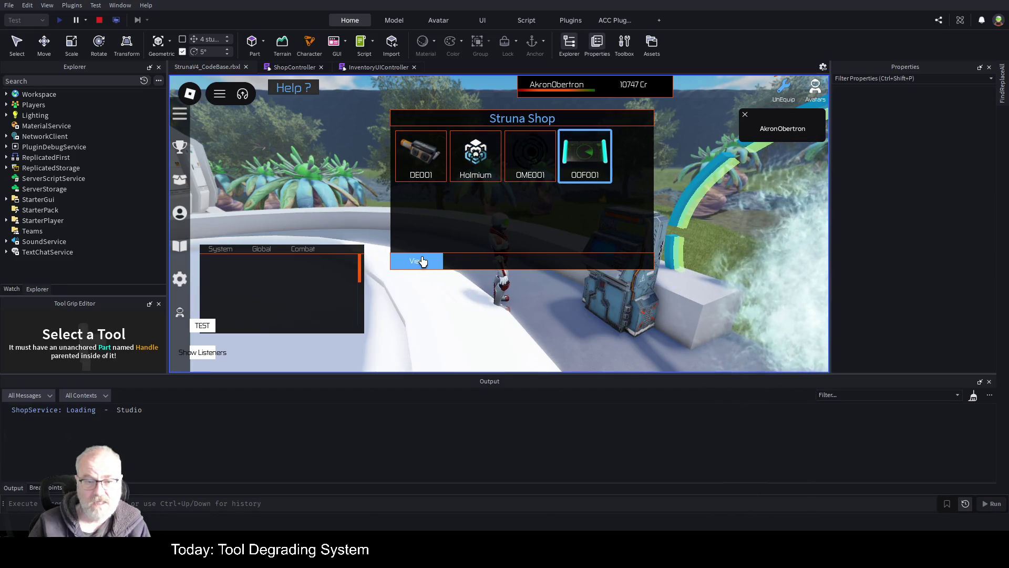
pyautogui.click(419, 259)
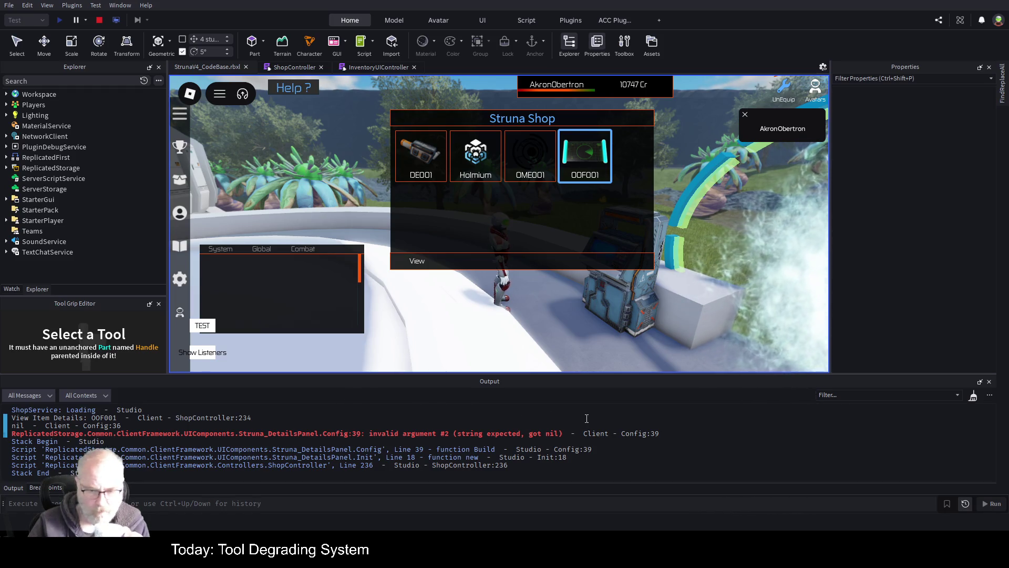
pyautogui.click(537, 436)
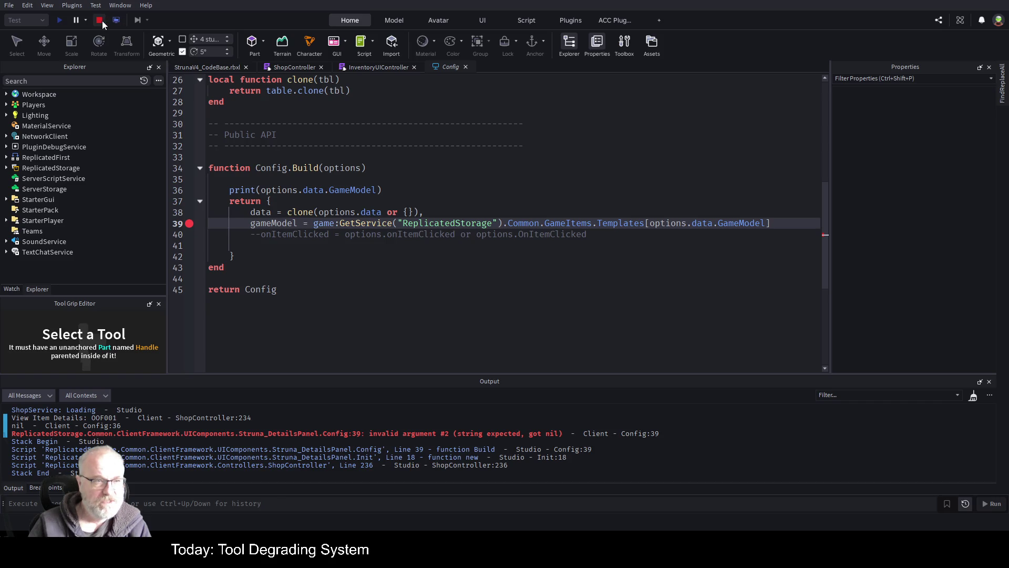
# Resume, view OOF001 again, and inspect the return Config and Config.Build lines at the breakpoint
pyautogui.click(200, 66)
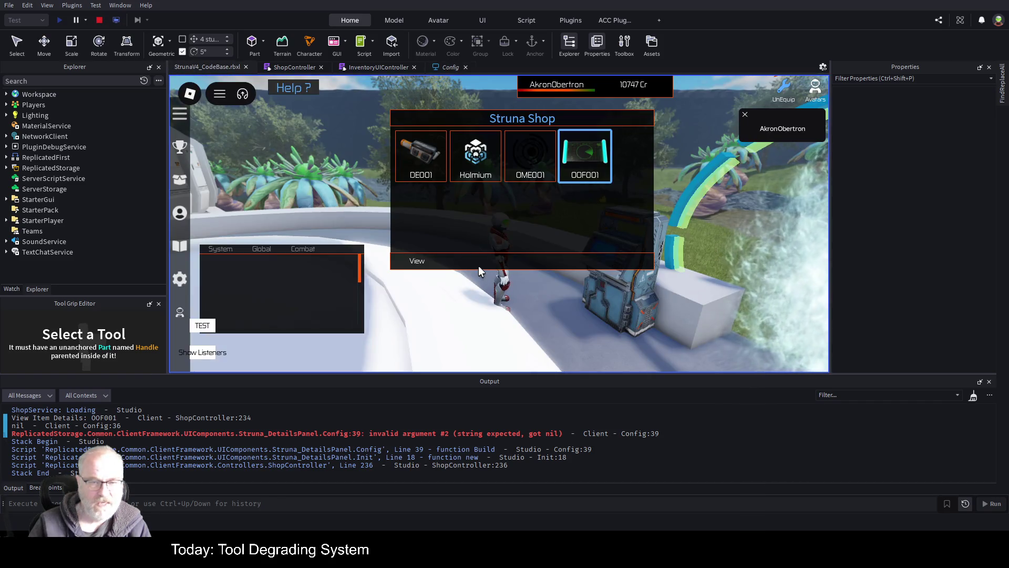
pyautogui.click(423, 261)
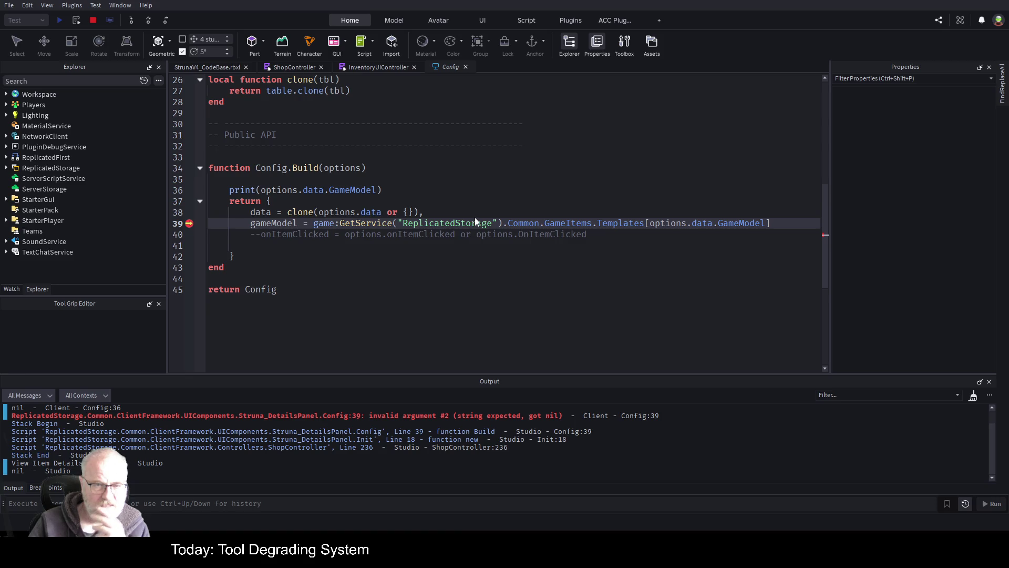
pyautogui.click(497, 290)
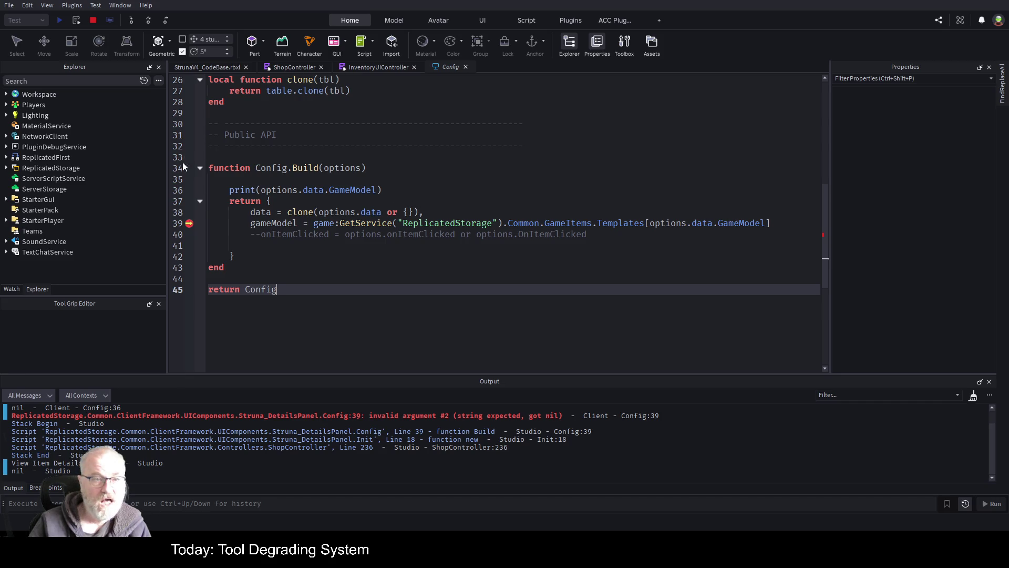
pyautogui.click(441, 168)
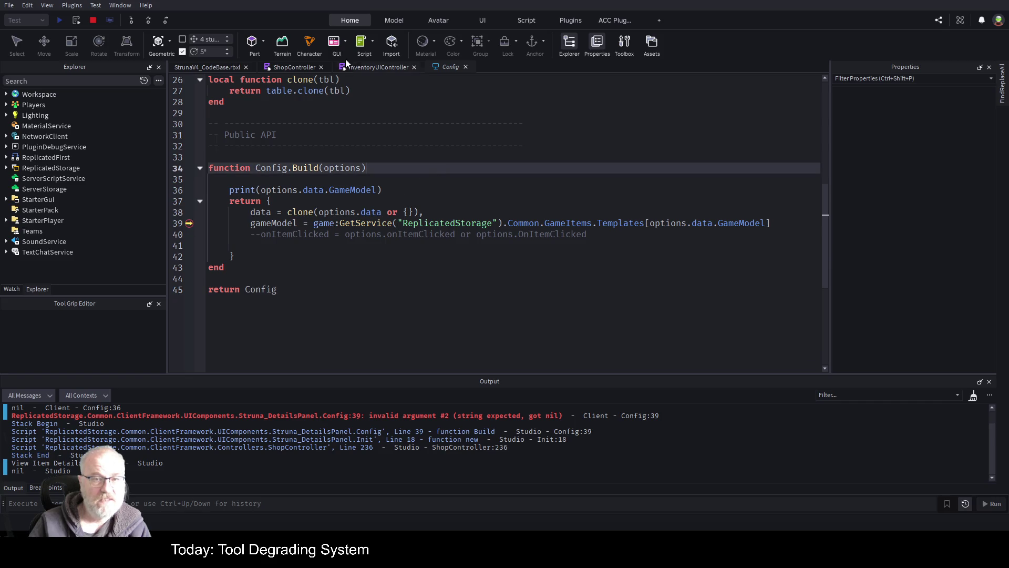
# Stop the playtest and open the GetInventoryRemote script from Explorer
pyautogui.click(95, 20)
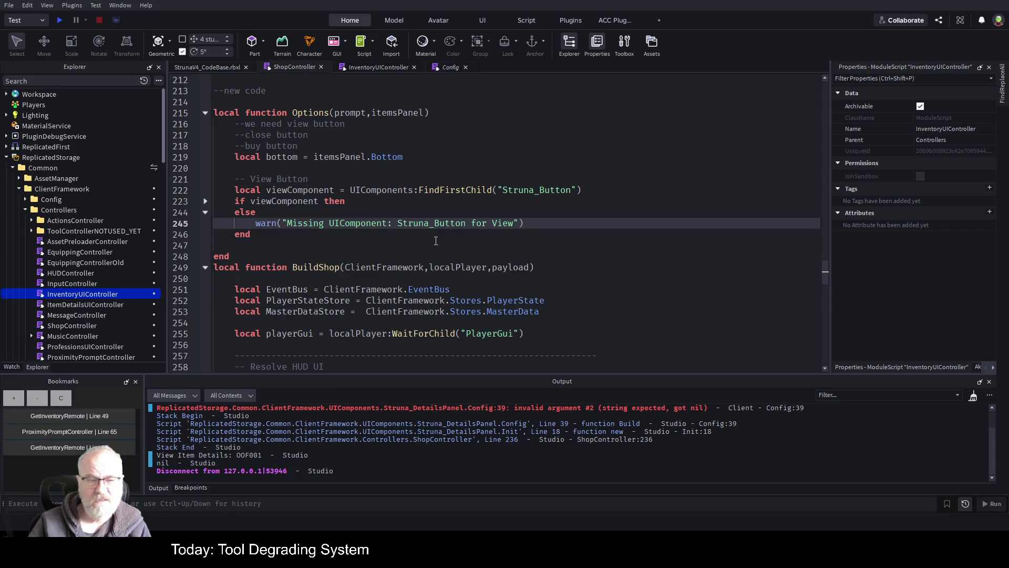
pyautogui.scroll(-6, 79, 224)
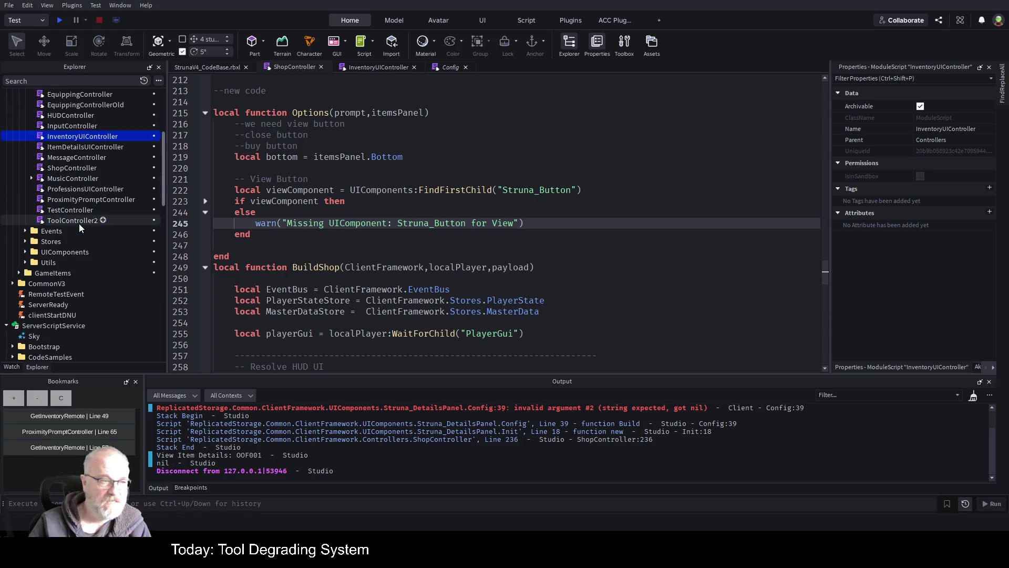
pyautogui.scroll(-6, 79, 222)
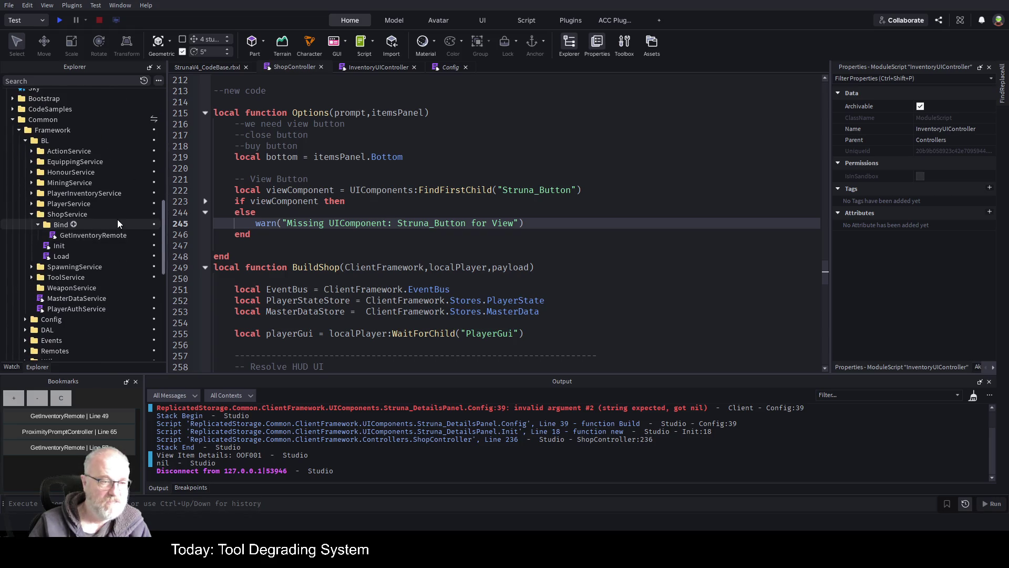
pyautogui.scroll(2, 118, 221)
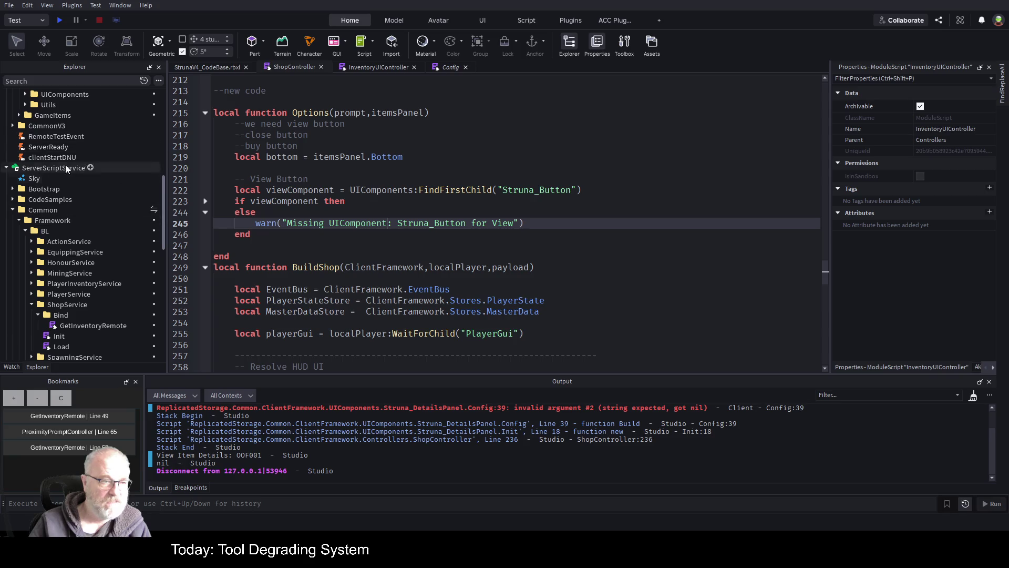
pyautogui.scroll(-1, 90, 218)
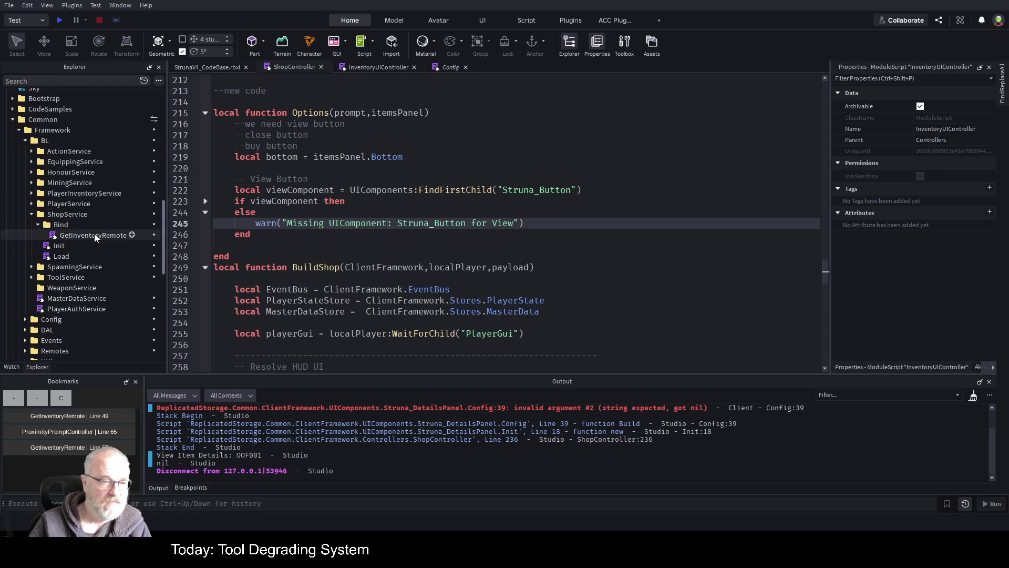
pyautogui.doubleClick(94, 235)
# Add GameModel = masterItem.GameModel after the Icon entry, save, and start a new playtest
pyautogui.scroll(-8, 395, 265)
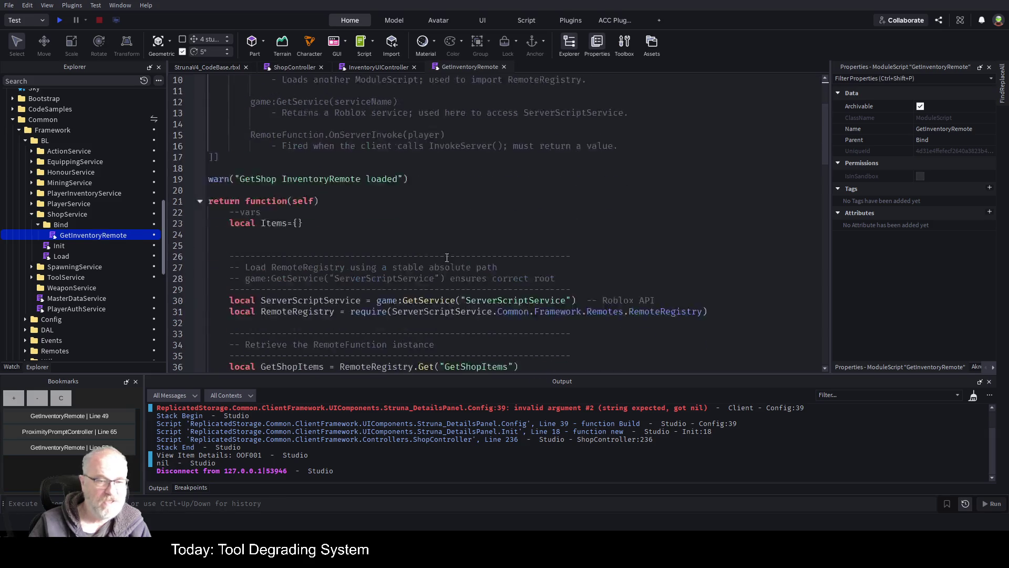
pyautogui.scroll(-8, 394, 265)
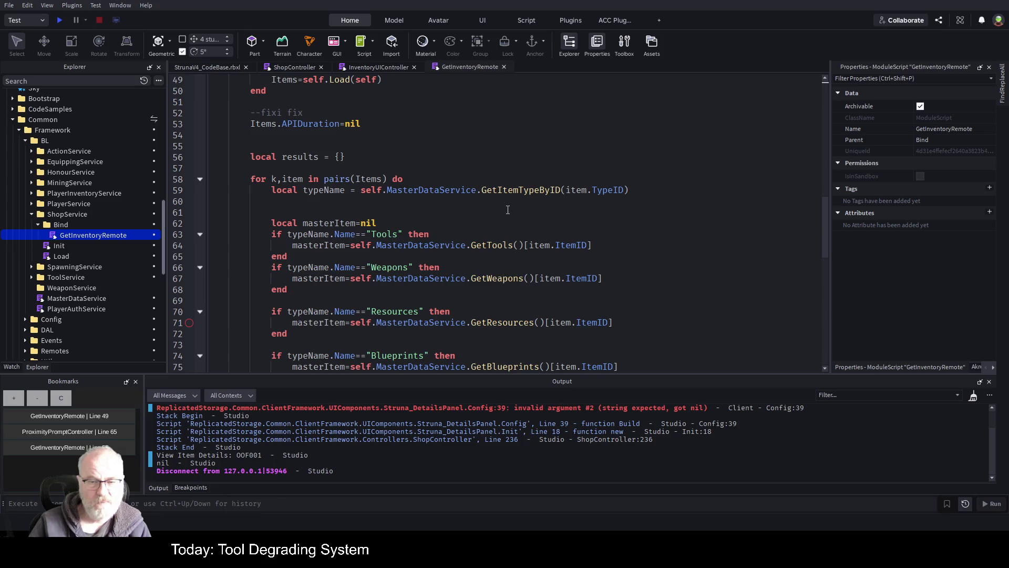
pyautogui.scroll(-4, 391, 222)
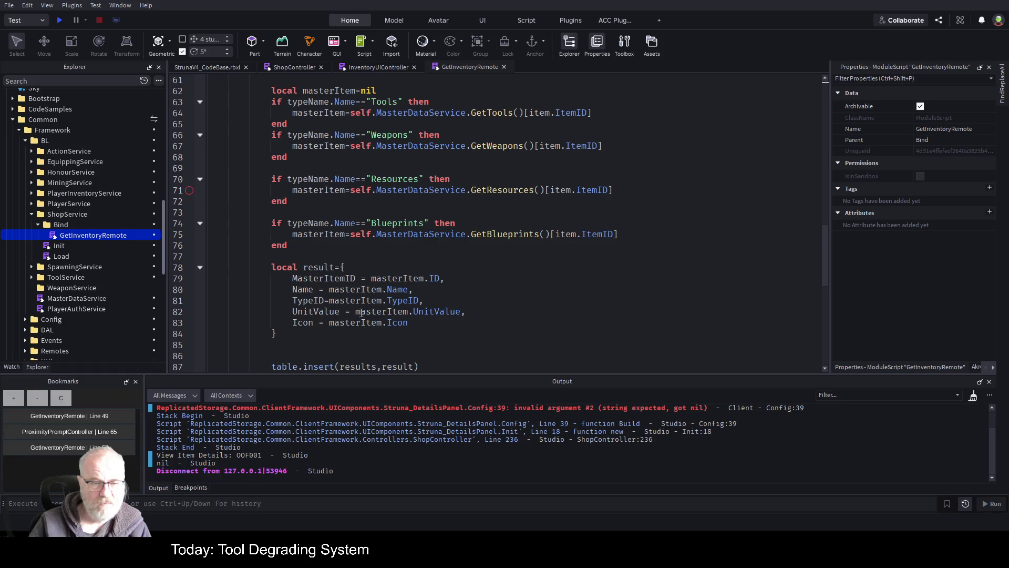
pyautogui.click(415, 322)
pyautogui.write(',')
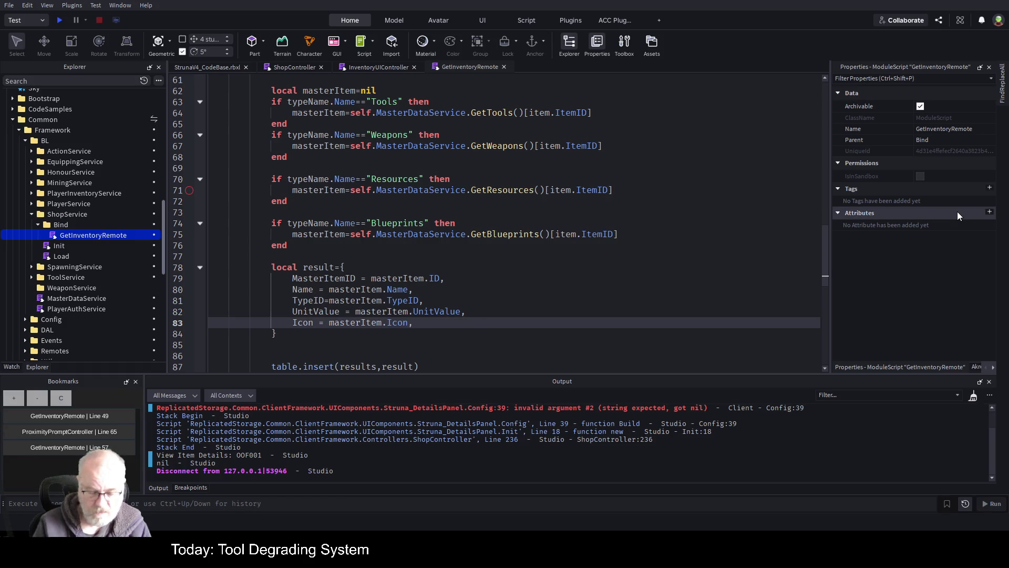
pyautogui.press('Return')
pyautogui.write('GameM')
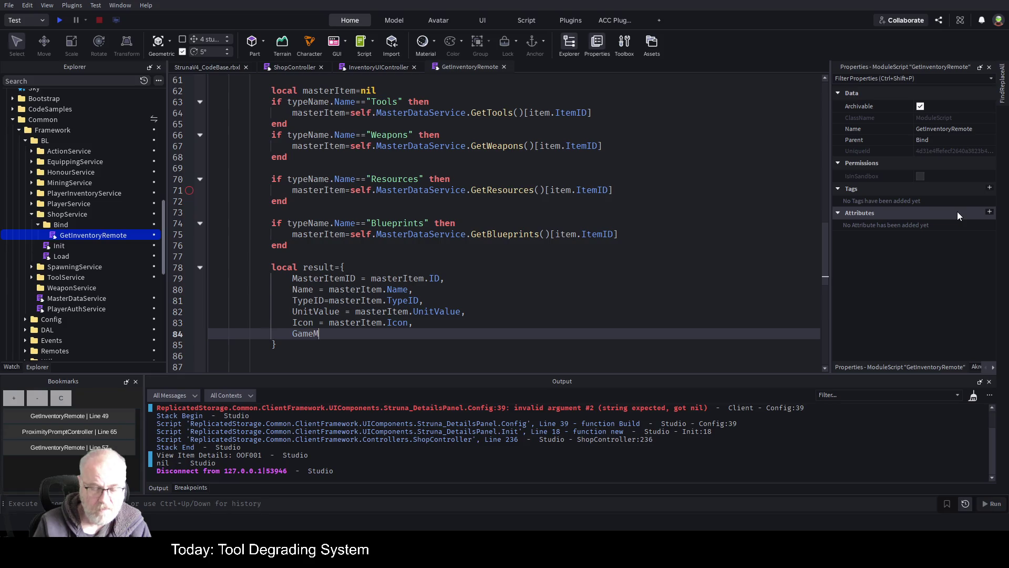
pyautogui.write('odel = mas')
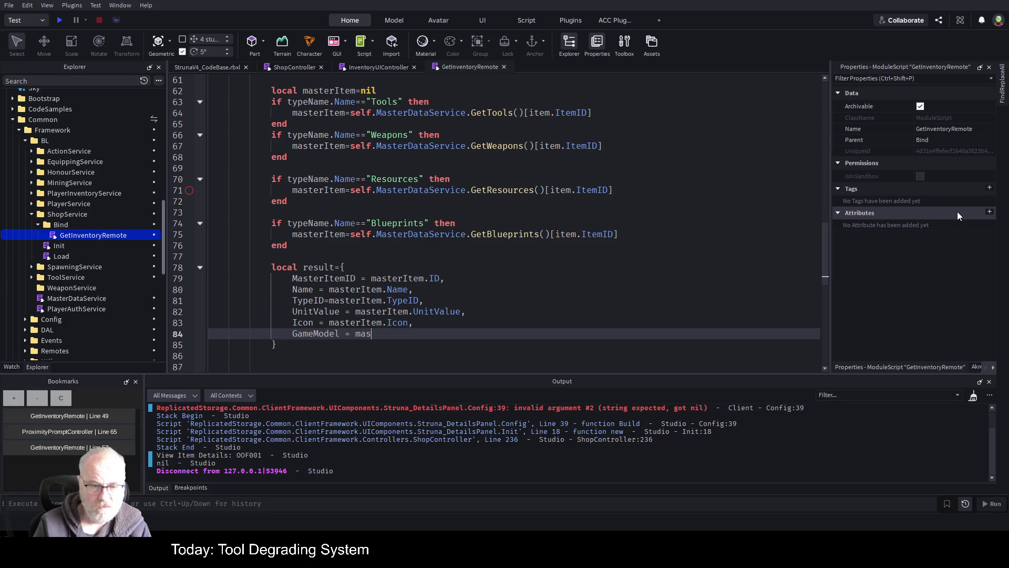
pyautogui.write('terItem.GameModel')
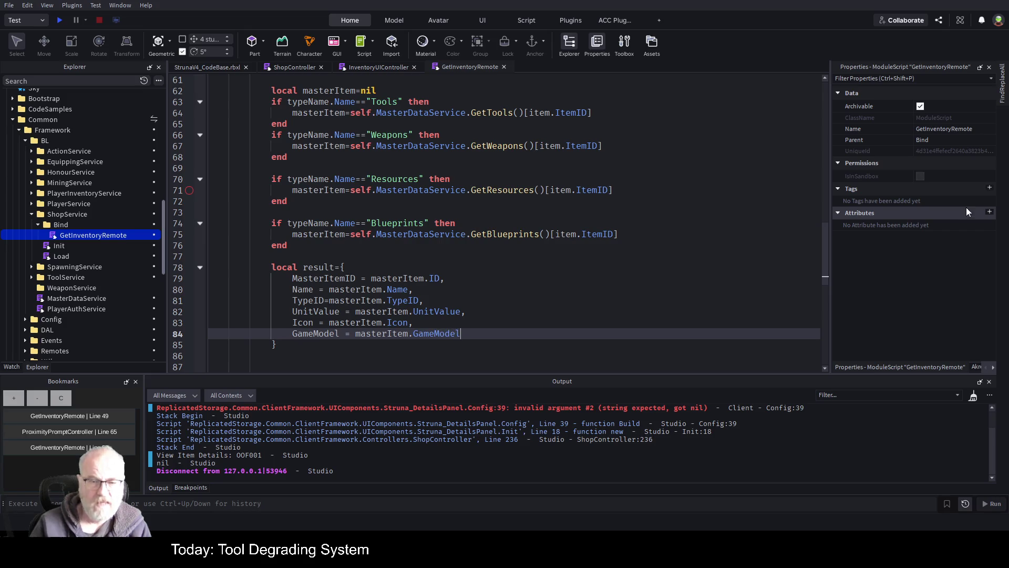
pyautogui.hotkey('ctrl', 's')
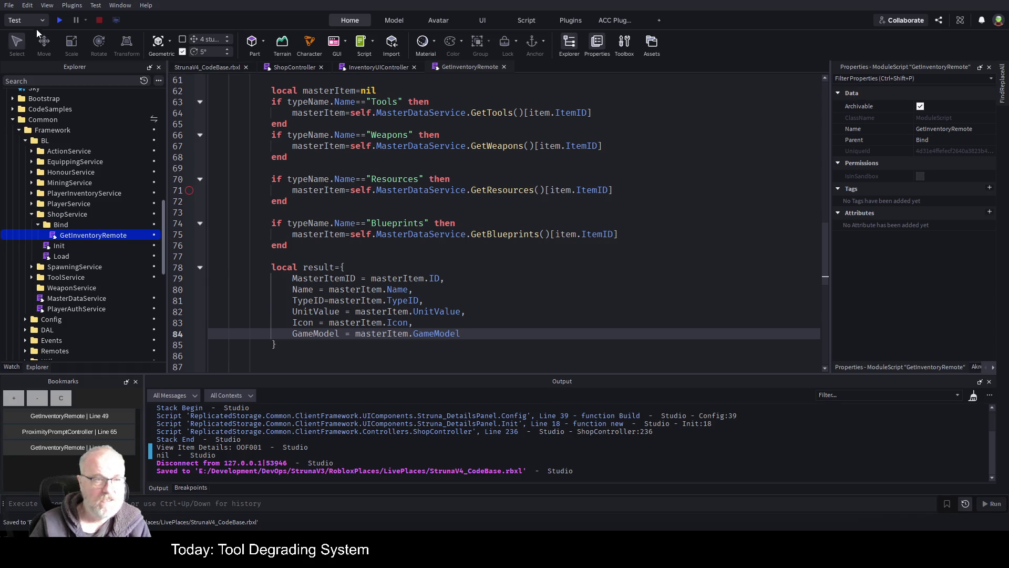
pyautogui.click(57, 21)
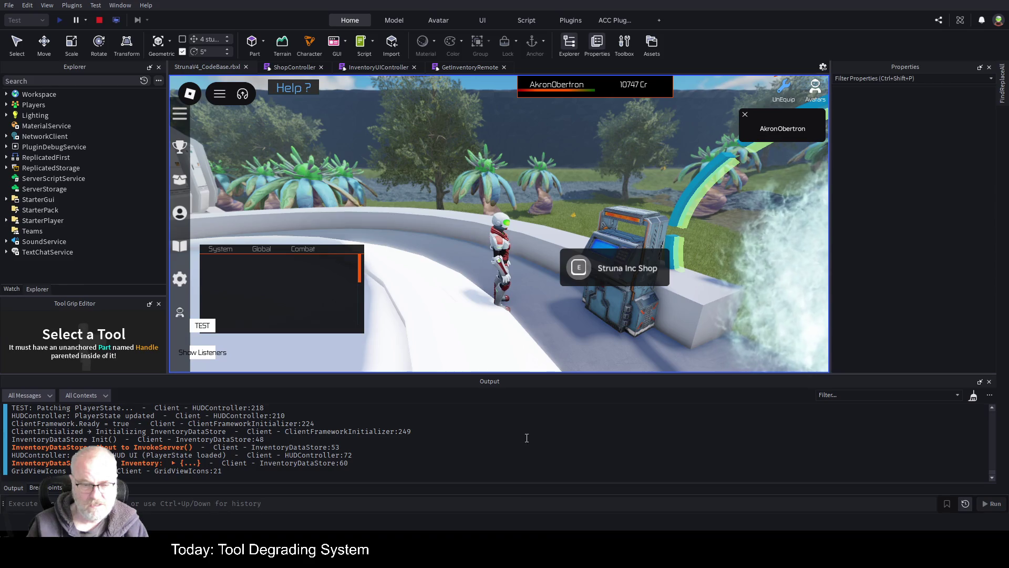
# Clear Output, view OOF001 in the Struna Inc Shop, and open the failing Renderer line 104
pyautogui.hotkey('ctrl', 'k')
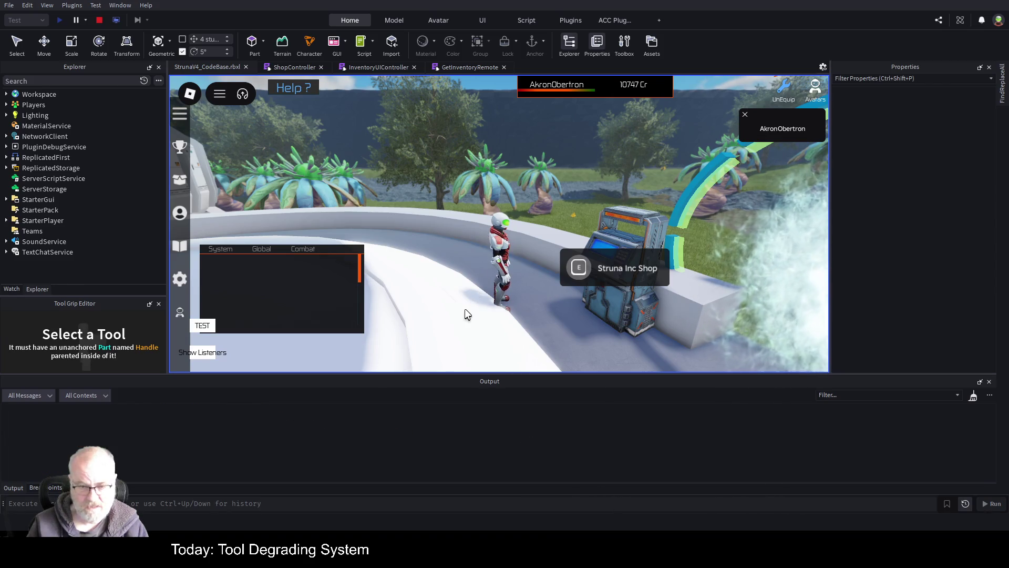
pyautogui.click(575, 283)
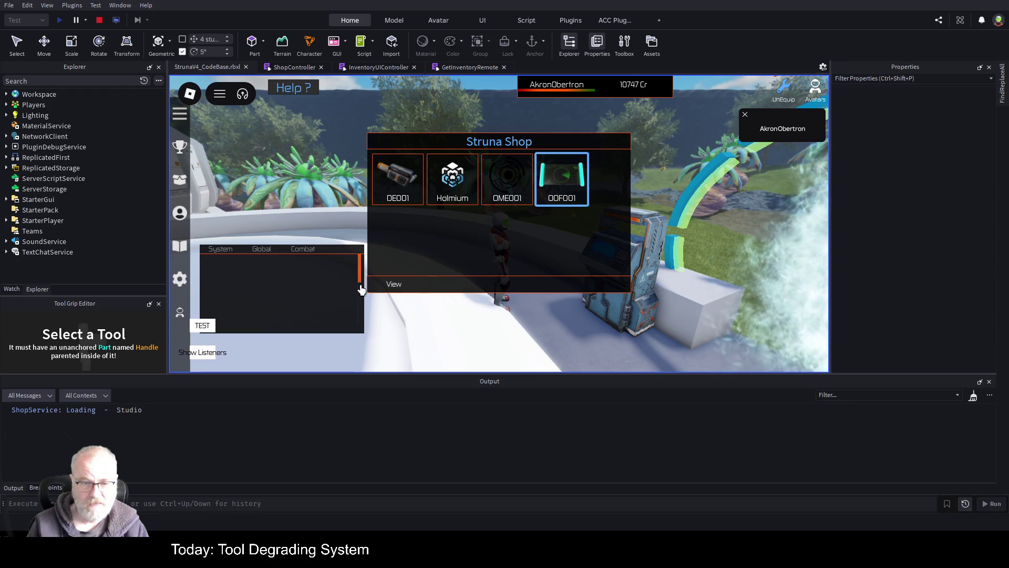
pyautogui.click(390, 287)
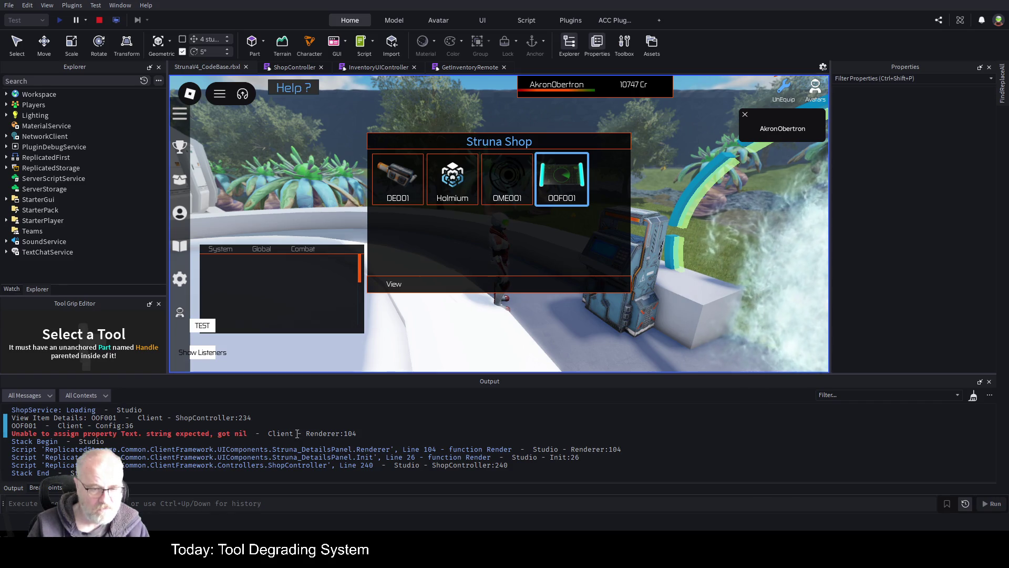
pyautogui.click(332, 434)
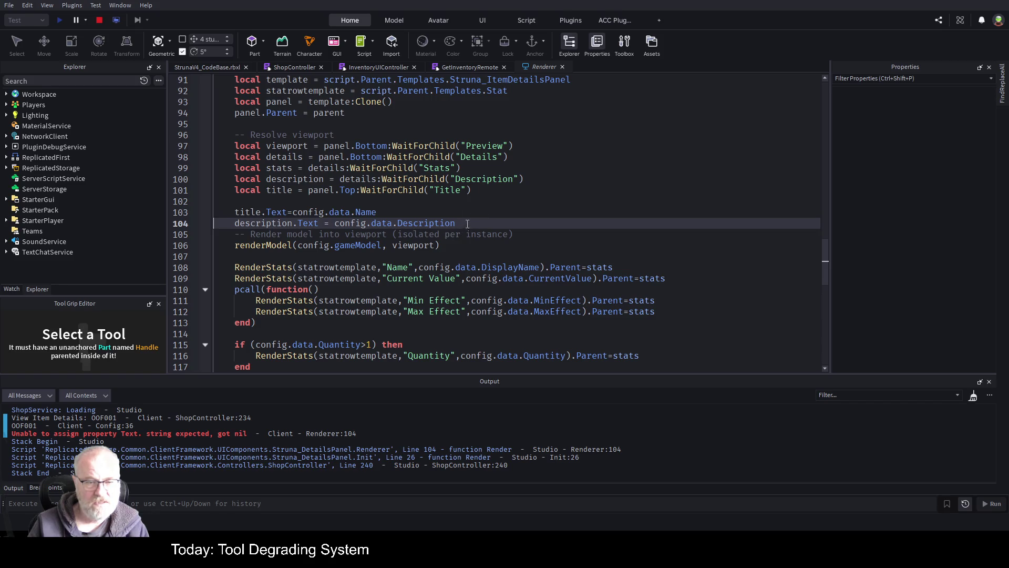
# Inspect DisplayName on Renderer line 108, end the playtest, and return to GetInventoryRemote's Name line
pyautogui.doubleClick(508, 268)
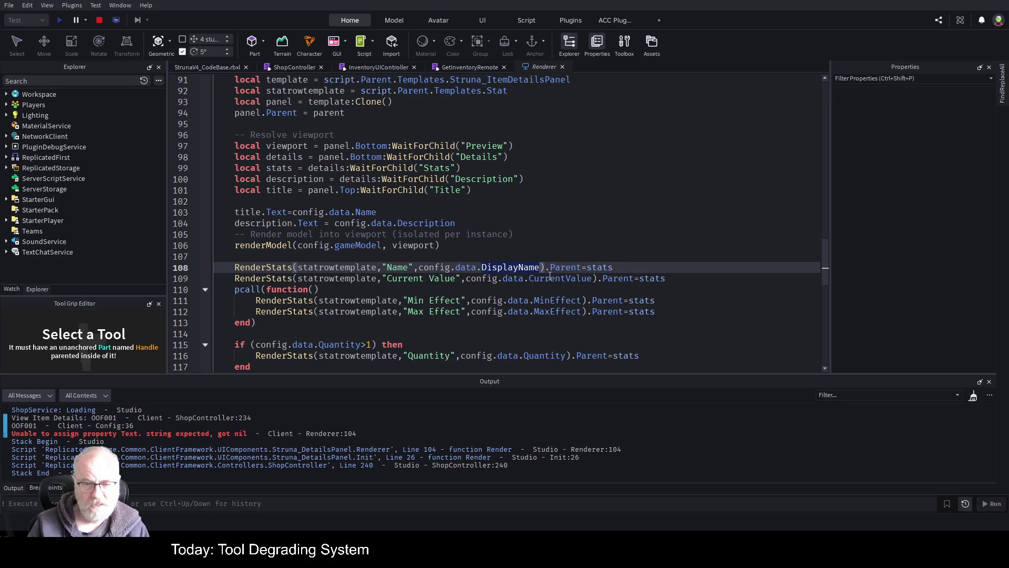
pyautogui.scroll(-2, 565, 283)
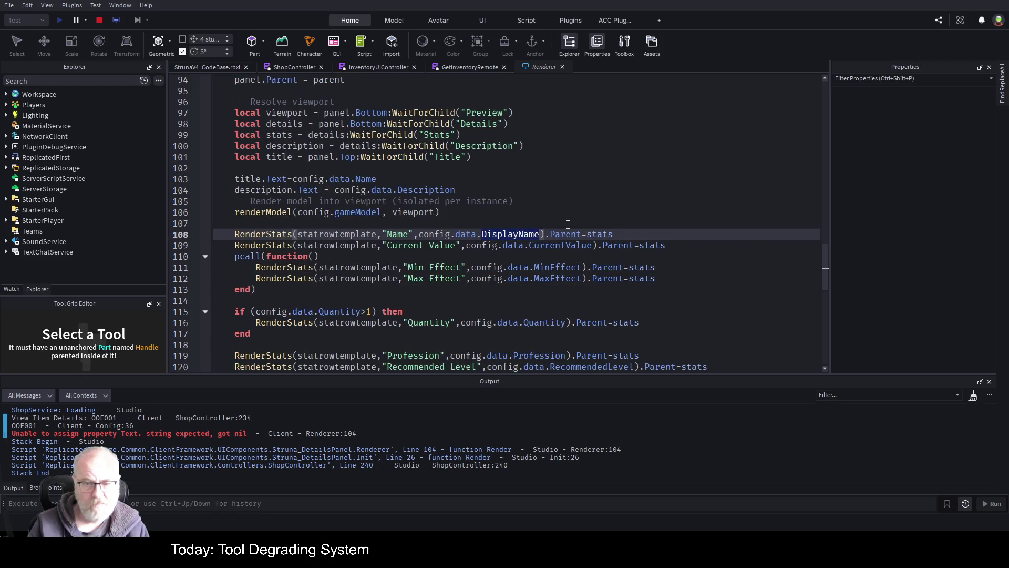
pyautogui.click(100, 20)
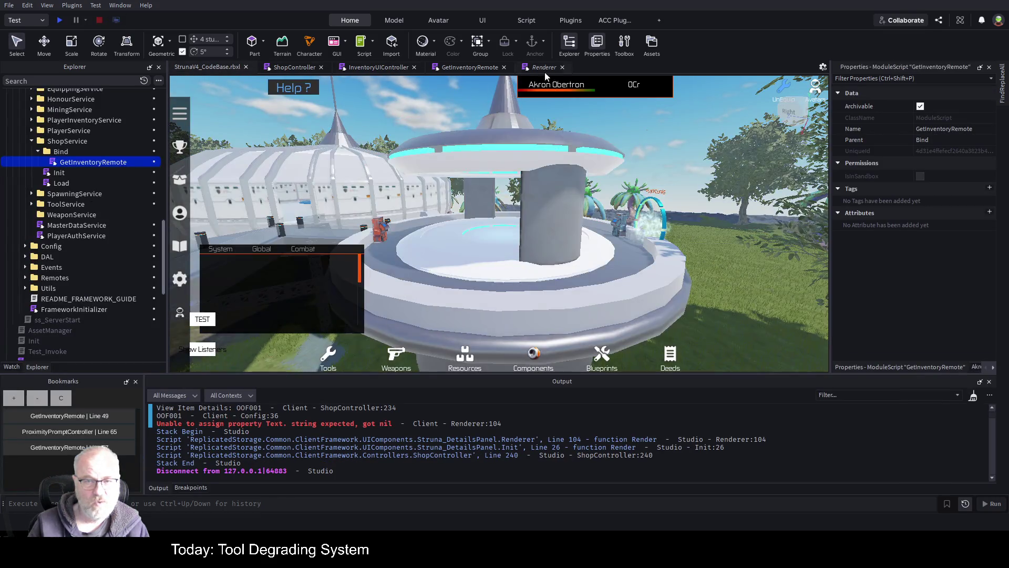
pyautogui.click(545, 68)
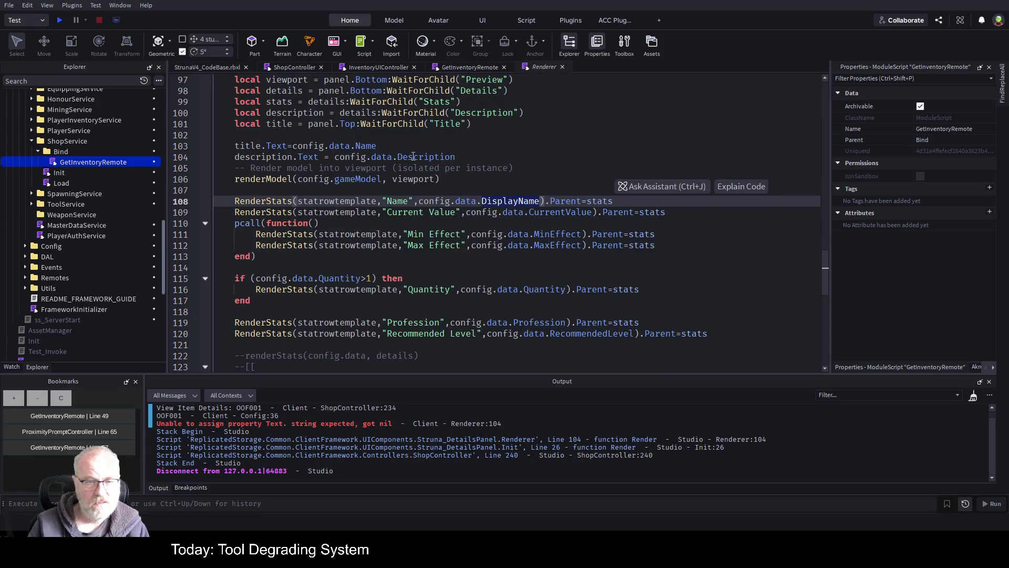
pyautogui.click(469, 66)
pyautogui.click(436, 288)
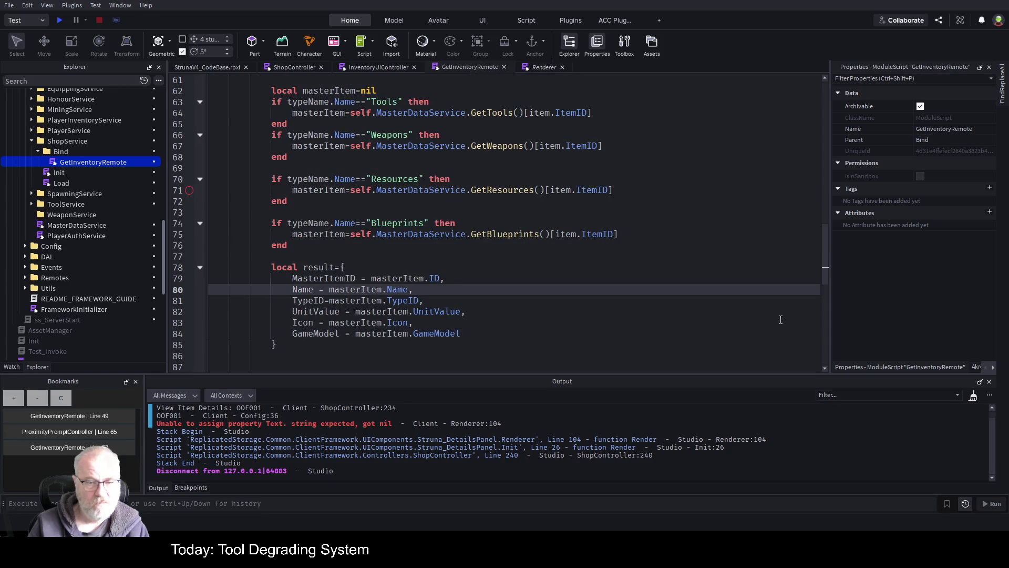
# Add Description = masterItem.Description, below Name in the result table and save
pyautogui.press('Return')
pyautogui.write('Desc')
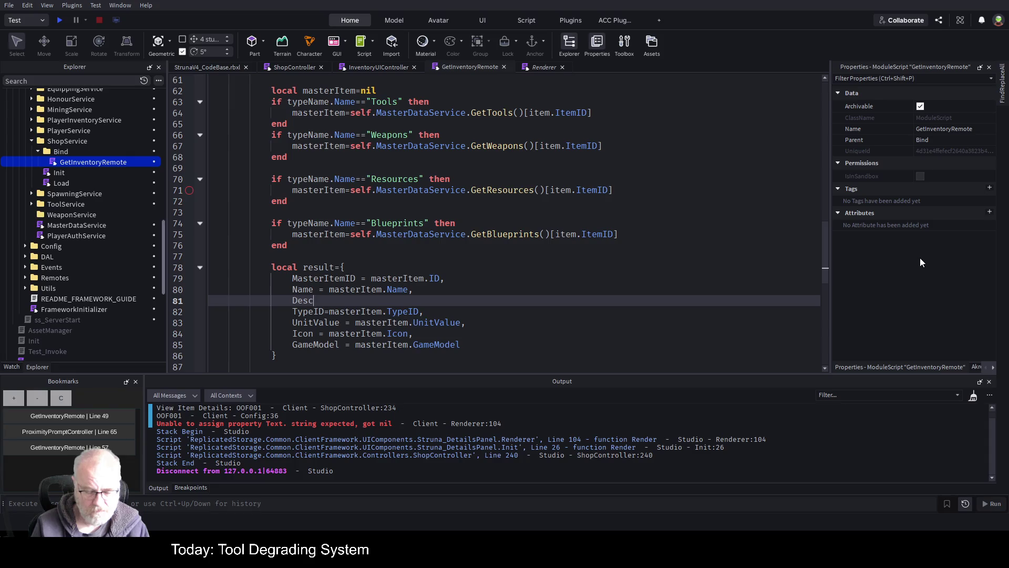
pyautogui.write('ription = mas')
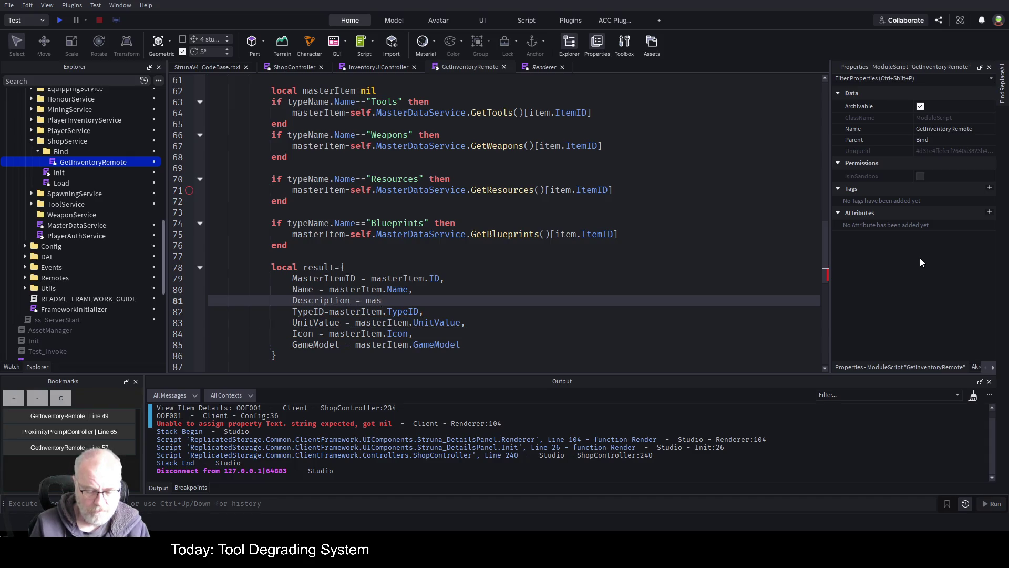
pyautogui.write('terItem')
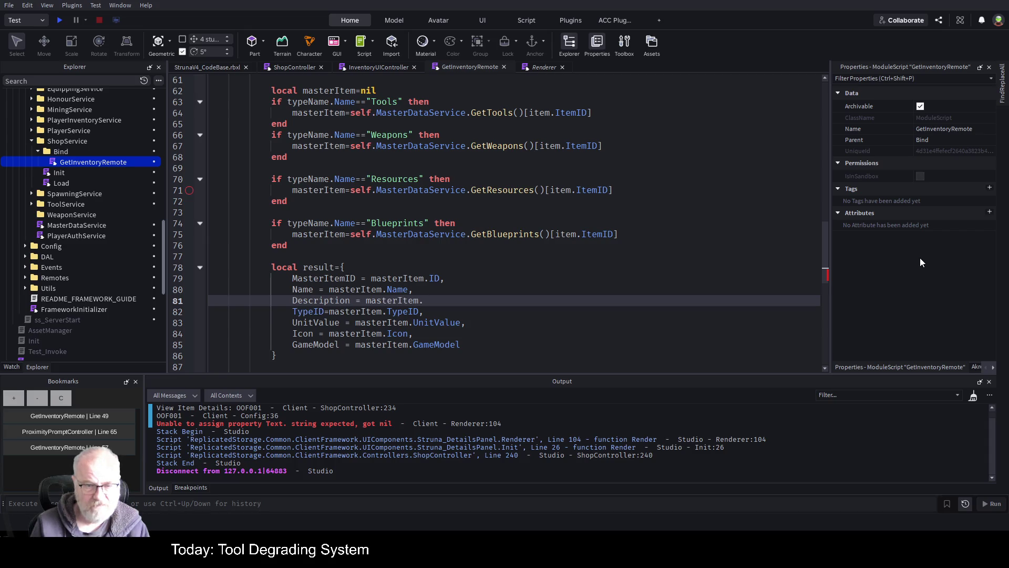
pyautogui.write('.')
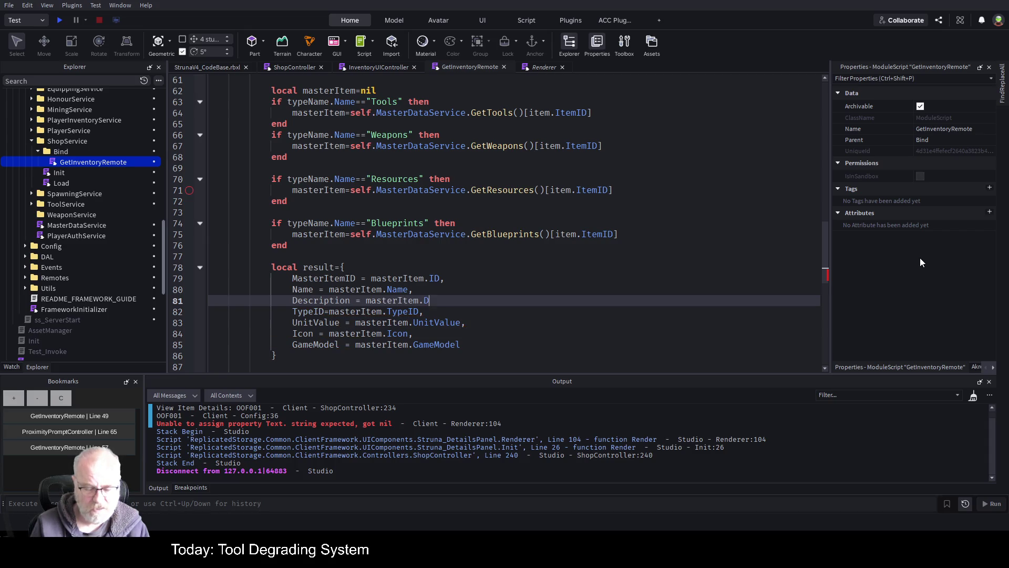
pyautogui.write('Descripti')
pyautogui.write('on,')
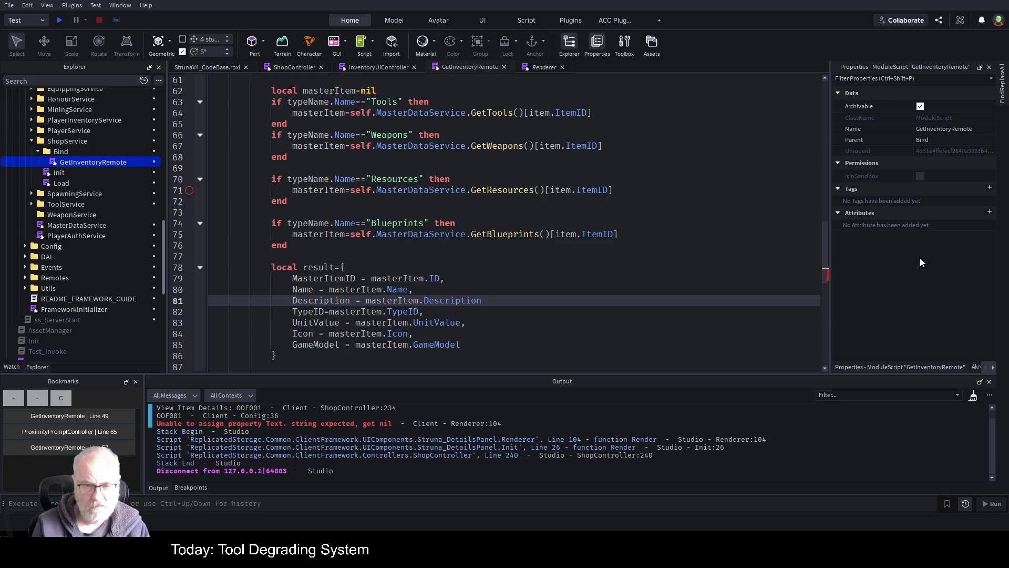
pyautogui.press('Return')
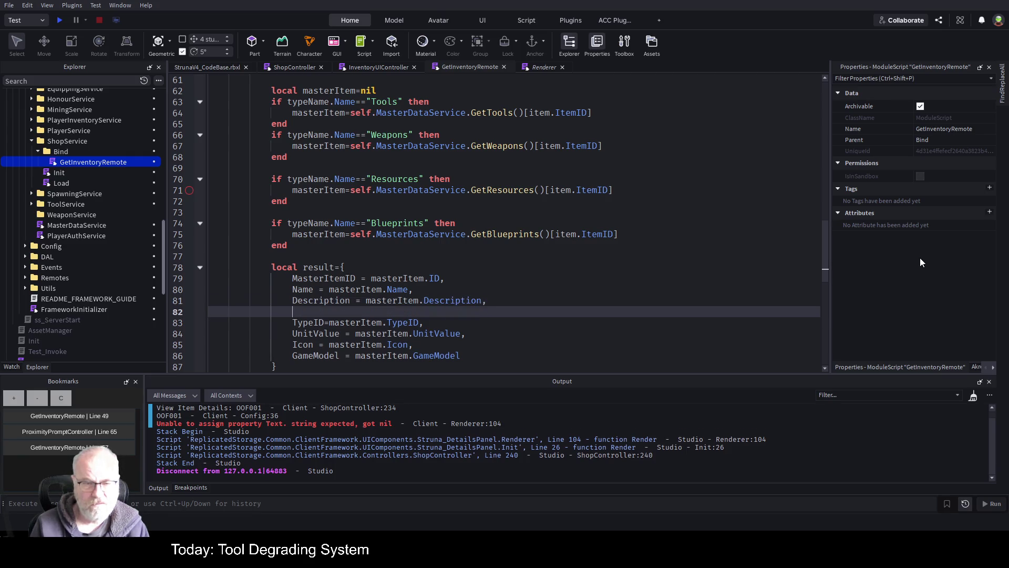
pyautogui.hotkey('ctrl', 's')
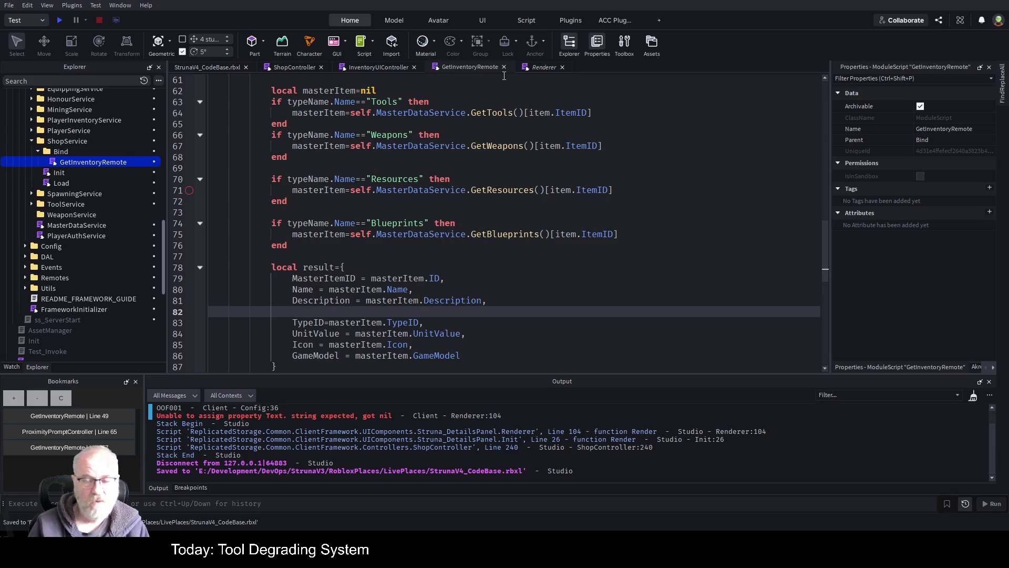
# Copy CurrentValue from the Renderer and add CurrentValue=masterItem.CurrentValue, to the result table, then save
pyautogui.click(542, 68)
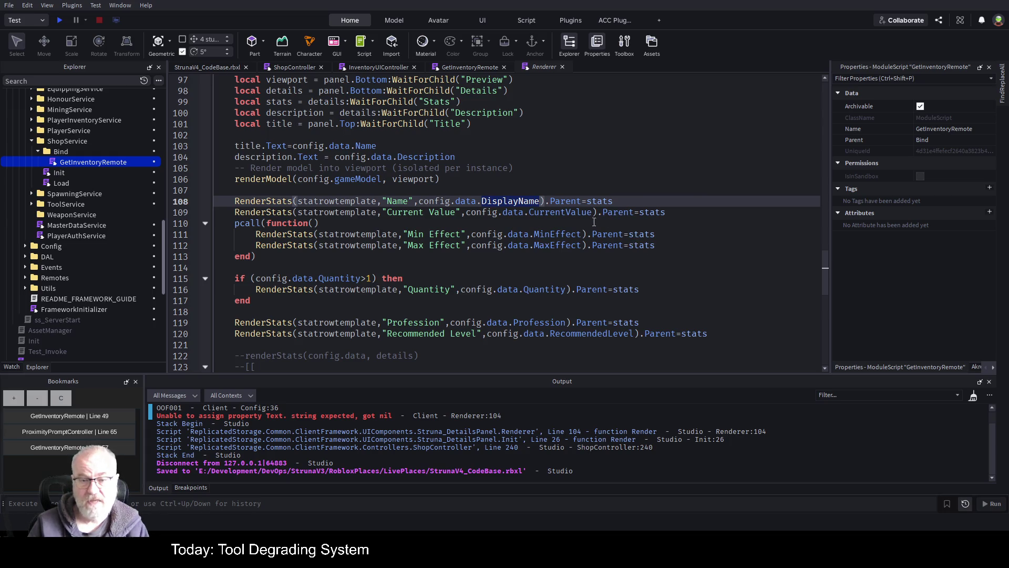
pyautogui.doubleClick(570, 215)
pyautogui.hotkey('ctrl', 'c')
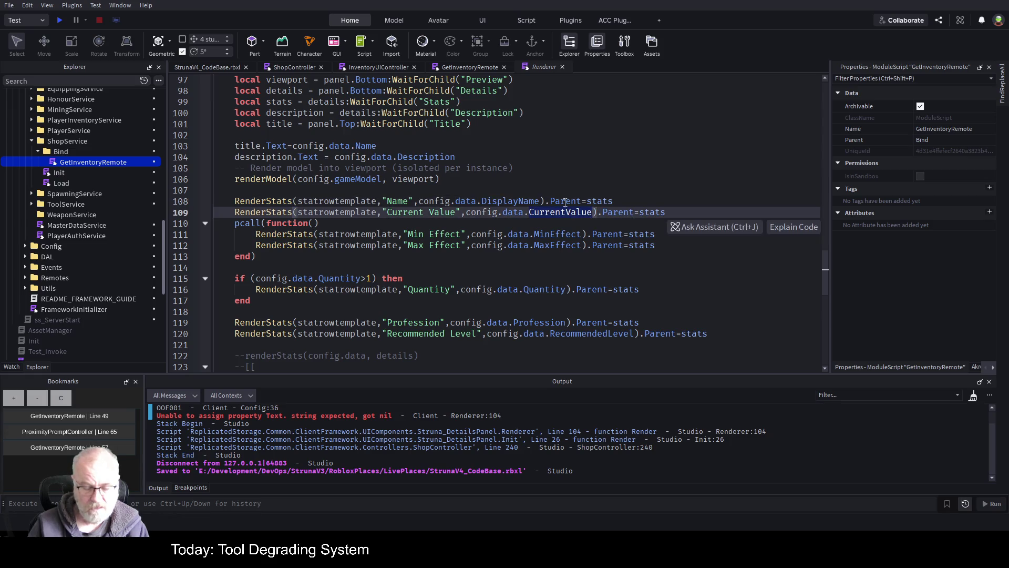
pyautogui.click(454, 64)
pyautogui.hotkey('ctrl', 'v')
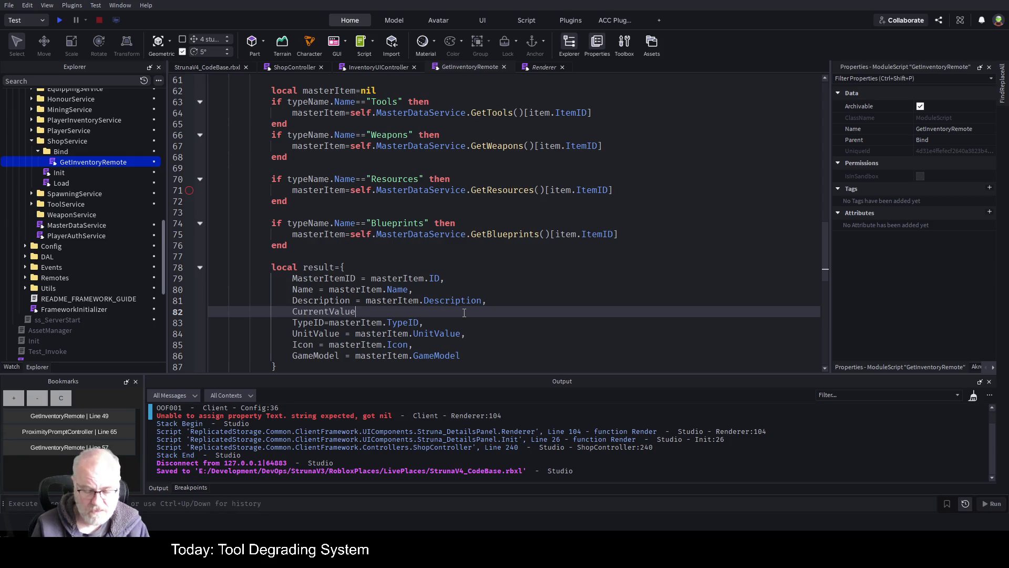
pyautogui.write('=mast')
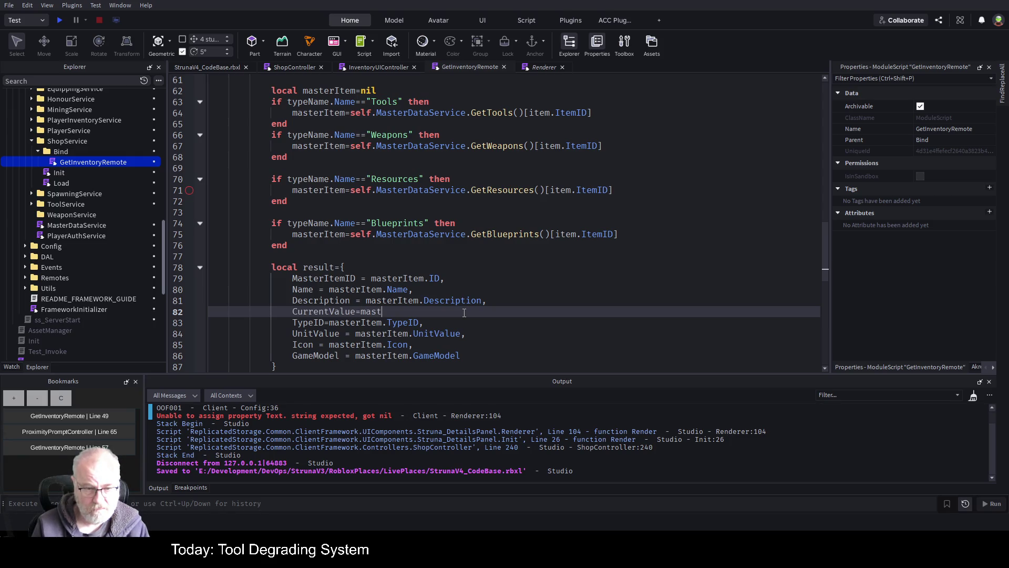
pyautogui.write('erItem.CurrentValue')
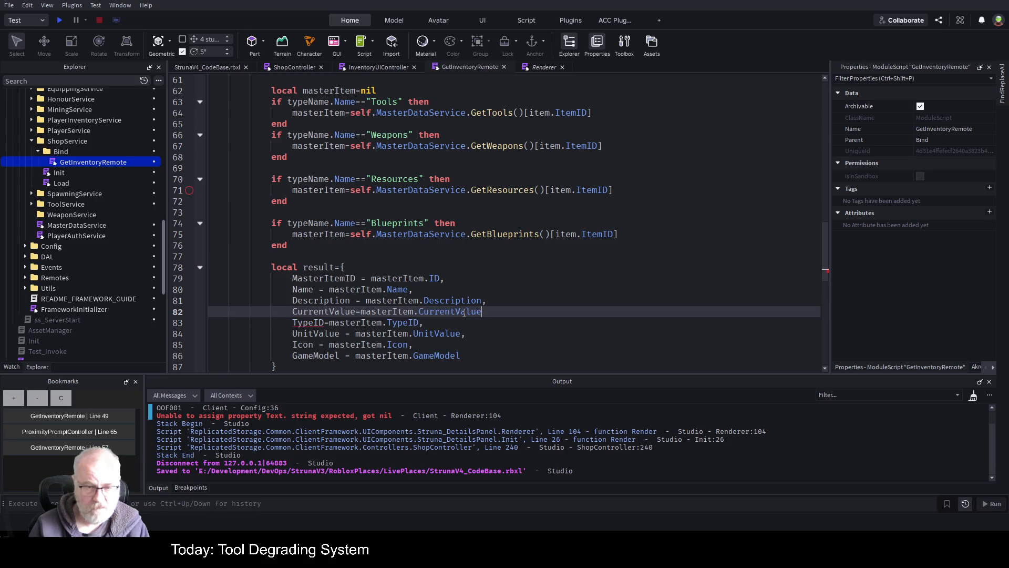
pyautogui.write(',')
pyautogui.hotkey('ctrl', 's')
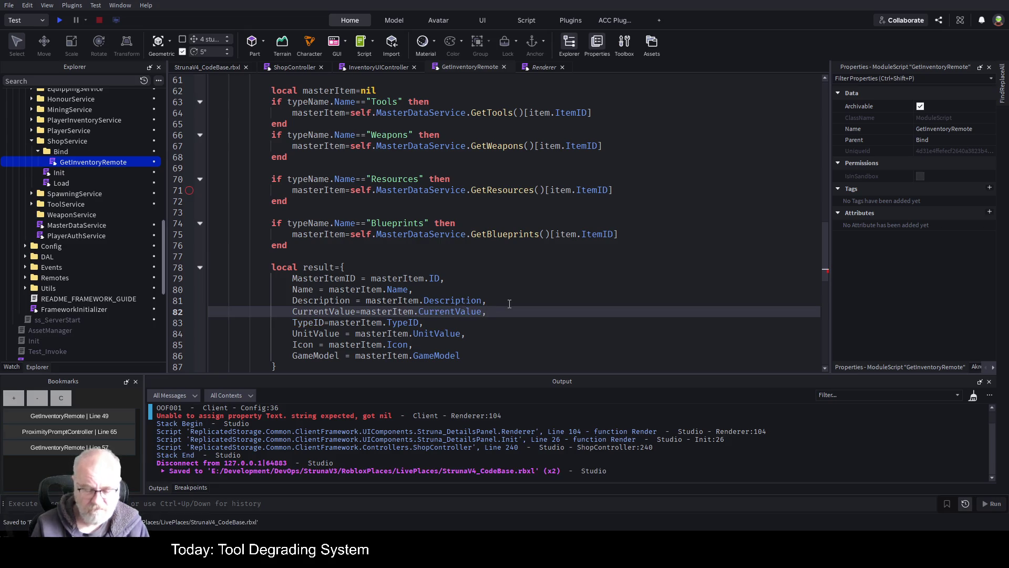
pyautogui.hotkey('ctrl', 's')
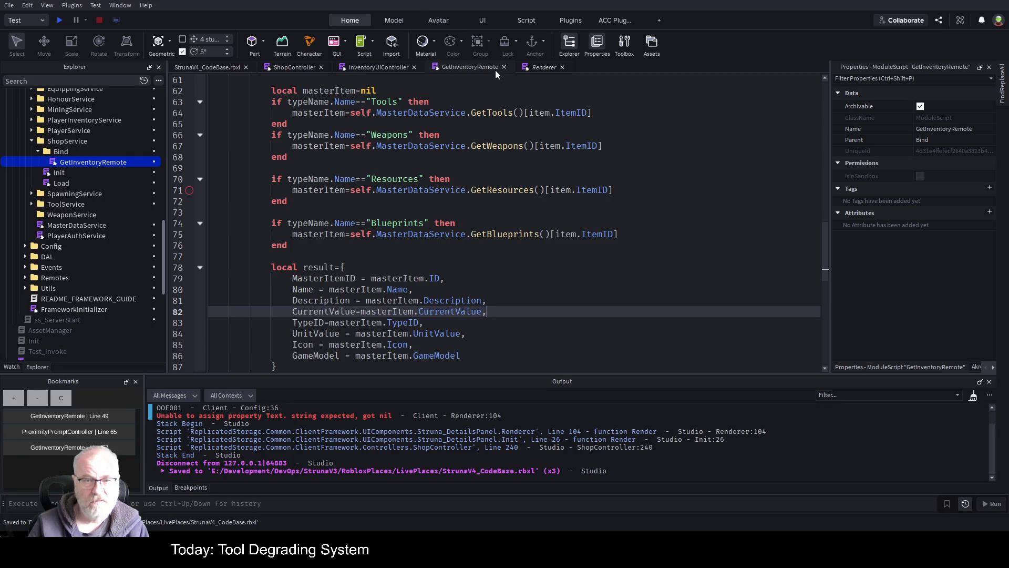
pyautogui.click(534, 68)
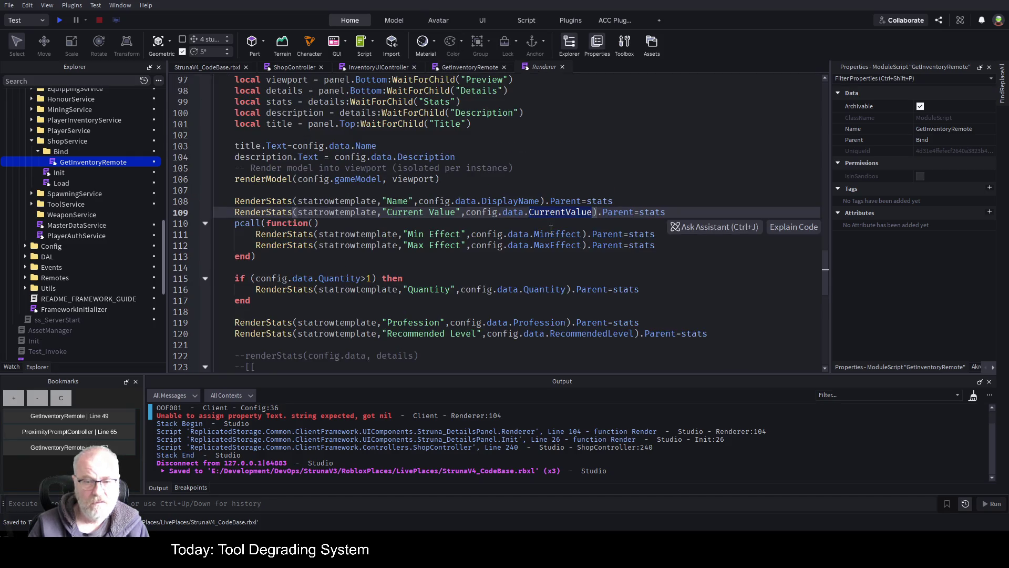
# Add a MinEffect=masterItem.MinEffect entry after CurrentValue, taking the name from the Renderer
pyautogui.doubleClick(560, 234)
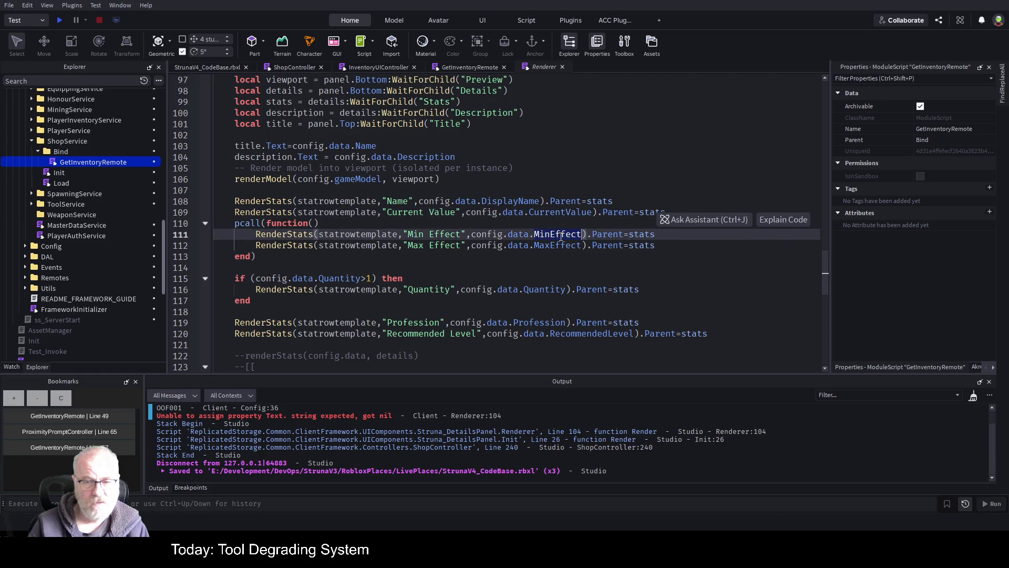
pyautogui.click(471, 69)
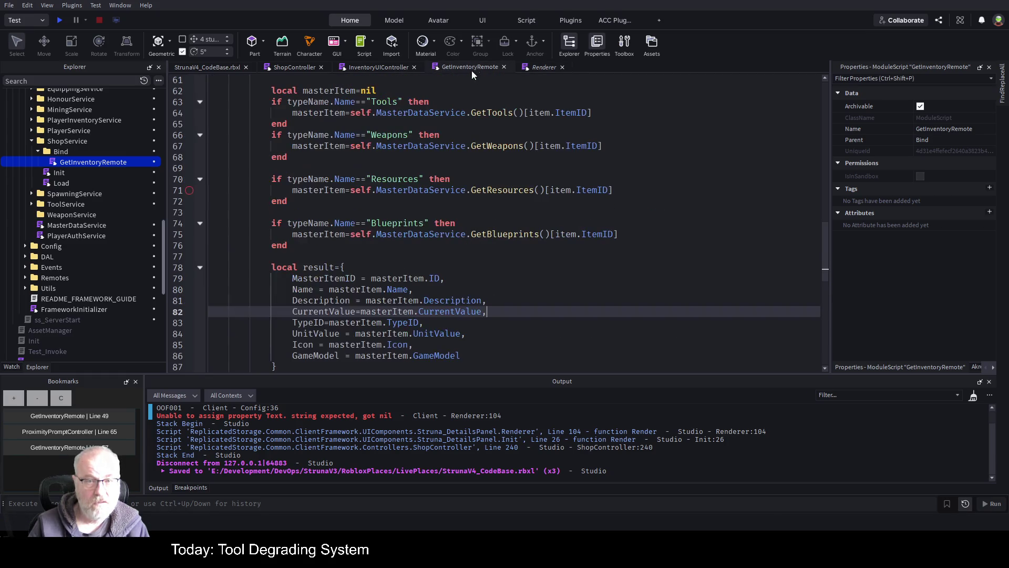
pyautogui.press('Return')
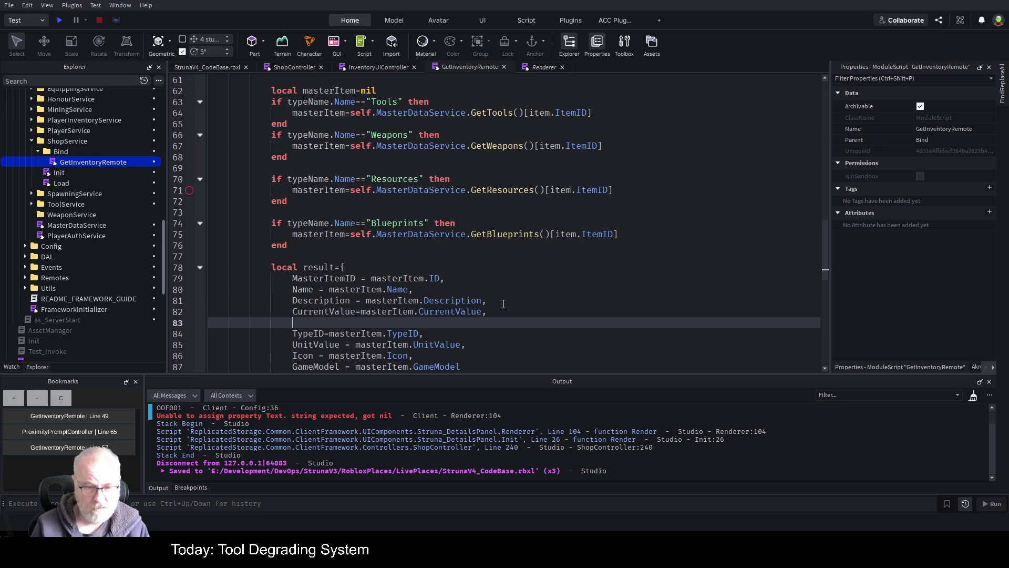
pyautogui.write('MinEffect=mas')
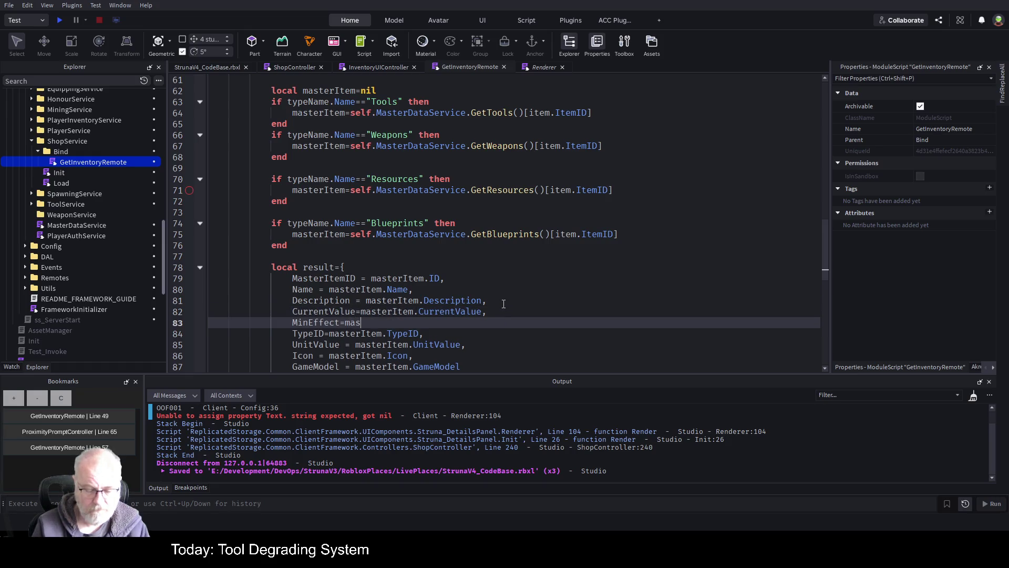
pyautogui.write('terItem')
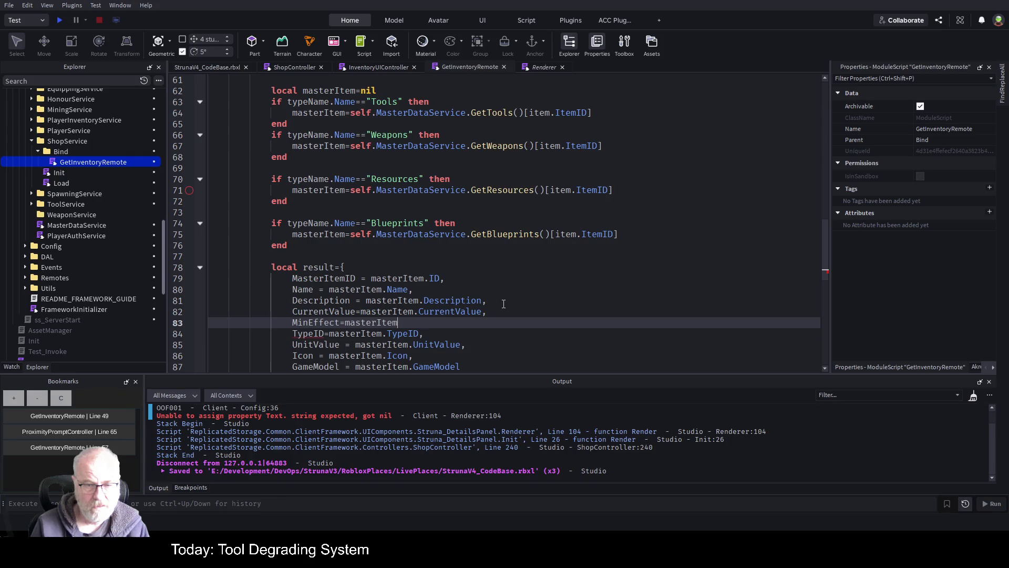
pyautogui.press('Down')
pyautogui.press('Down')
pyautogui.press('Down')
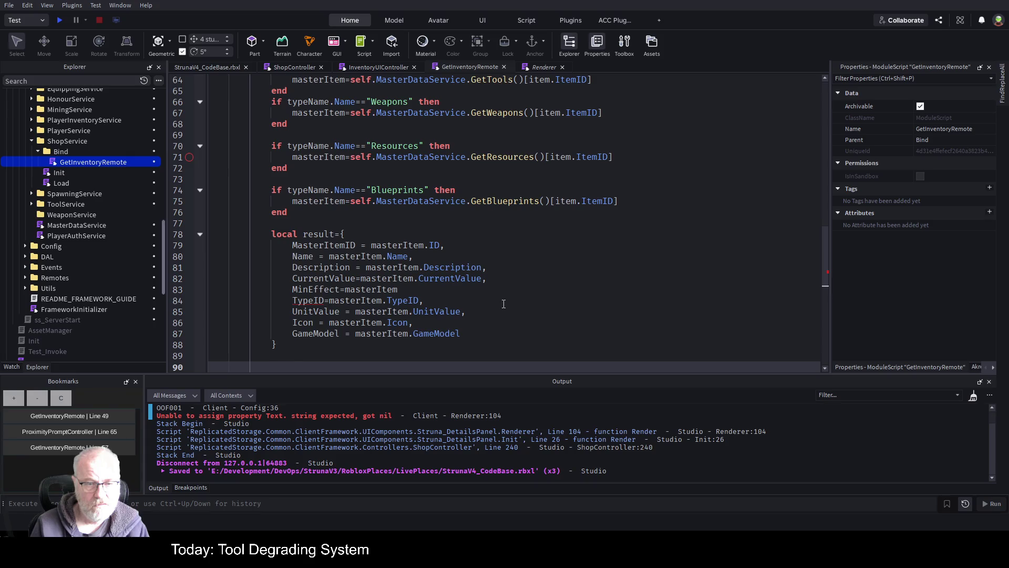
pyautogui.press('Up')
pyautogui.press('Up')
pyautogui.press('Up')
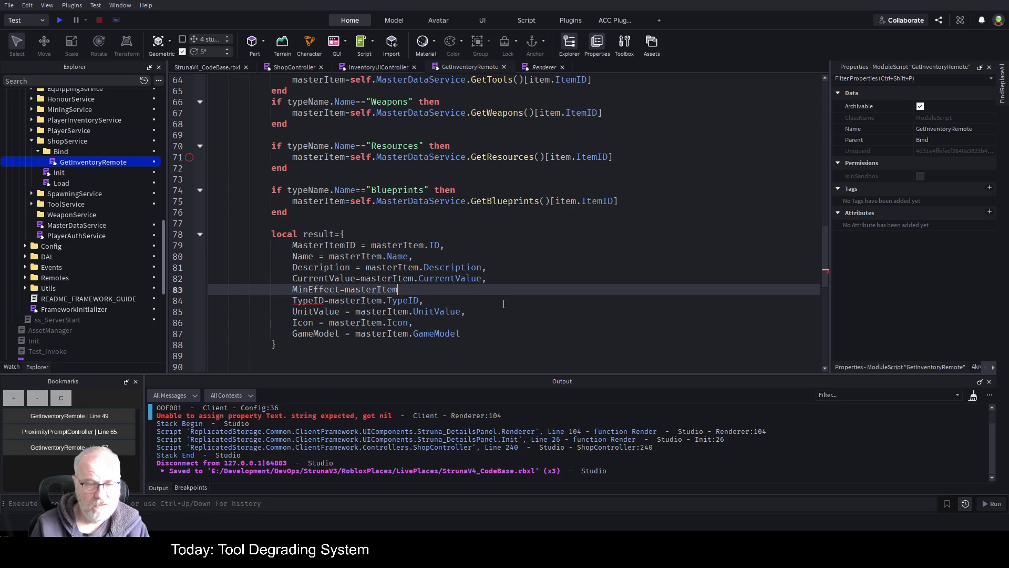
pyautogui.write('.MinEffect')
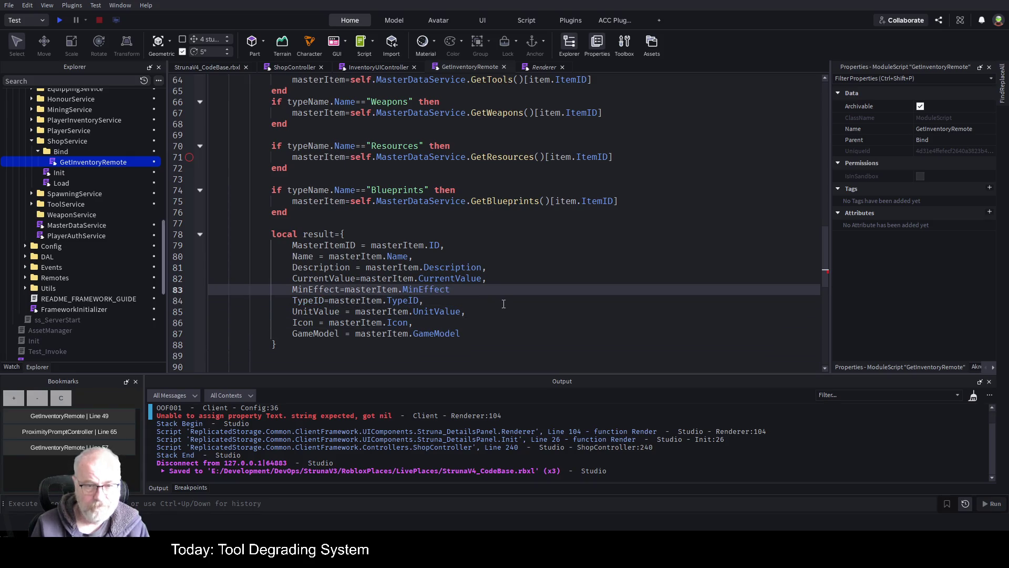
# Add MaxEffect=masterItem.MaxEffect below it, add the separating commas, and save
pyautogui.press('Return')
pyautogui.write('MinEffect')
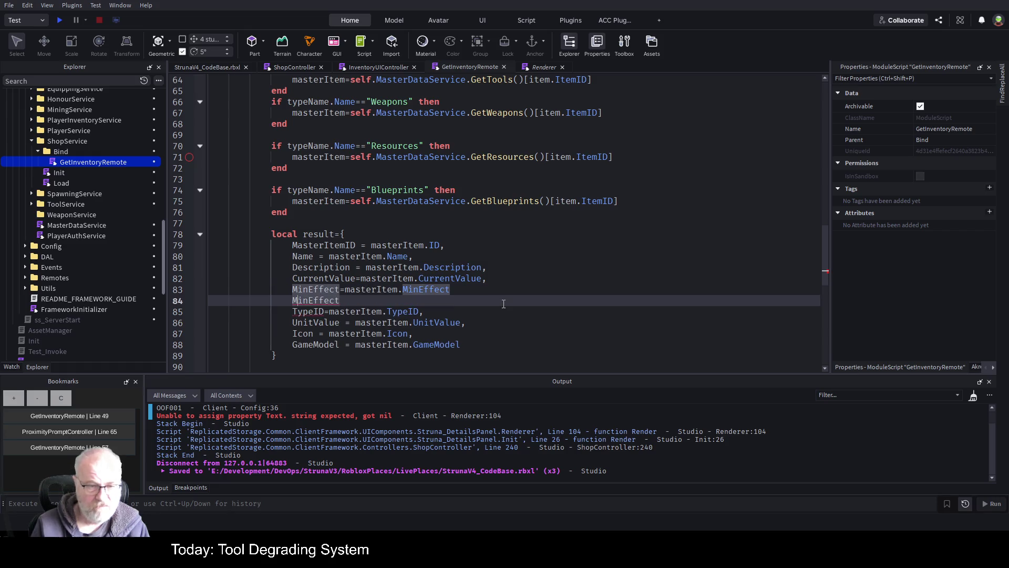
pyautogui.press('Left')
pyautogui.press('Left')
pyautogui.press('Left')
pyautogui.press('BackSpace')
pyautogui.press('BackSpace')
pyautogui.write('axEffect')
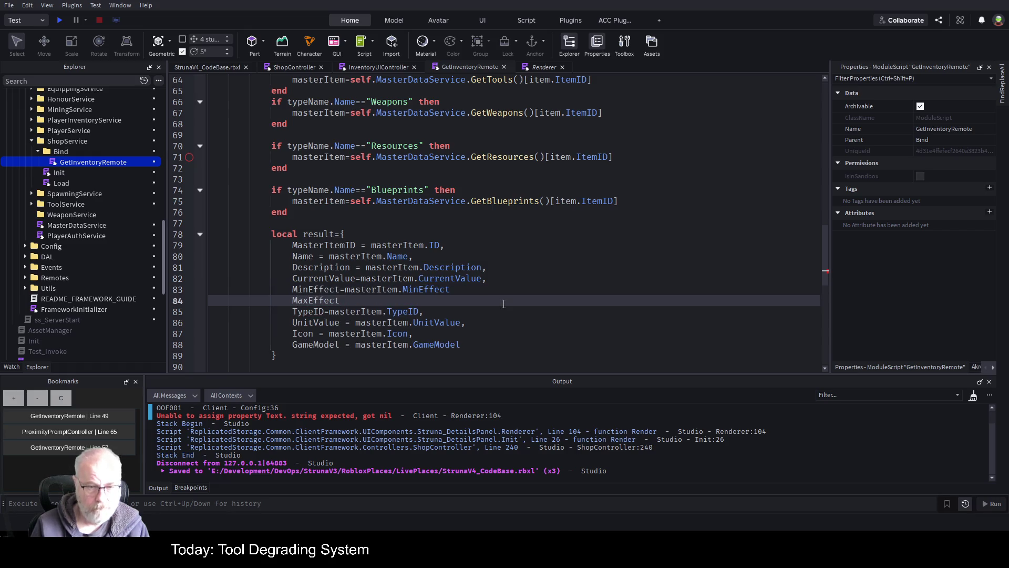
pyautogui.write('=mastert')
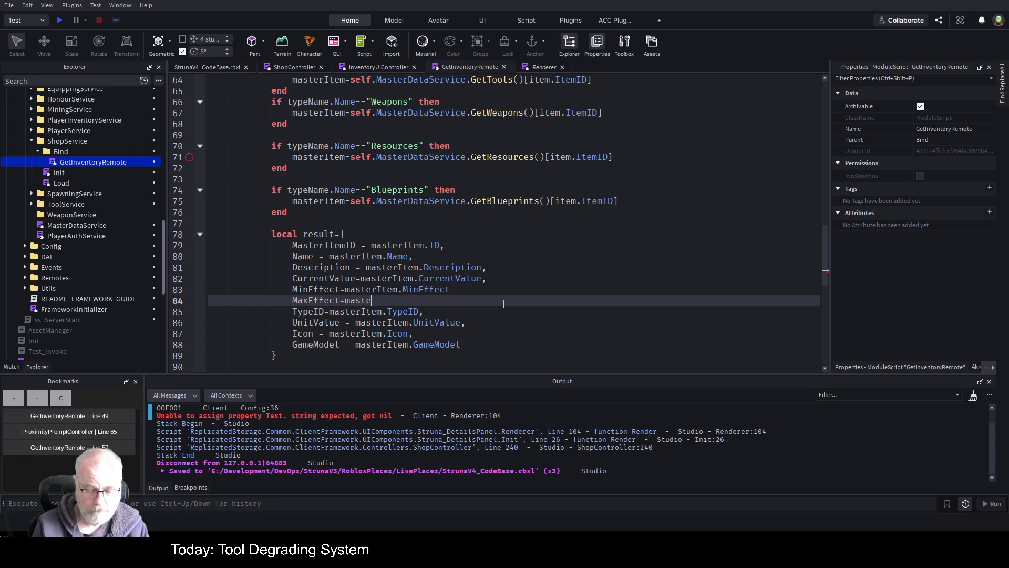
pyautogui.press('BackSpace')
pyautogui.write('Item')
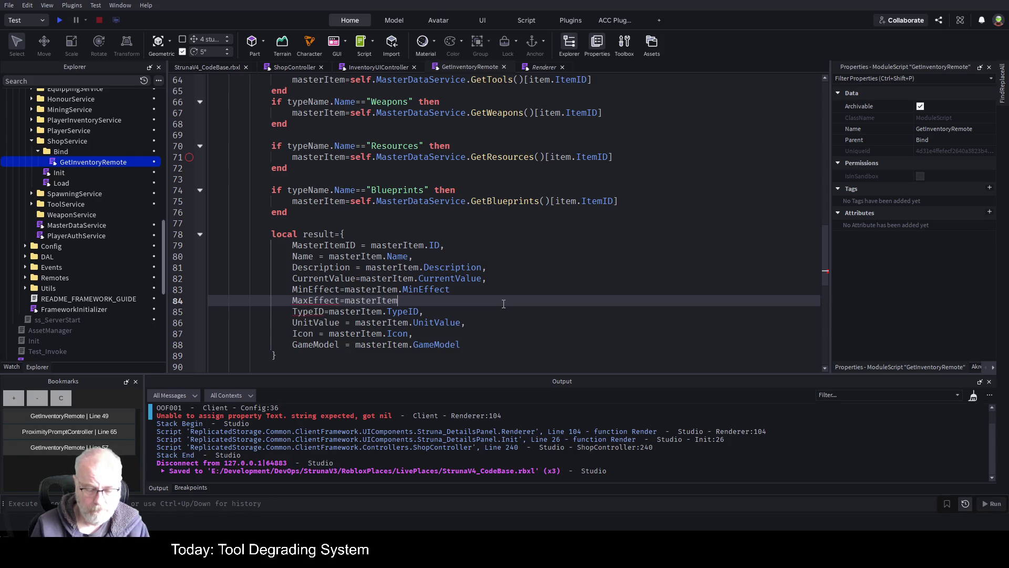
pyautogui.write('.MinEffect')
pyautogui.press('Left')
pyautogui.press('Left')
pyautogui.press('Left')
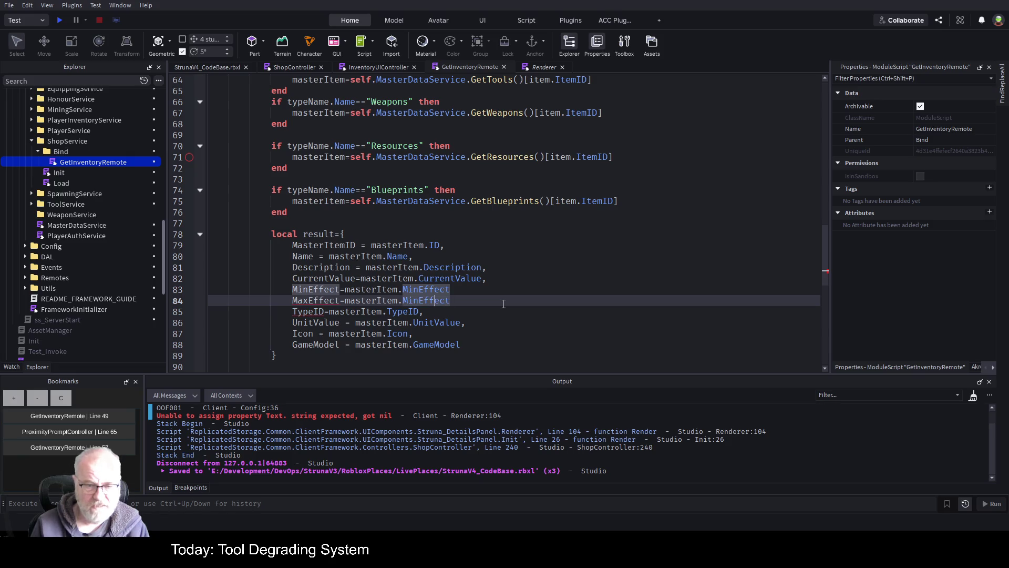
pyautogui.press('BackSpace')
pyautogui.press('BackSpace')
pyautogui.write('ax')
pyautogui.press('Down')
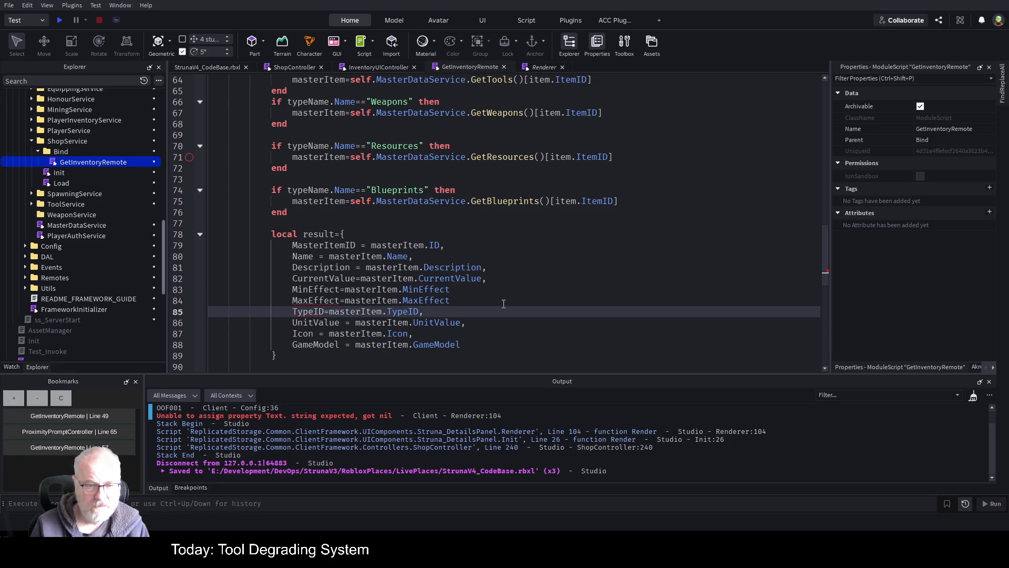
pyautogui.press('Up')
pyautogui.press('End')
pyautogui.press('Up')
pyautogui.write(',')
pyautogui.press('Down')
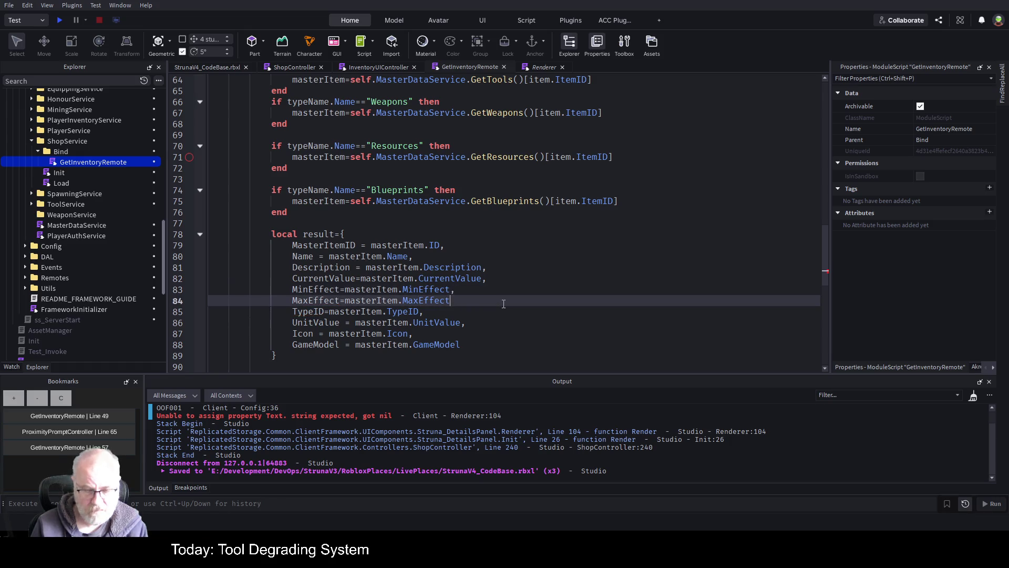
pyautogui.write(',')
pyautogui.press('Up')
pyautogui.hotkey('ctrl', 's')
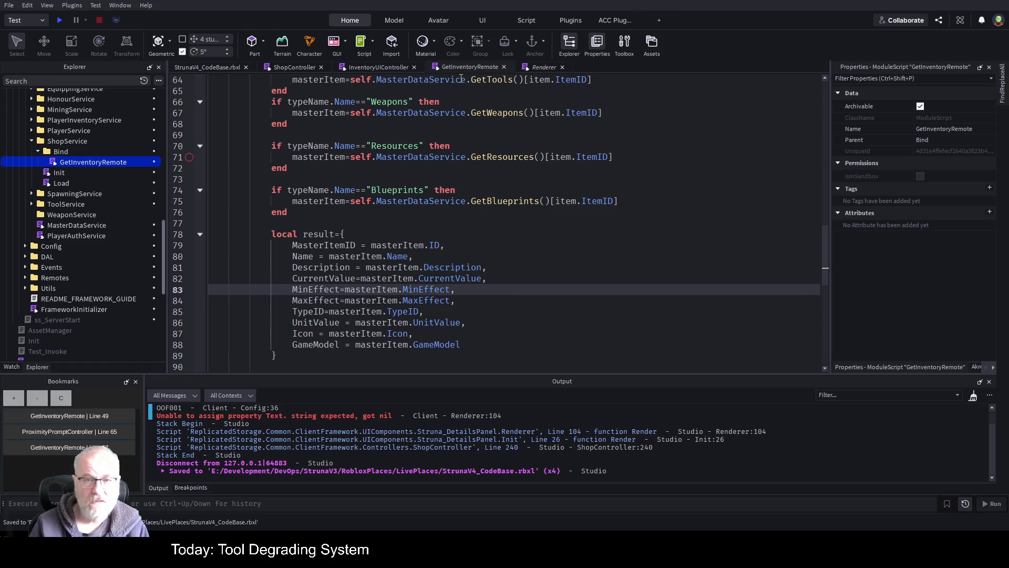
pyautogui.click(389, 69)
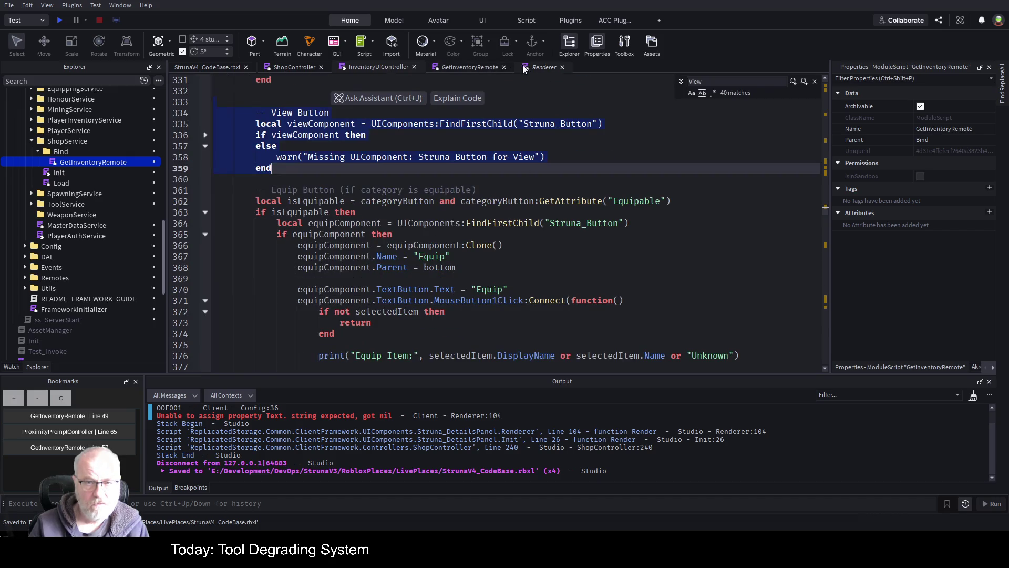
# Look up the Quantity field on Renderer line 116, then go back to GetInventoryRemote
pyautogui.click(541, 68)
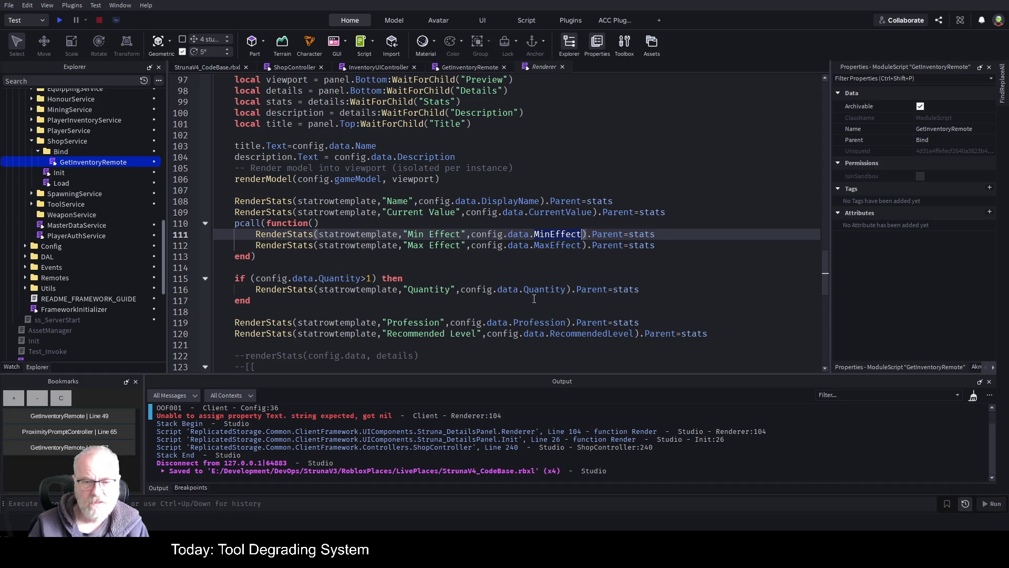
pyautogui.doubleClick(540, 290)
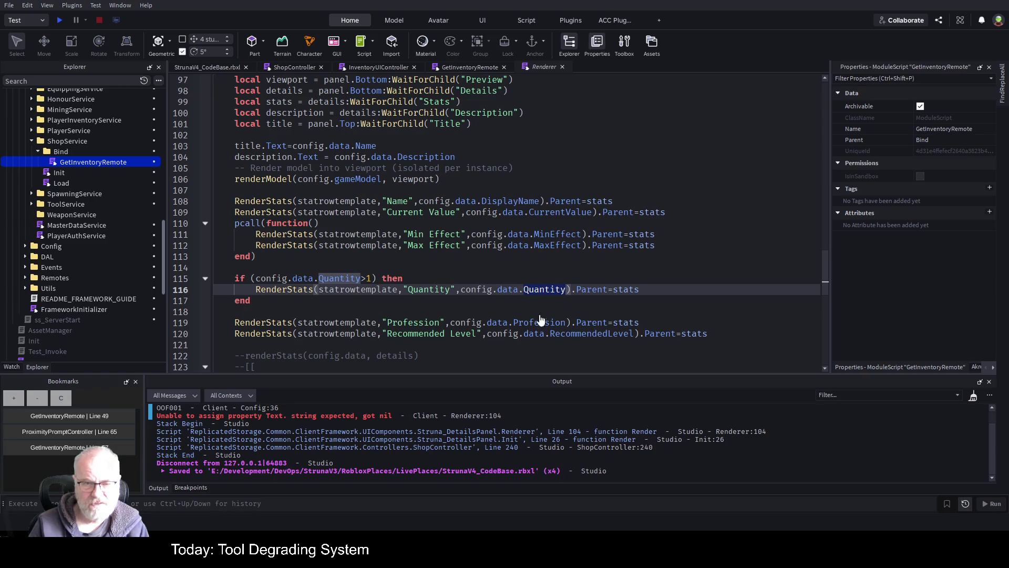
pyautogui.click(481, 68)
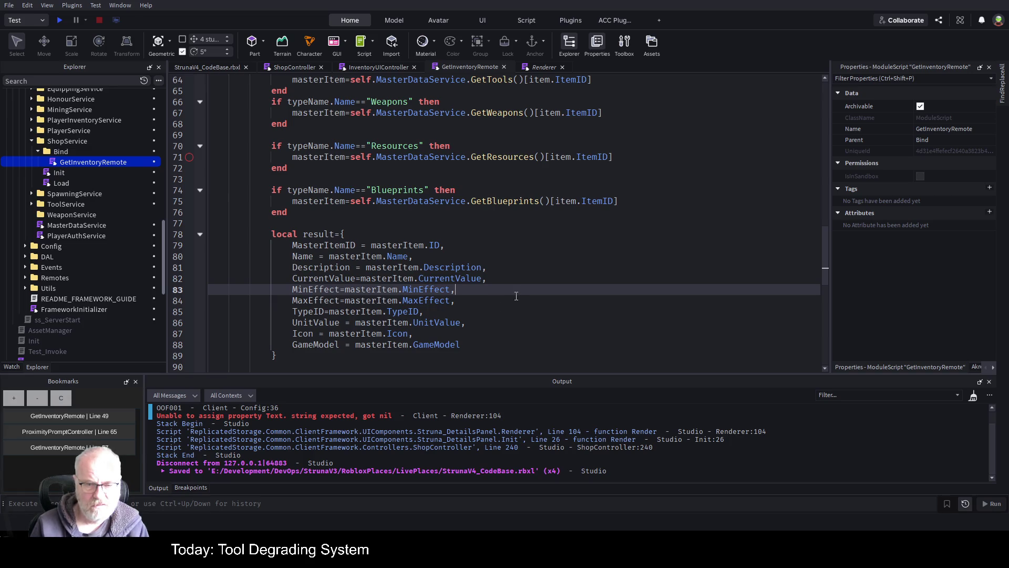
# Add a comma after GameModel and a RecommendedLevel=masterItem.RecommendedLevel line below it
pyautogui.press('Return')
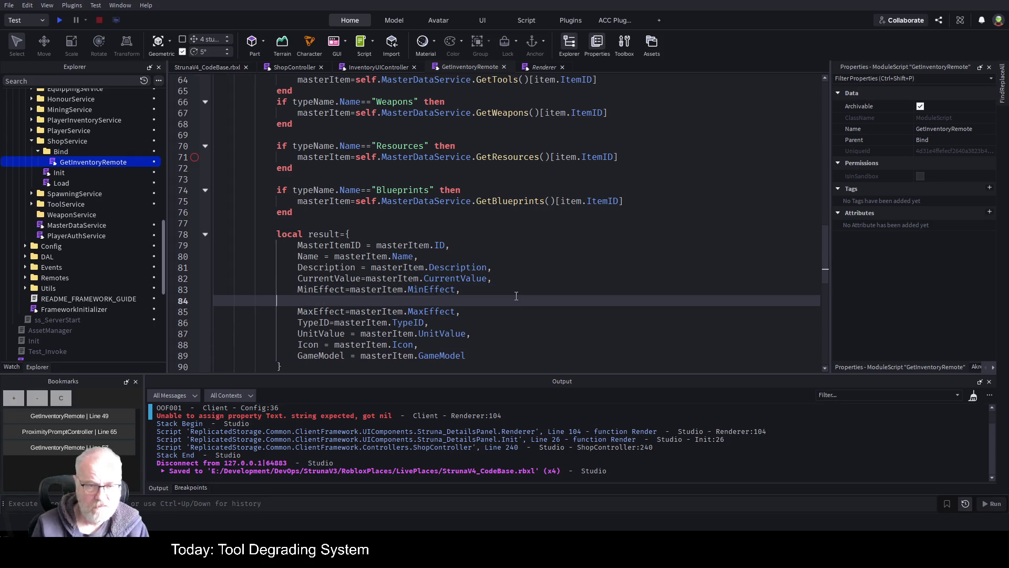
pyautogui.press('Delete')
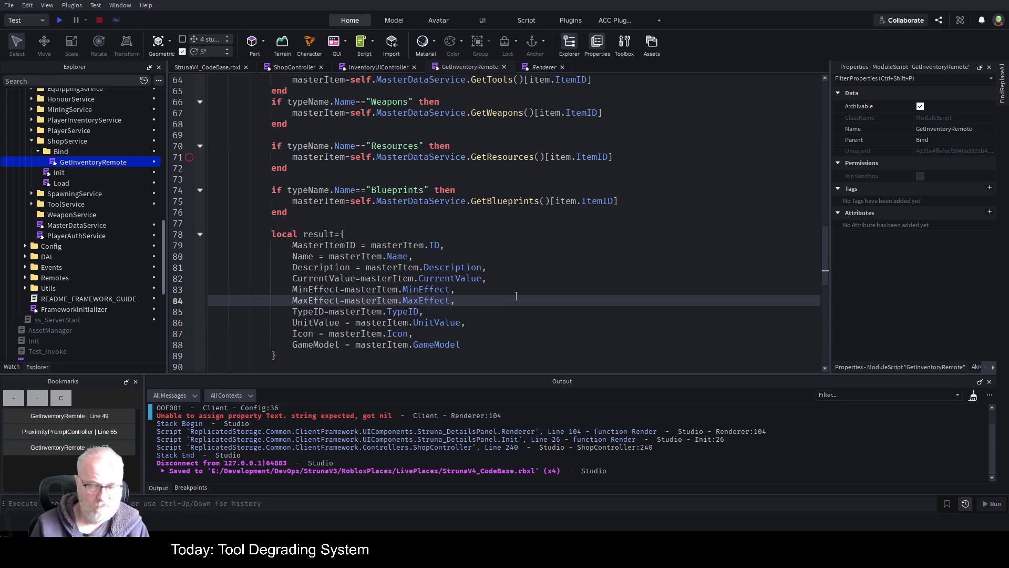
pyautogui.press('Down')
pyautogui.press('Down')
pyautogui.press('Down')
pyautogui.press('End')
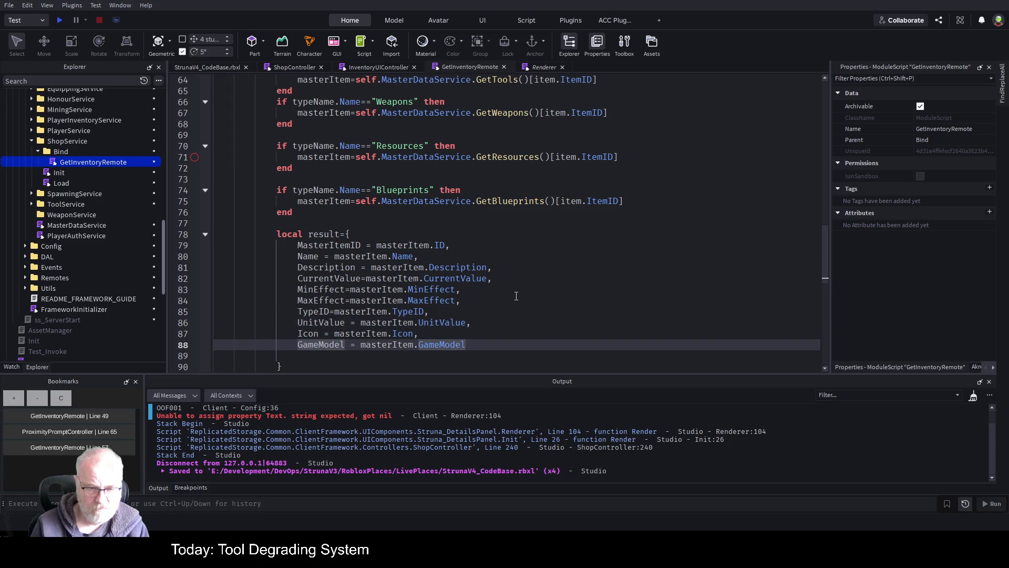
pyautogui.write(',')
pyautogui.press('Return')
pyautogui.write('R')
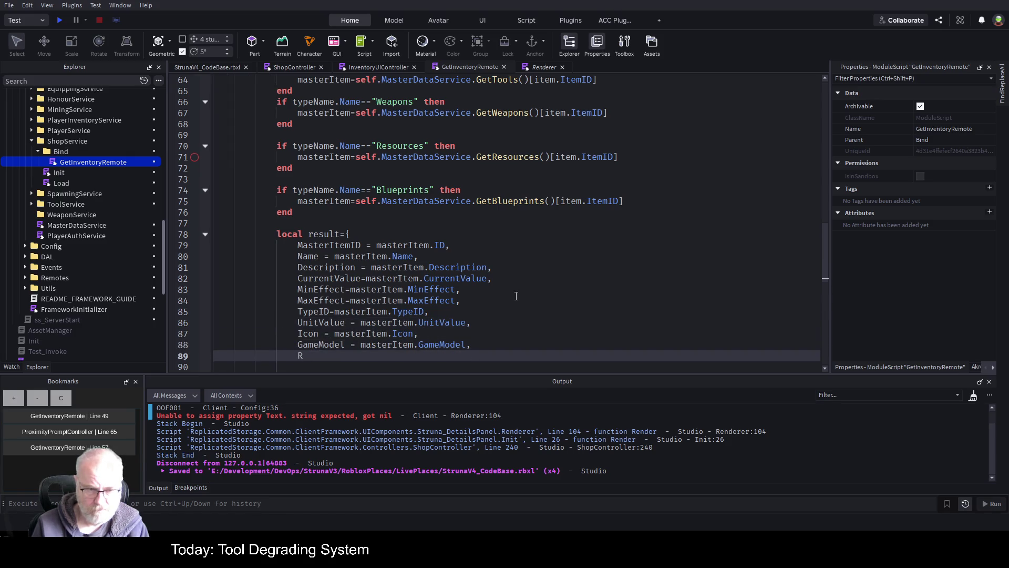
pyautogui.write('ecommen')
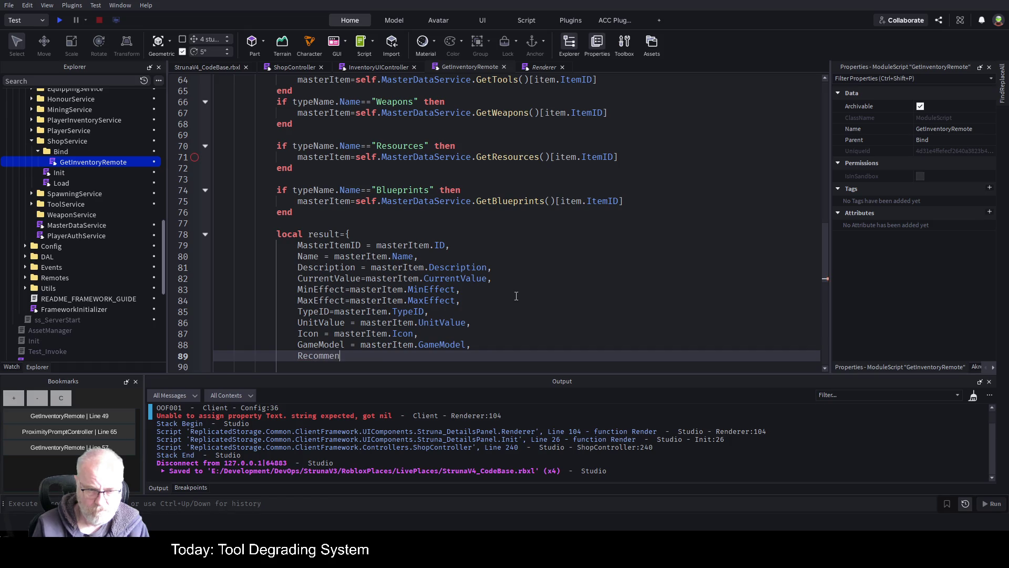
pyautogui.write('dedLevel')
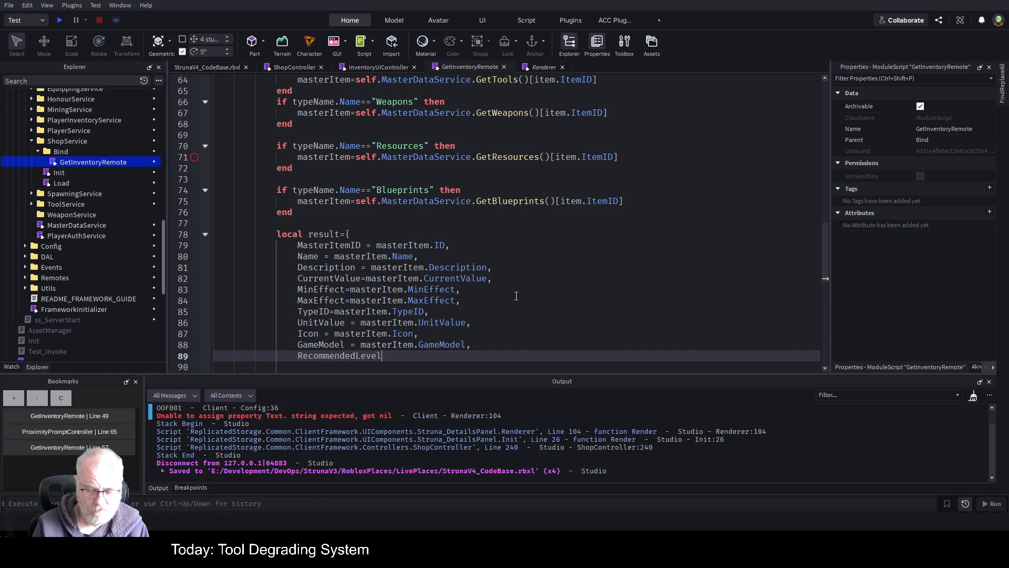
pyautogui.write('=mast')
pyautogui.write('erItem.Reco')
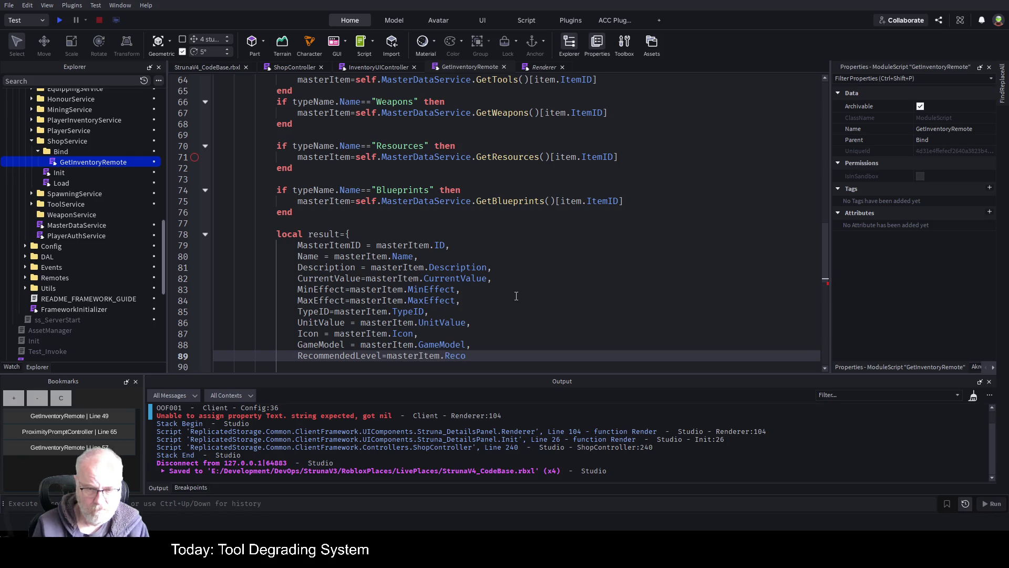
pyautogui.write('mmend')
pyautogui.write('edLevel')
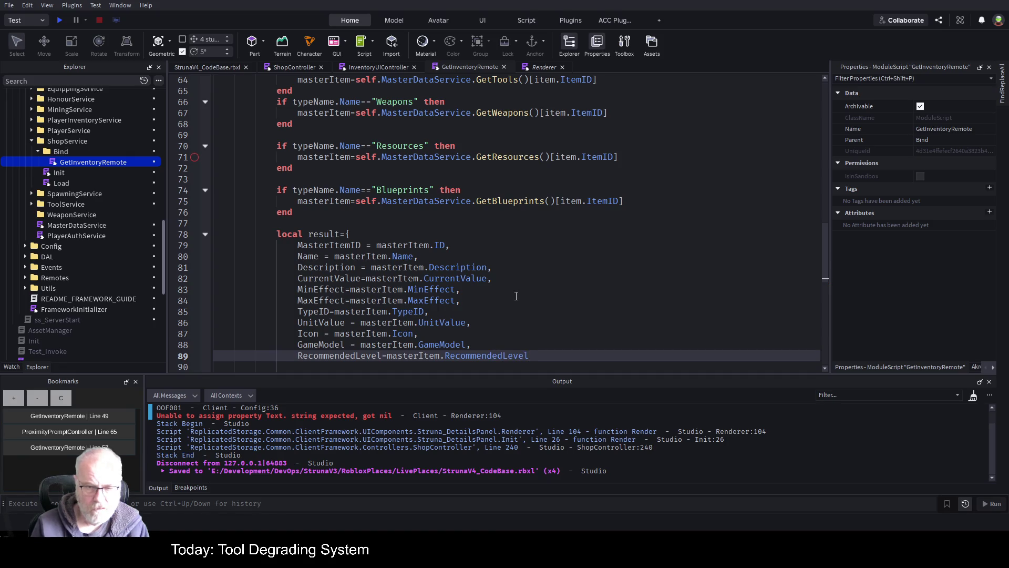
# Insert Profession = masterItem.ProfessionID, below GameModel and save the place
pyautogui.press('Up')
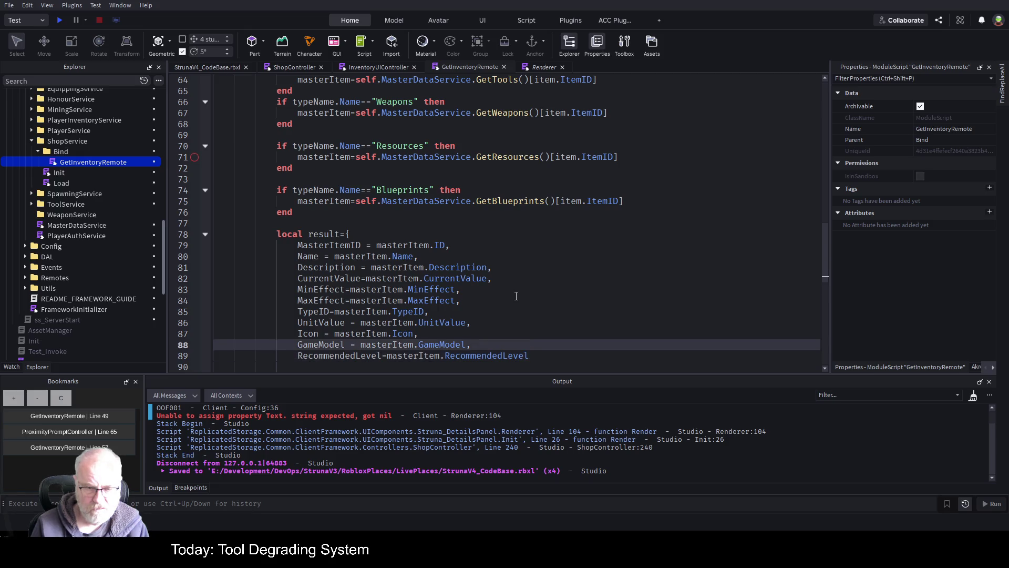
pyautogui.press('Return')
pyautogui.write('Profes')
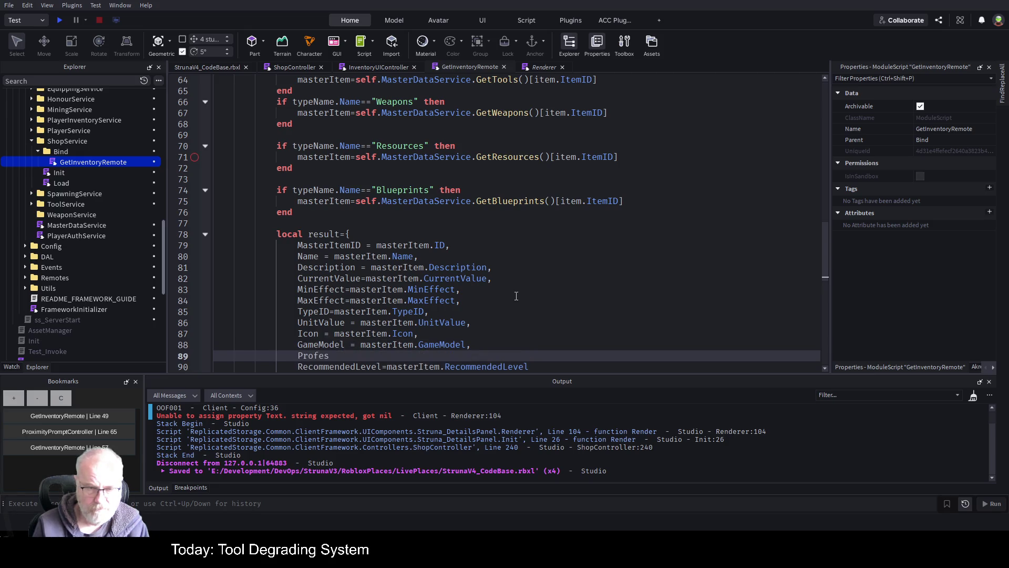
pyautogui.write('sion =')
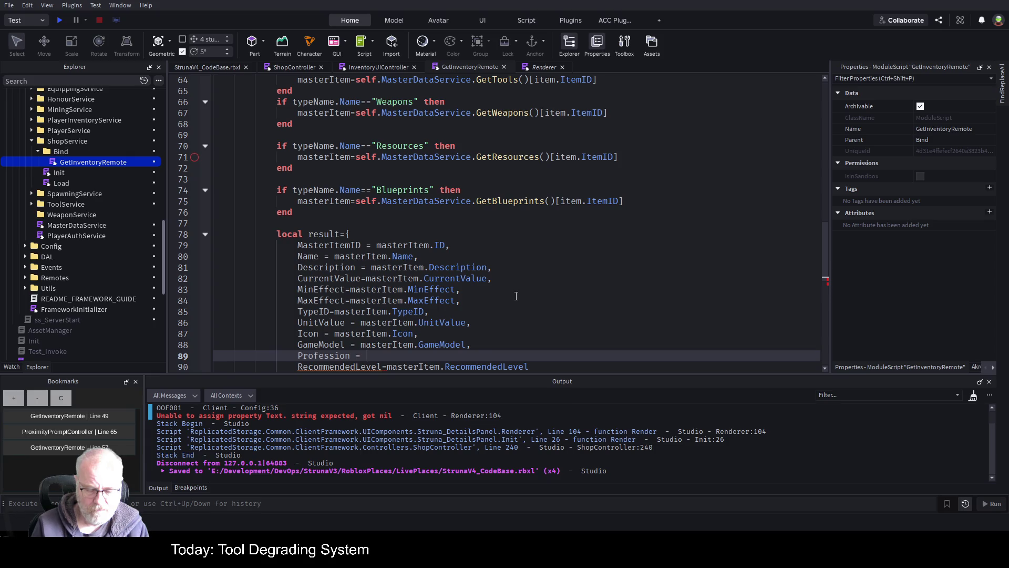
pyautogui.write('masterItem')
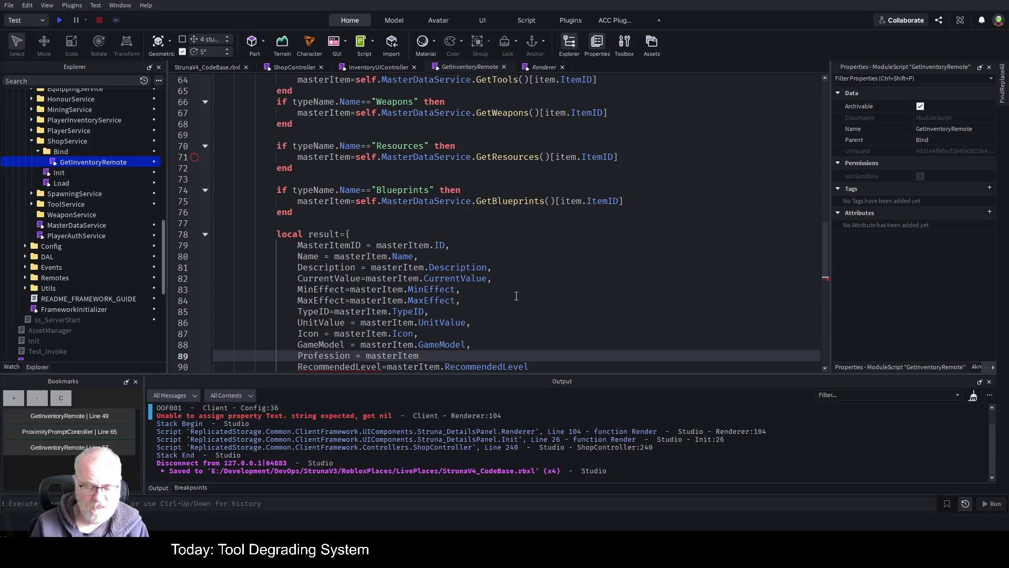
pyautogui.write('.Professio')
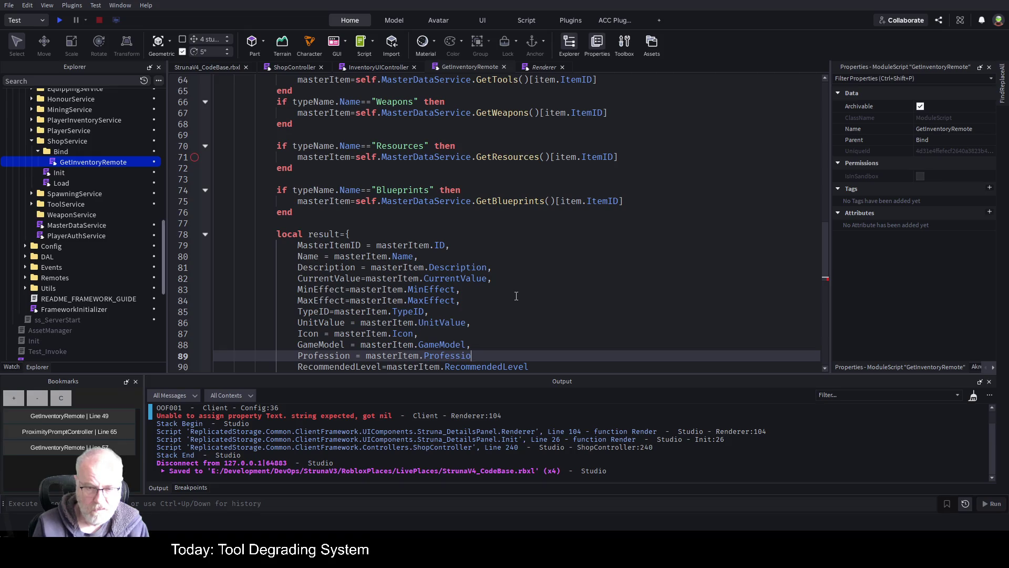
pyautogui.write('nID')
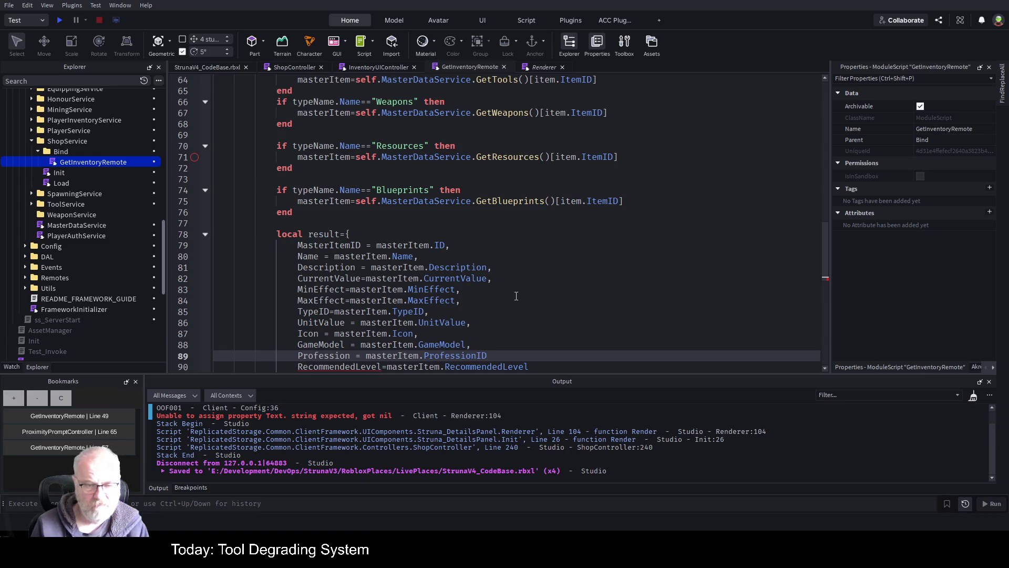
pyautogui.write(',')
pyautogui.press('Up')
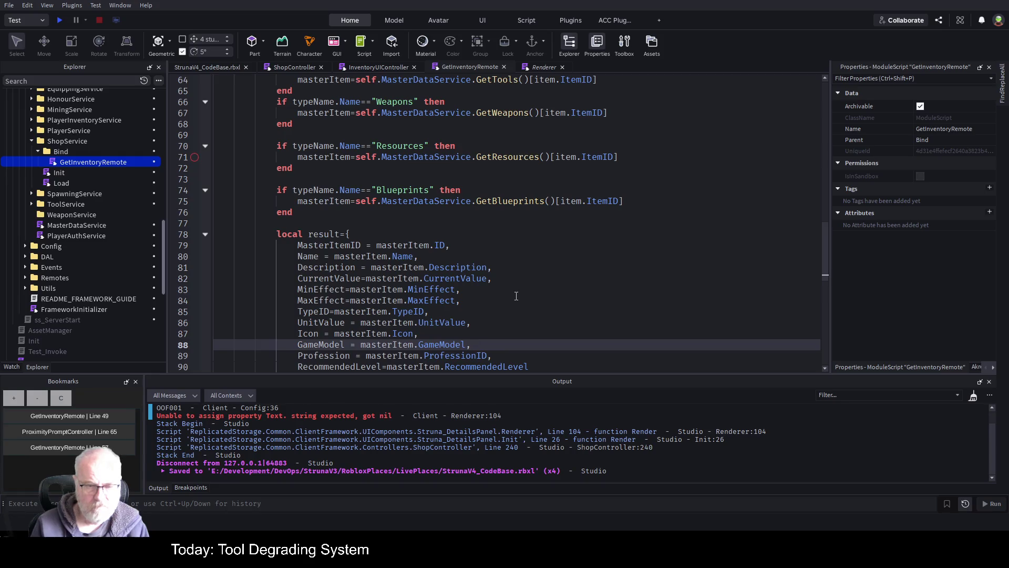
pyautogui.hotkey('ctrl', 's')
pyautogui.scroll(-2, 518, 274)
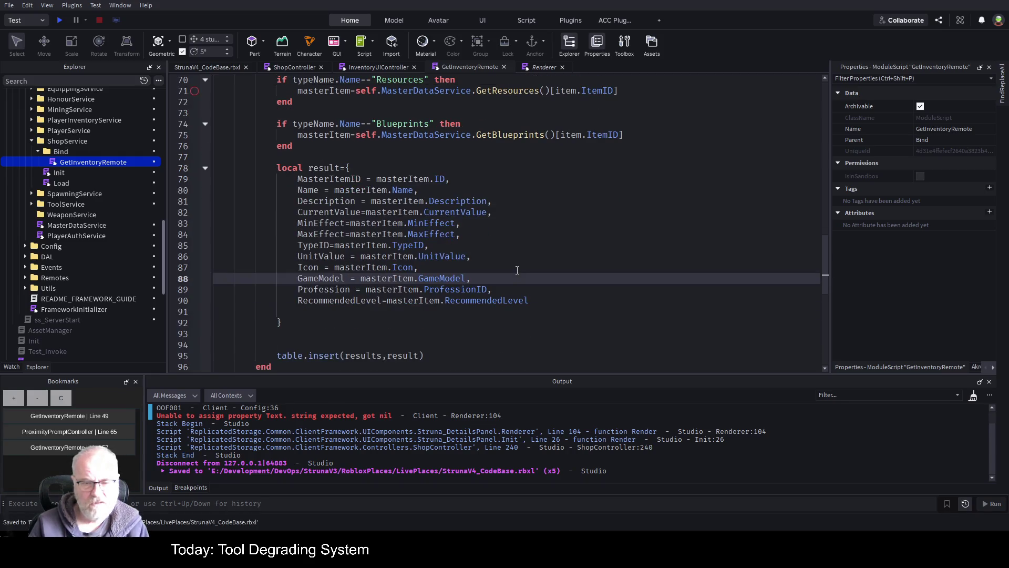
pyautogui.click(474, 238)
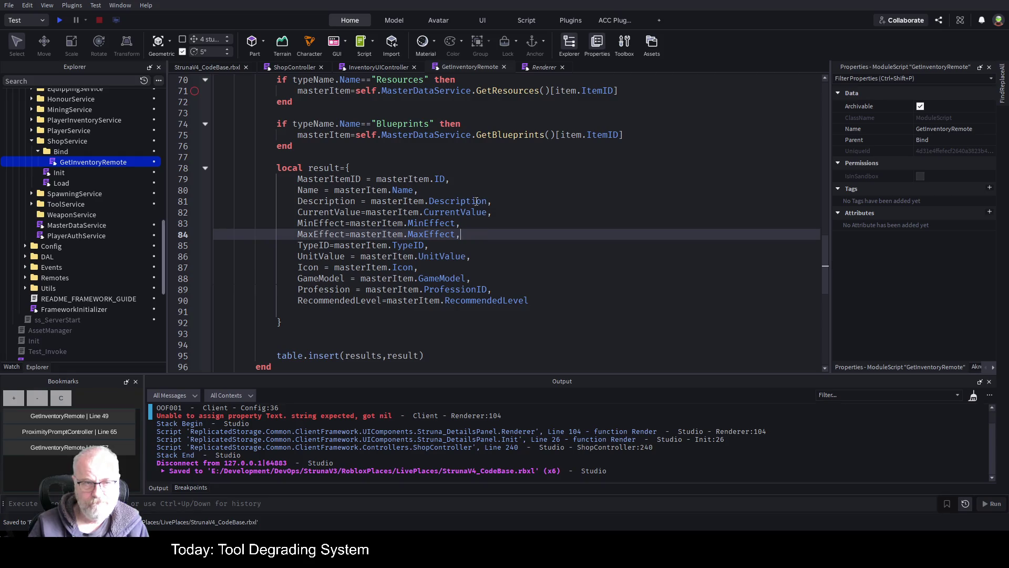
# Review the Profession and Recommended Level RenderStats rows in the Renderer script, then start a playtest
pyautogui.click(543, 67)
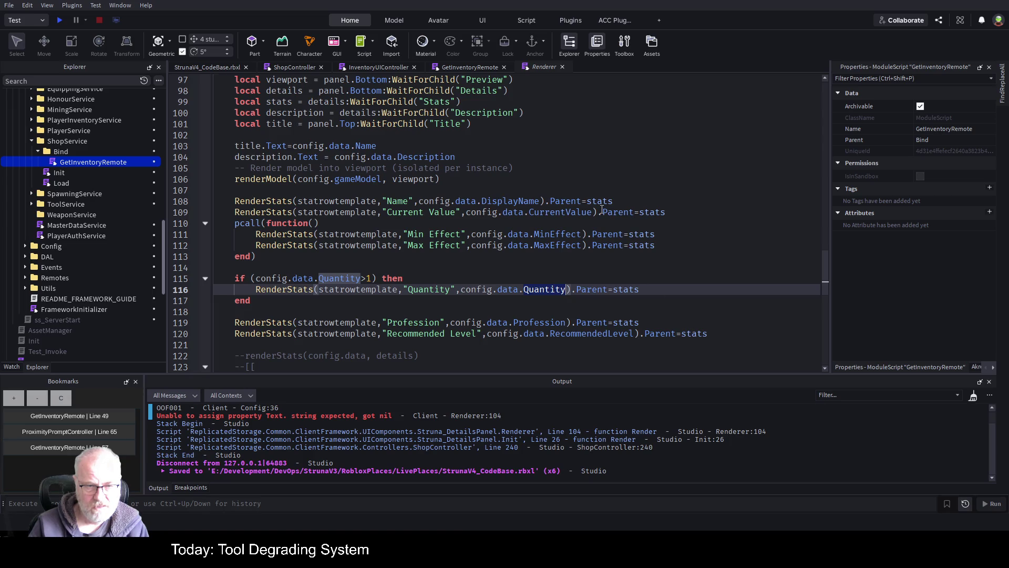
pyautogui.scroll(-3, 552, 245)
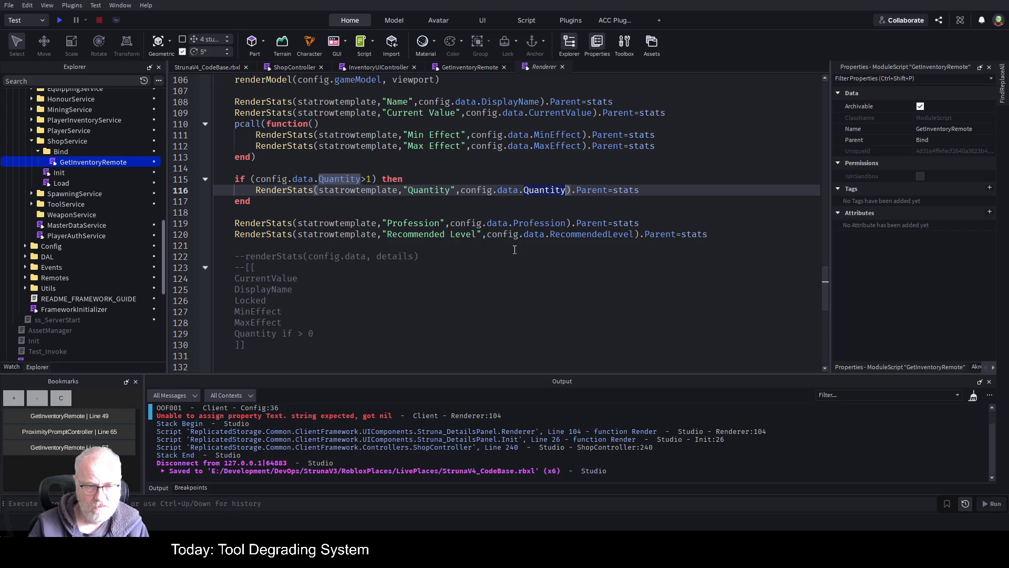
pyautogui.moveTo(531, 262); pyautogui.dragTo(418, 256)
pyautogui.click(60, 24)
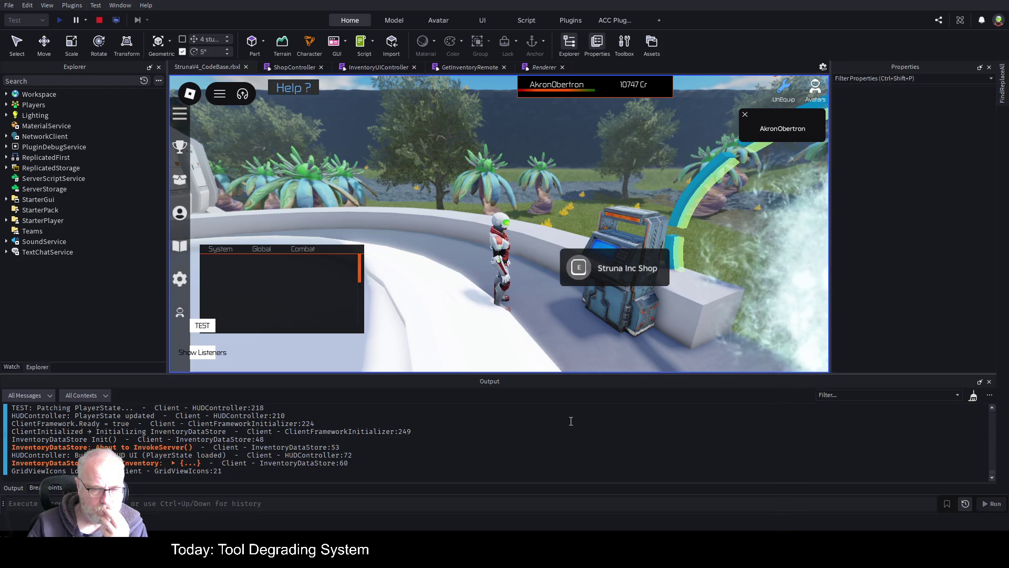
# Clear Output, view OOF001 in the Struna Inc Shop, and follow the Renderer:80 error link
pyautogui.hotkey('ctrl', 'l')
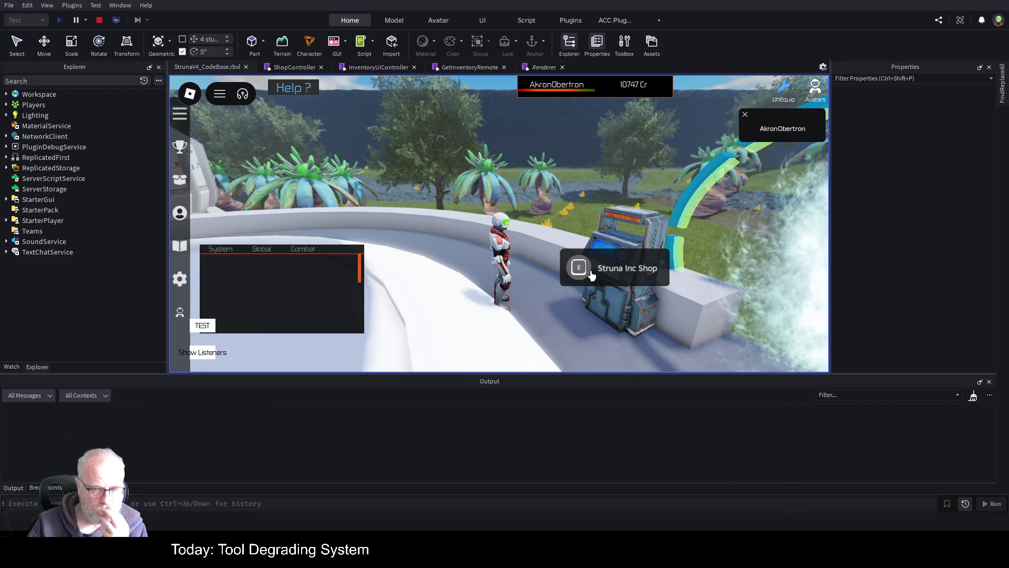
pyautogui.click(590, 269)
pyautogui.click(562, 181)
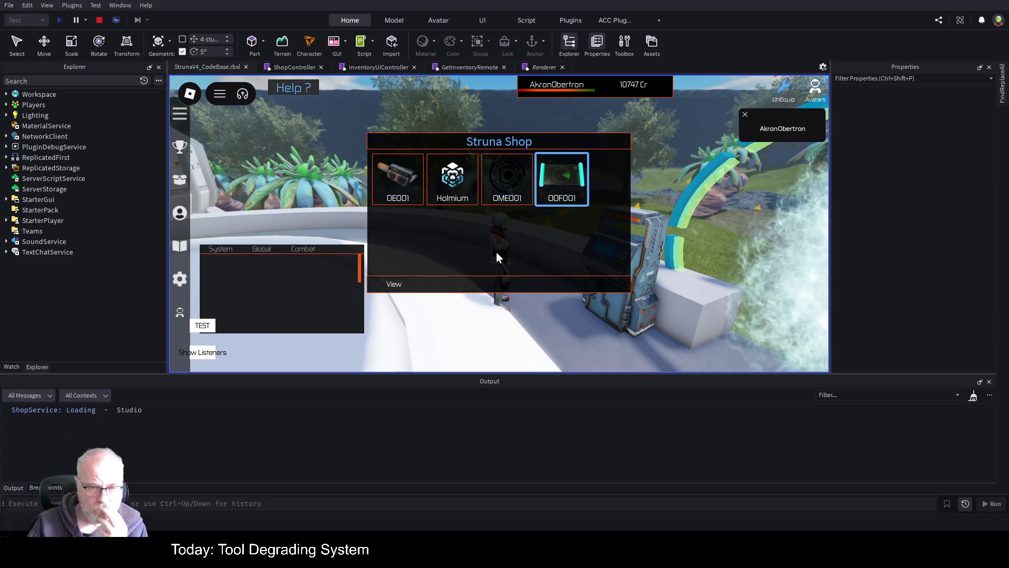
pyautogui.click(398, 285)
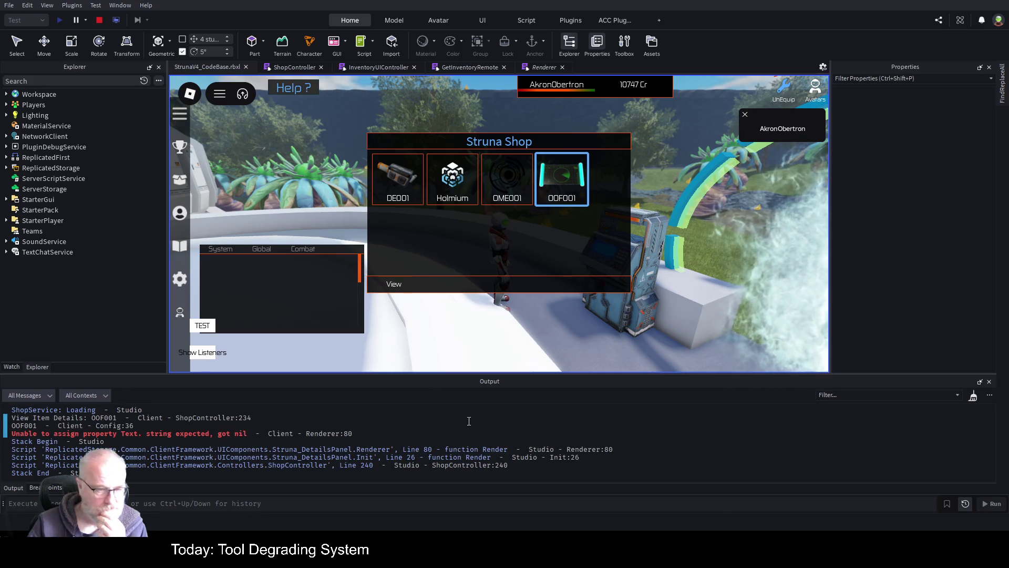
pyautogui.click(338, 434)
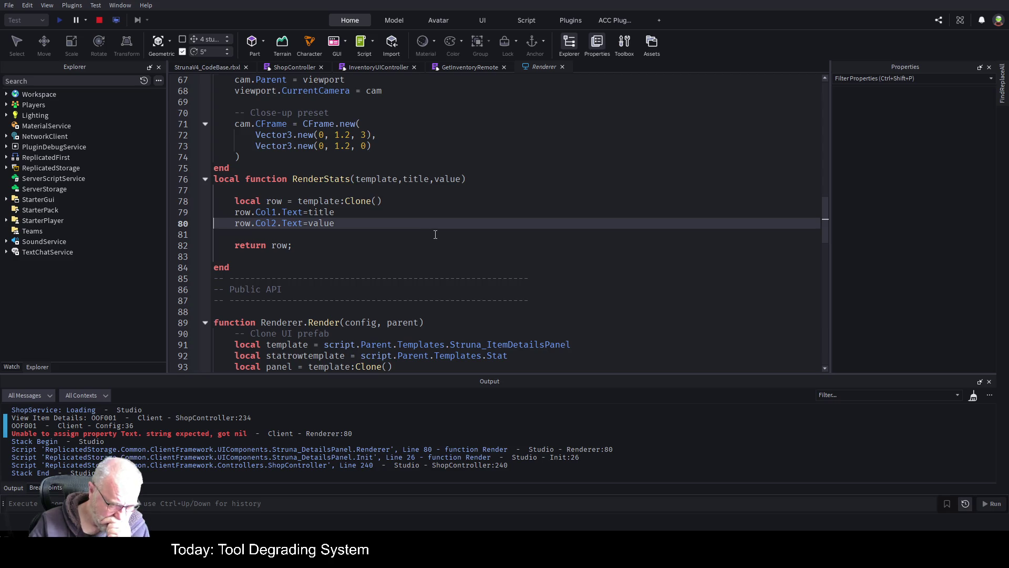
# Insert blank lines at the top of RenderStats, above the template:Clone() line
pyautogui.scroll(-3, 435, 235)
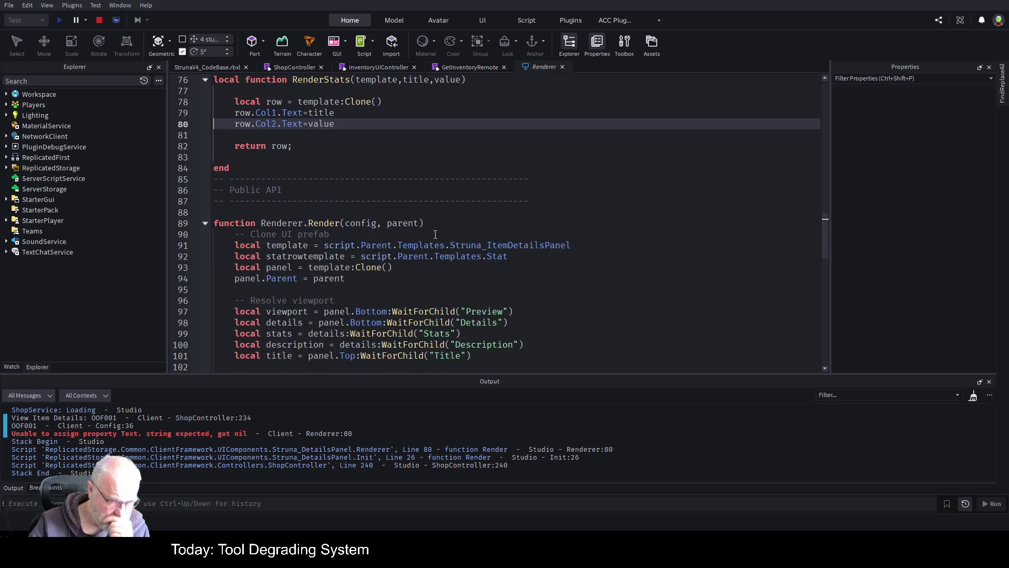
pyautogui.scroll(4, 447, 227)
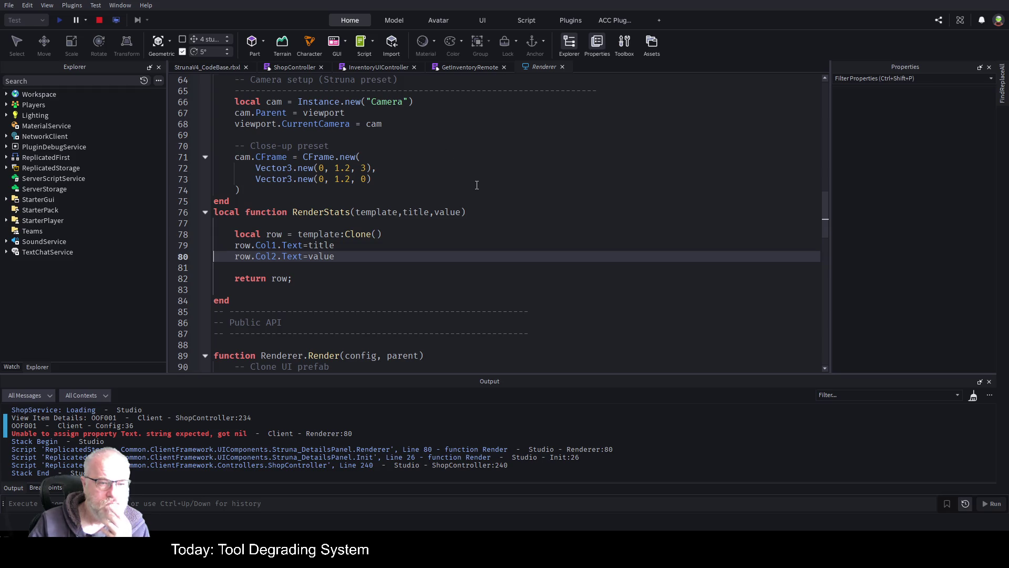
pyautogui.click(330, 221)
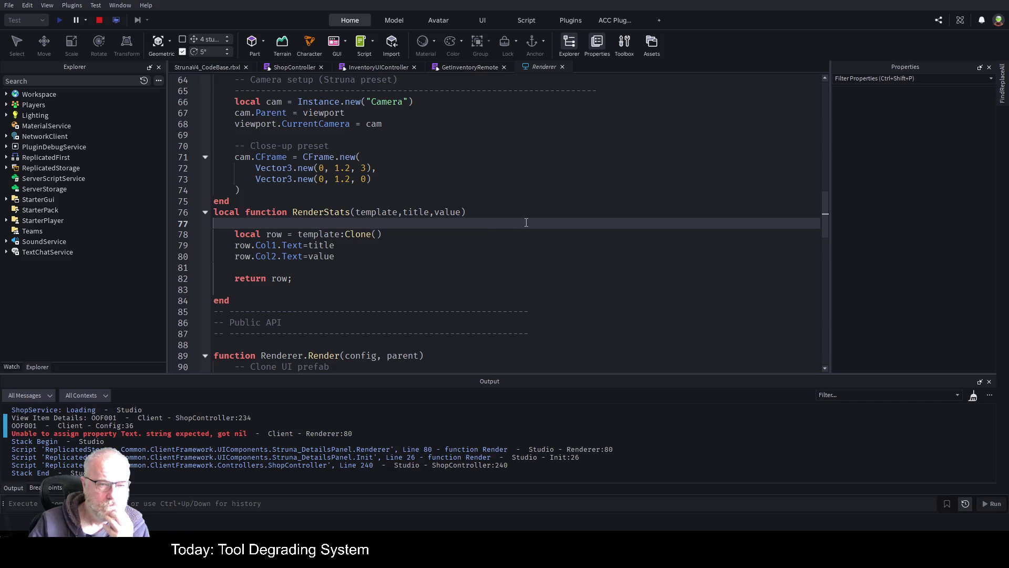
pyautogui.press('Return')
pyautogui.press('Return')
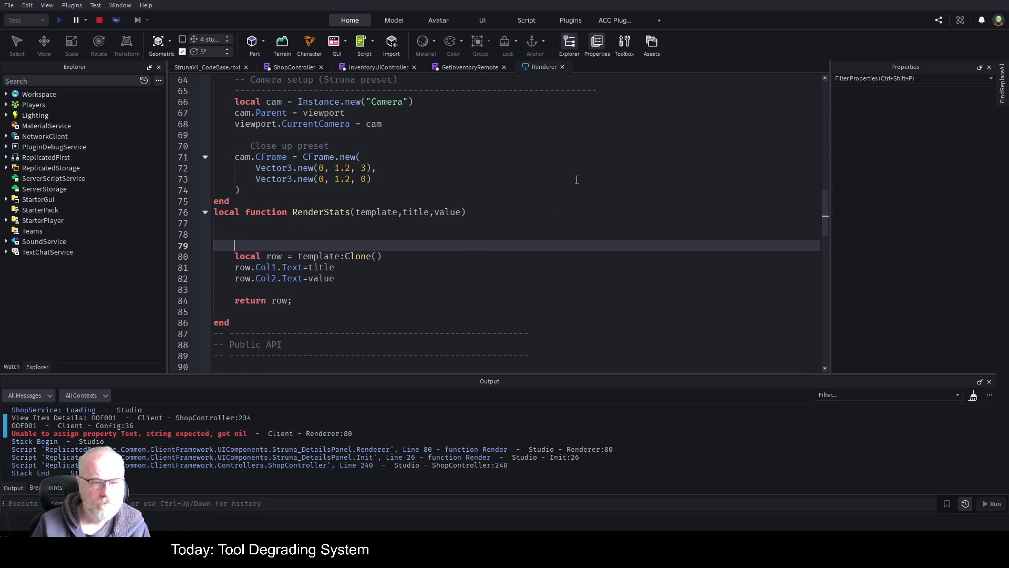
# Add LogService:Info("RenderStat",{template,title,value}) as the first line of RenderStats
pyautogui.press('Up')
pyautogui.write('game')
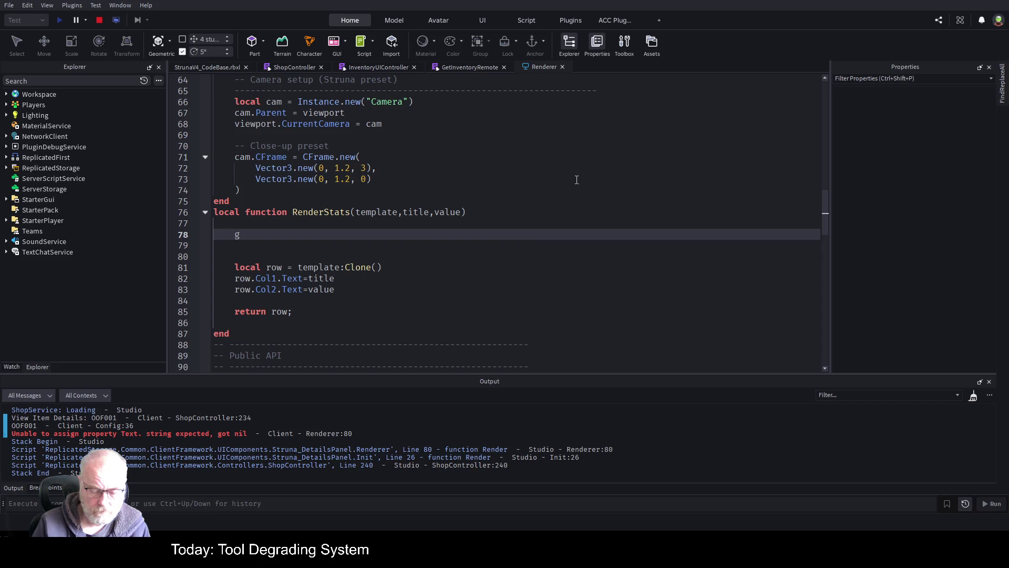
pyautogui.press('BackSpace')
pyautogui.press('BackSpace')
pyautogui.press('BackSpace')
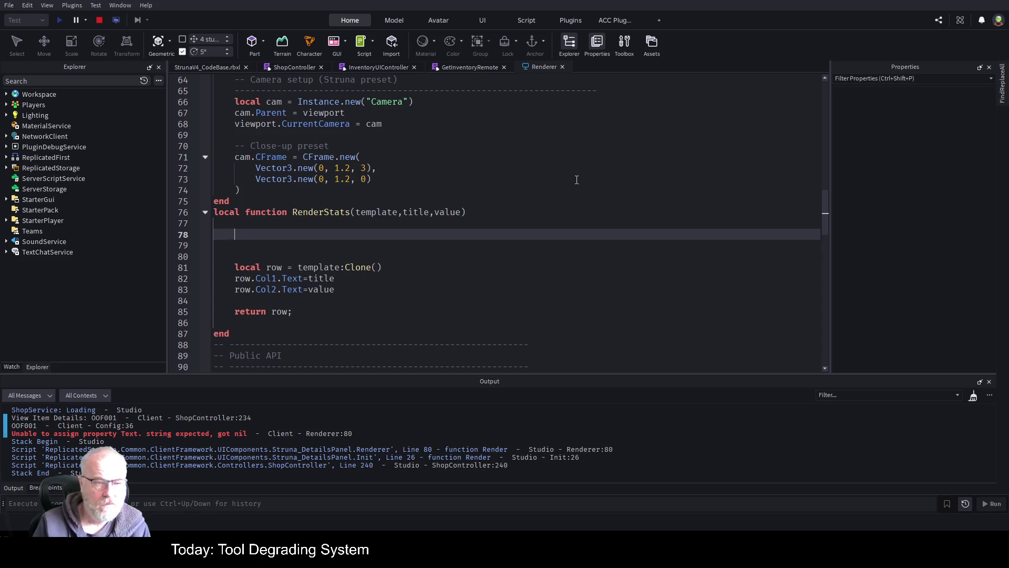
pyautogui.write('Log')
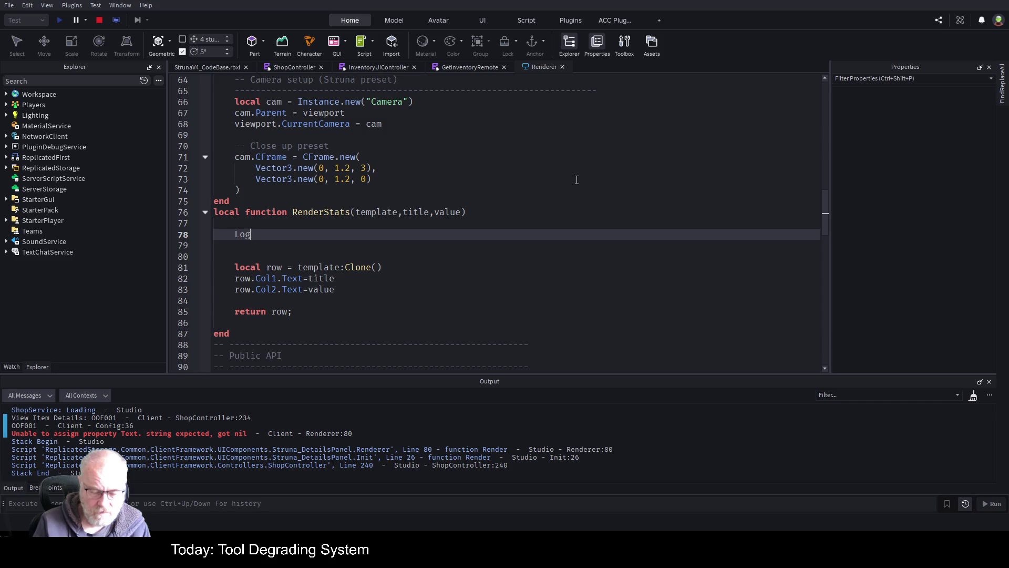
pyautogui.write('Service:Infor')
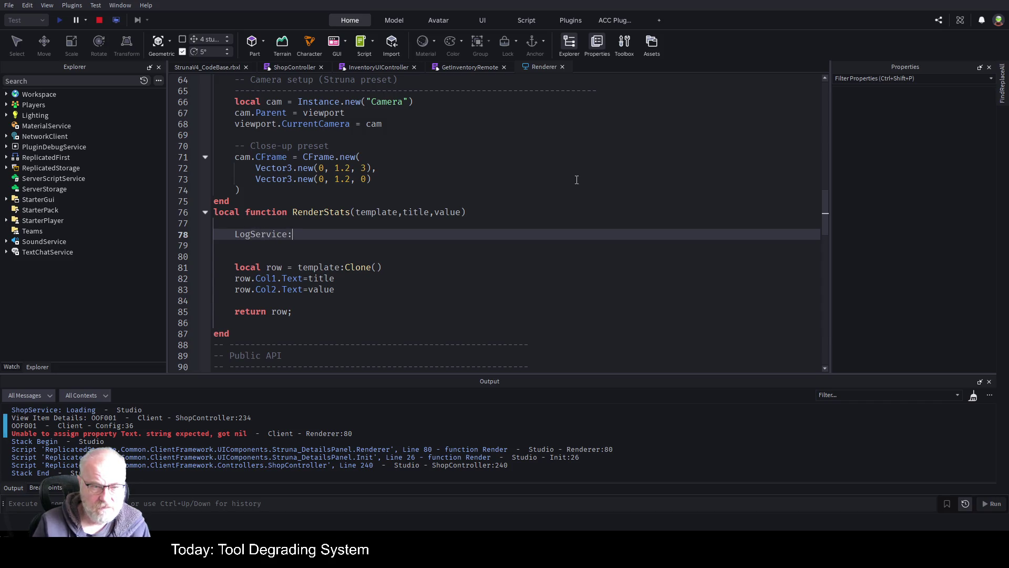
pyautogui.press('BackSpace')
pyautogui.write('(')
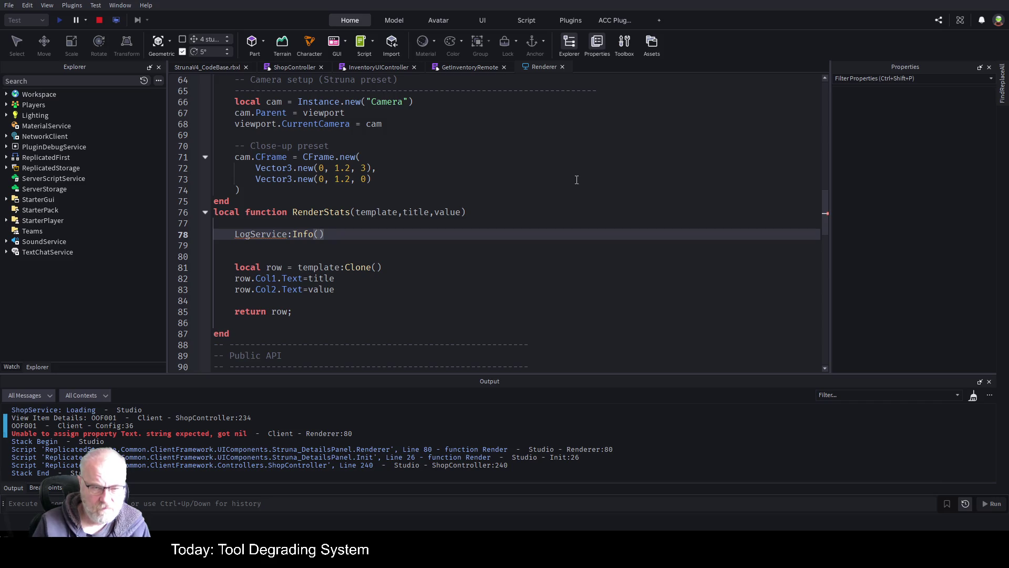
pyautogui.write('"Render')
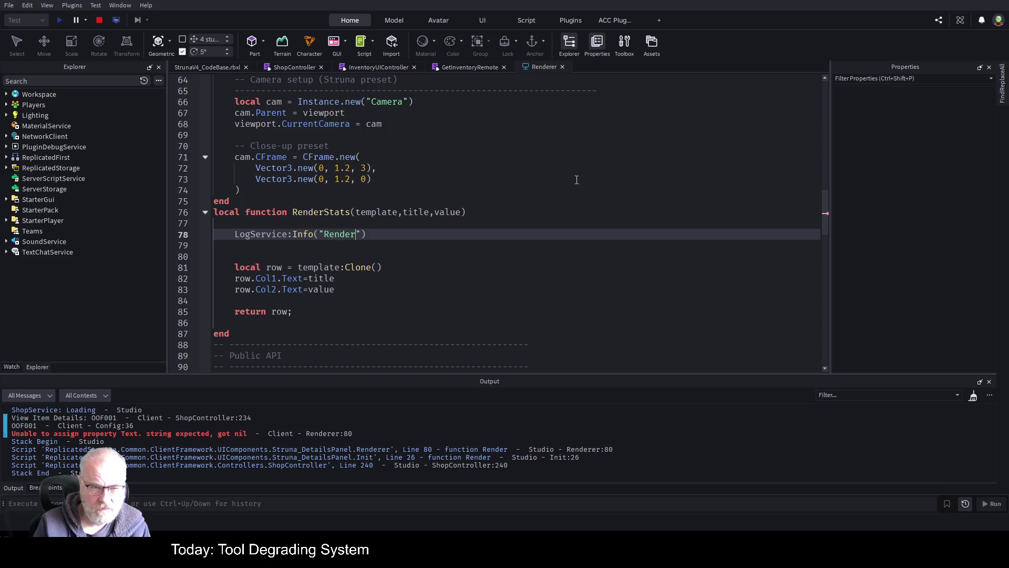
pyautogui.write('Stat"')
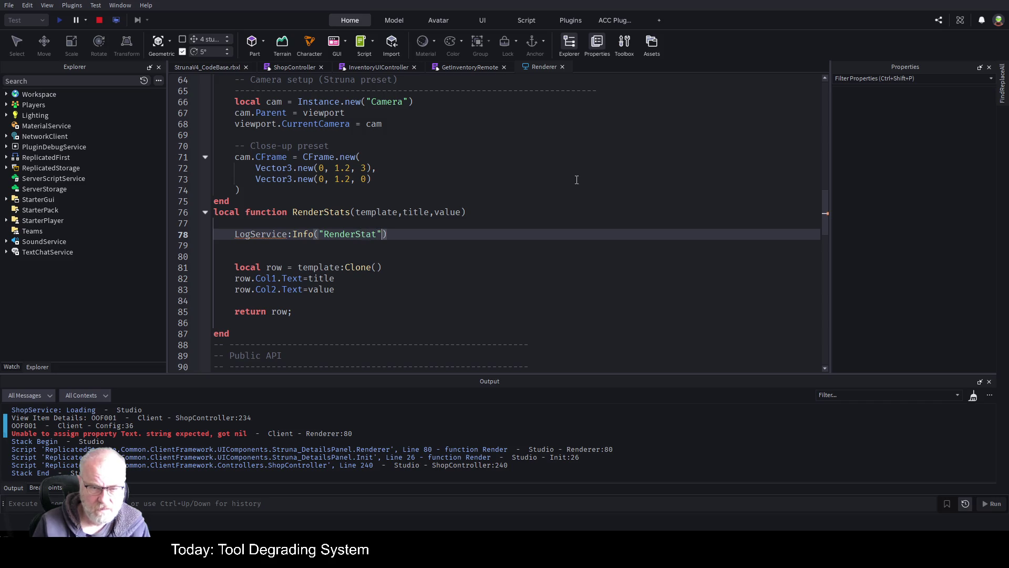
pyautogui.write(',')
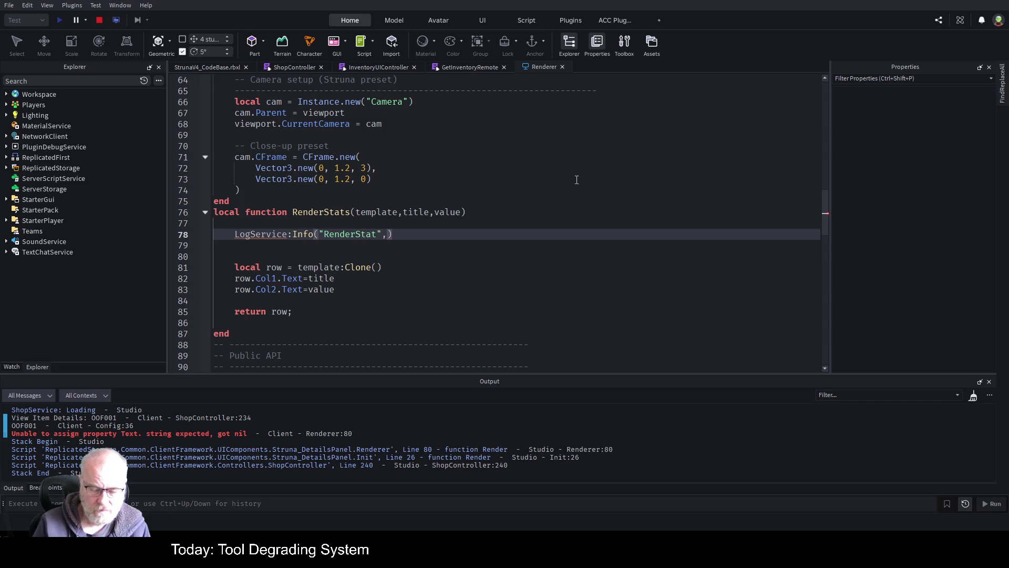
pyautogui.write('{temp')
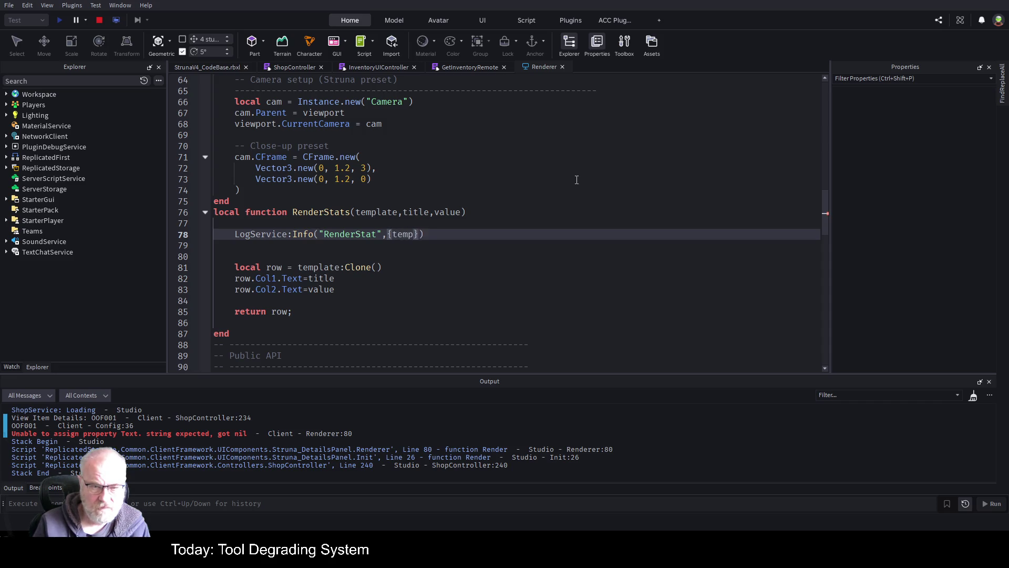
pyautogui.write('late')
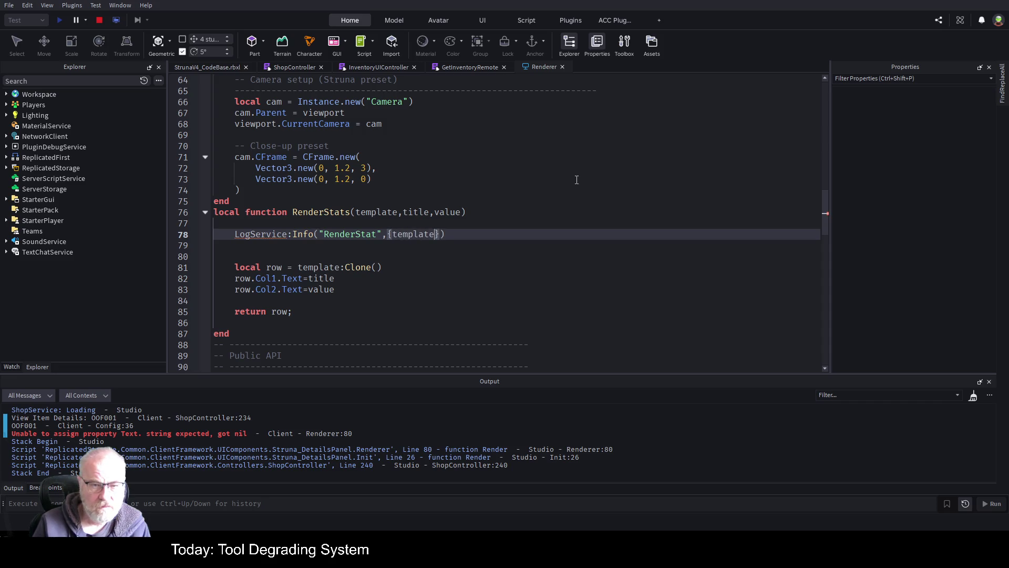
pyautogui.write(',title,val')
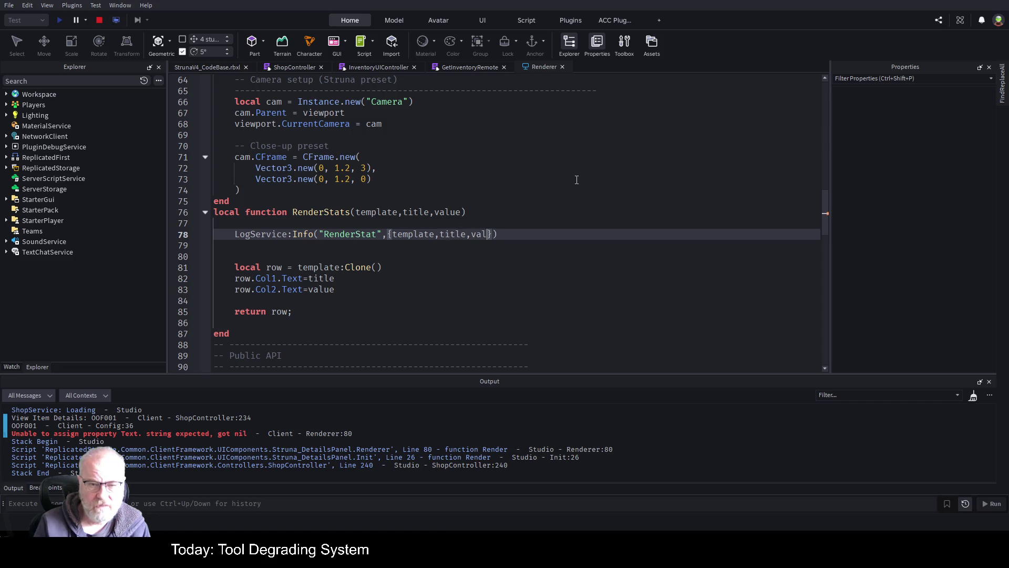
pyautogui.write('ue')
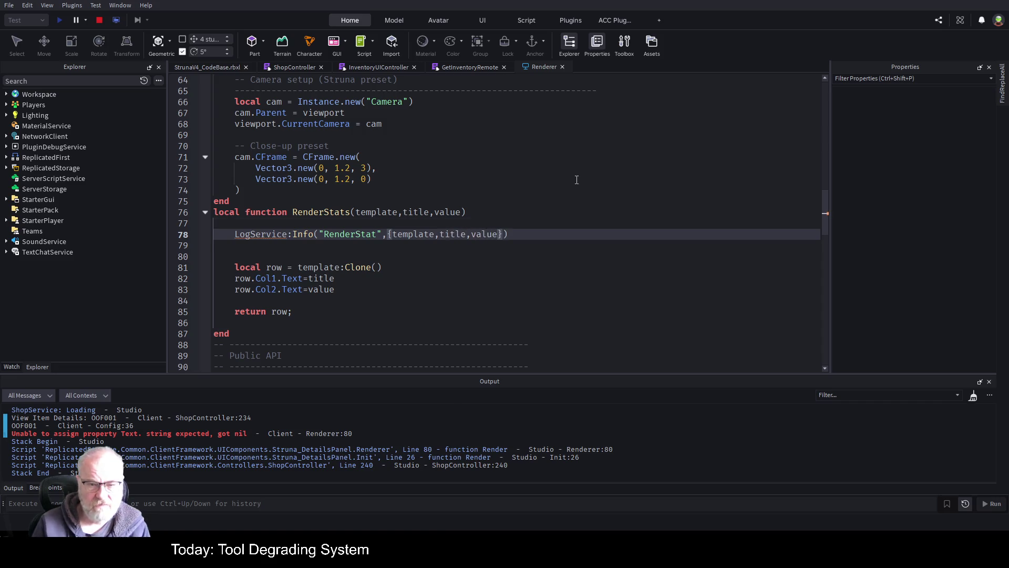
pyautogui.press('Up')
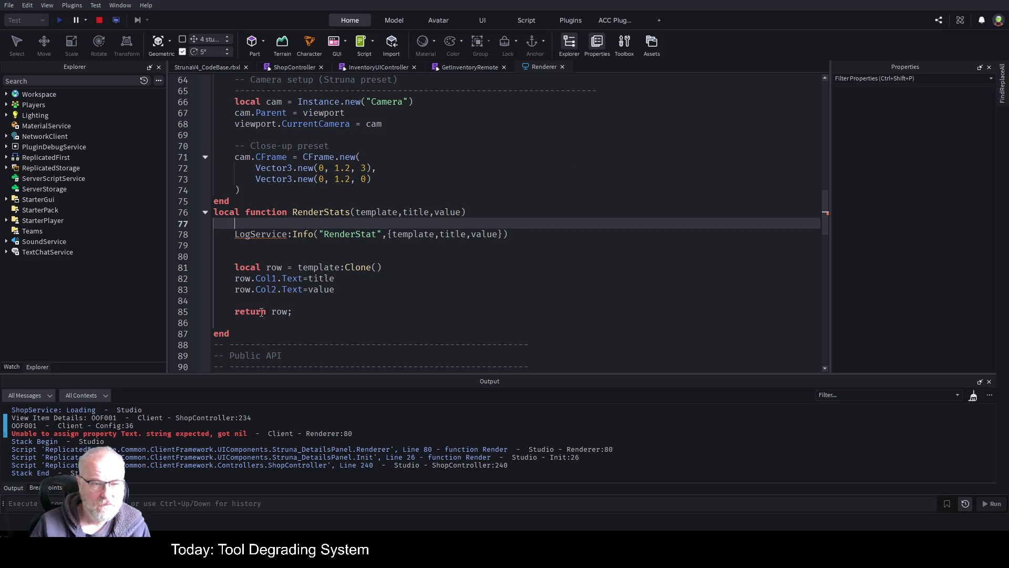
pyautogui.click(265, 237)
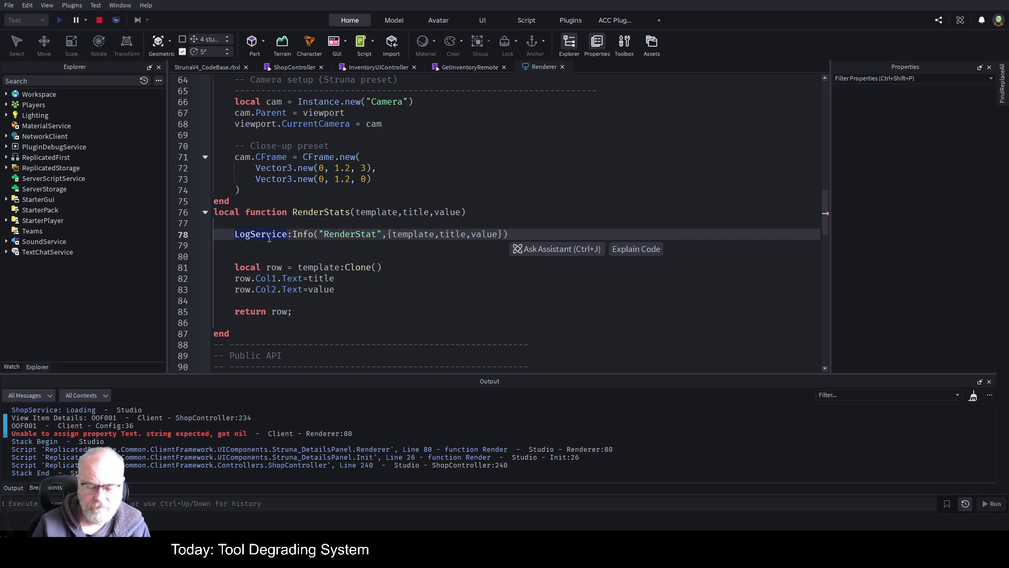
pyautogui.hotkey('ctrl', 'Home')
pyautogui.scroll(-6, 316, 200)
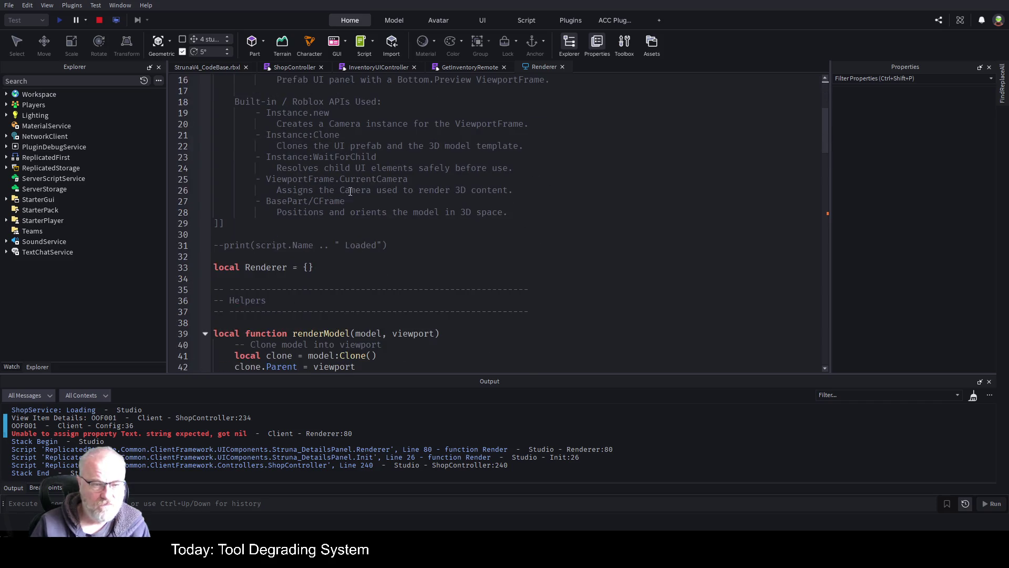
# Declare local LogService = game:GetService("LogService") right below local Renderer = {}
pyautogui.click(283, 225)
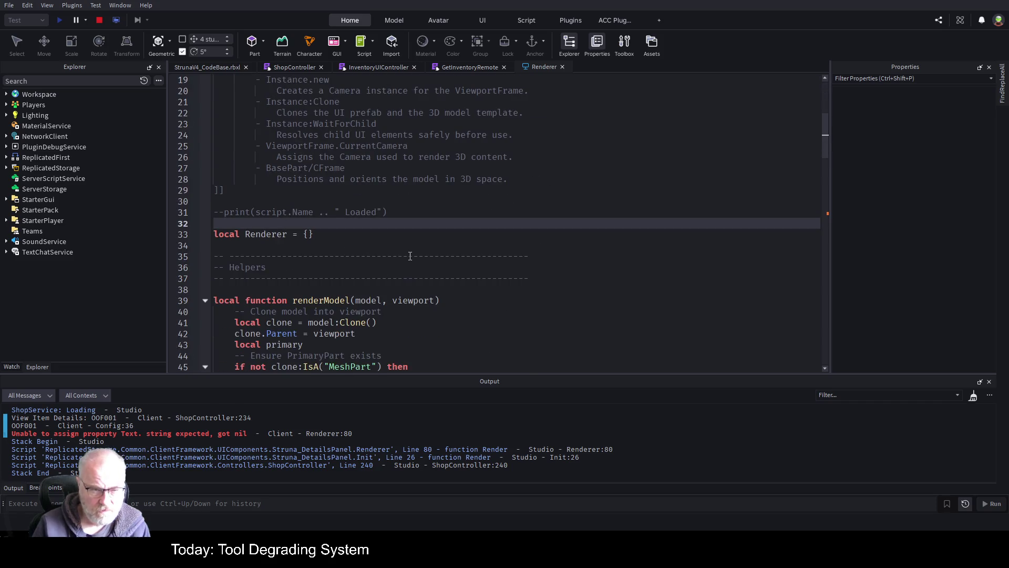
pyautogui.press('Down')
pyautogui.press('Down')
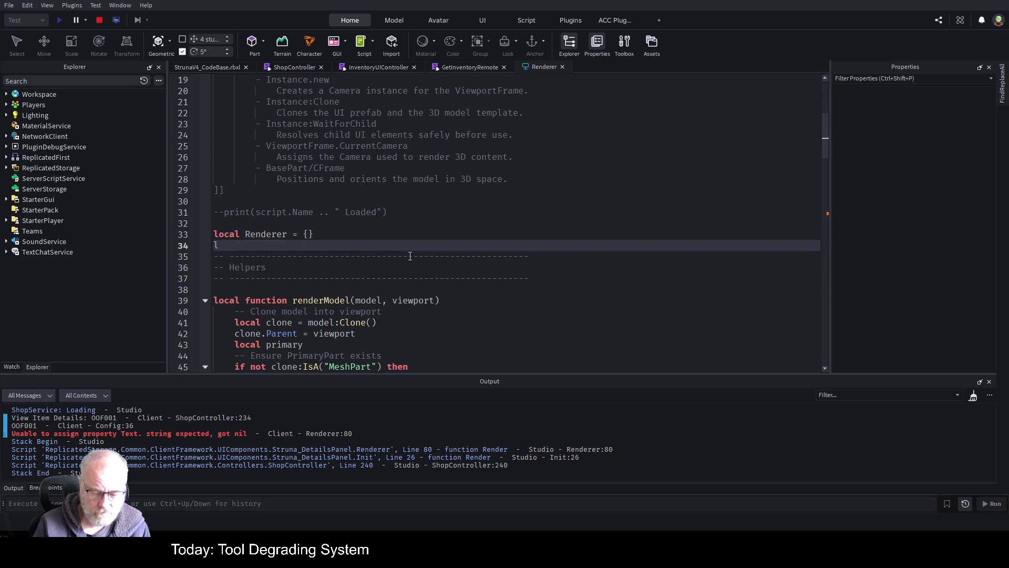
pyautogui.write('local LogService ')
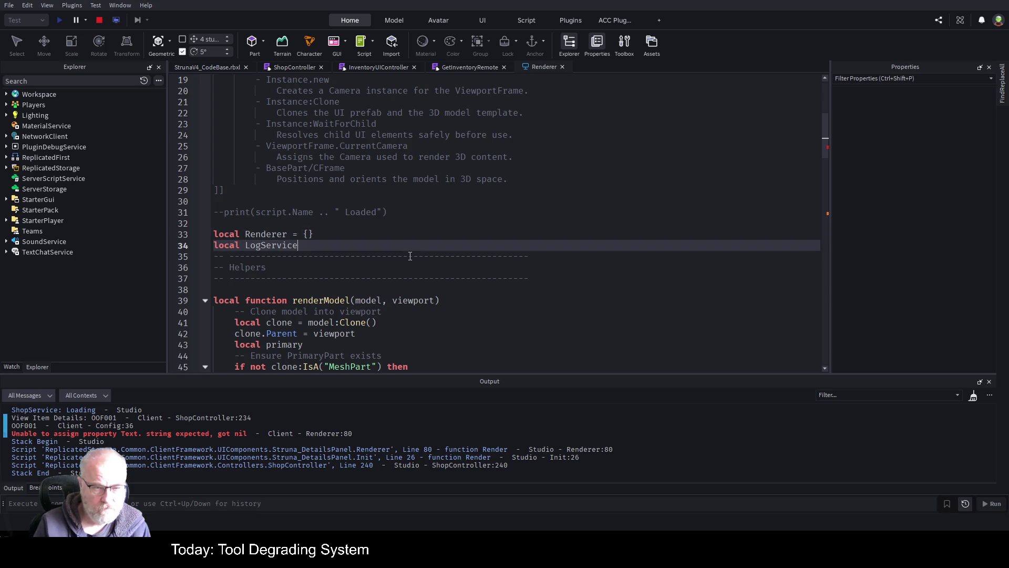
pyautogui.write('= game:g')
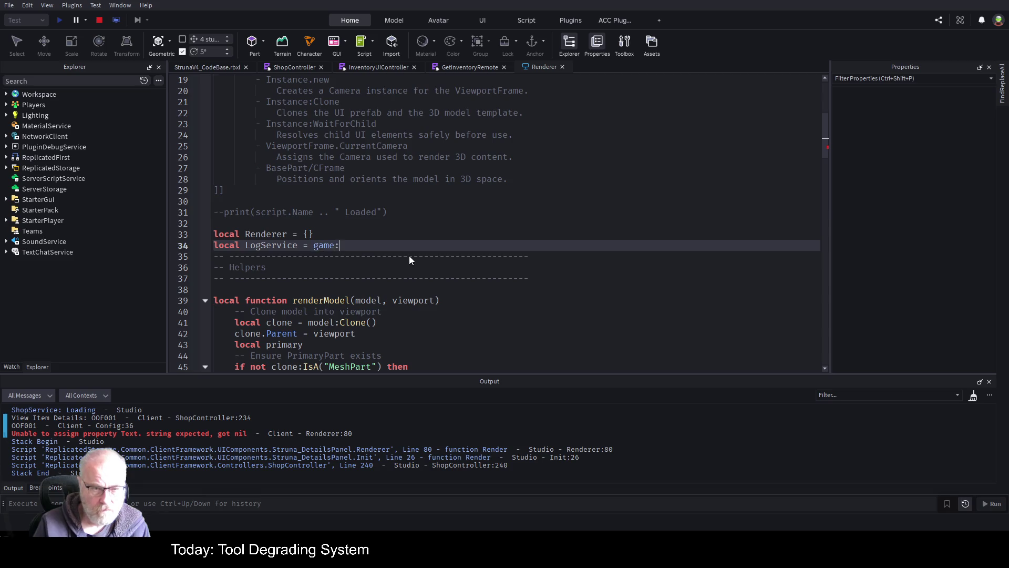
pyautogui.press('Tab')
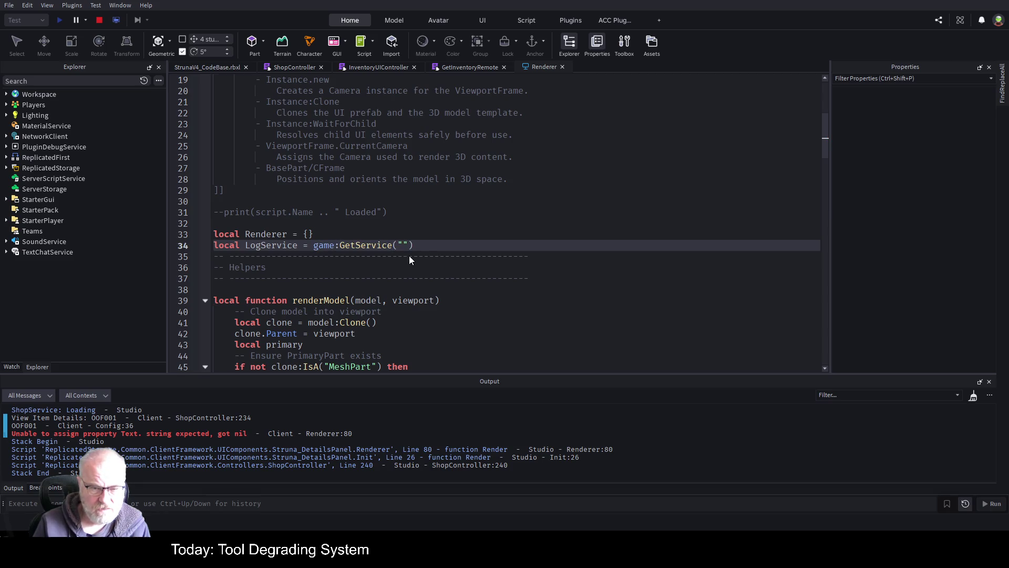
pyautogui.write('LogService')
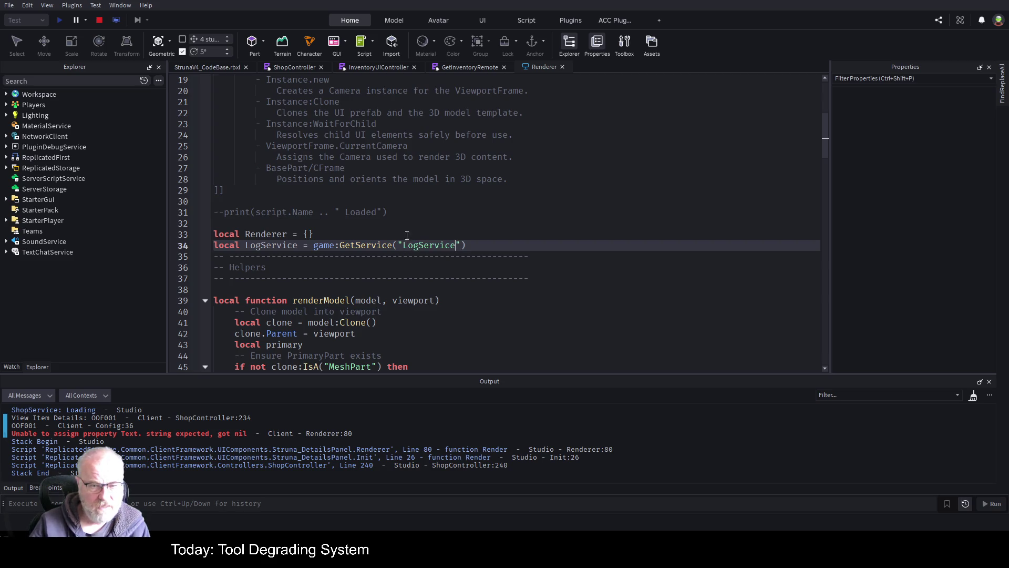
pyautogui.press('Up')
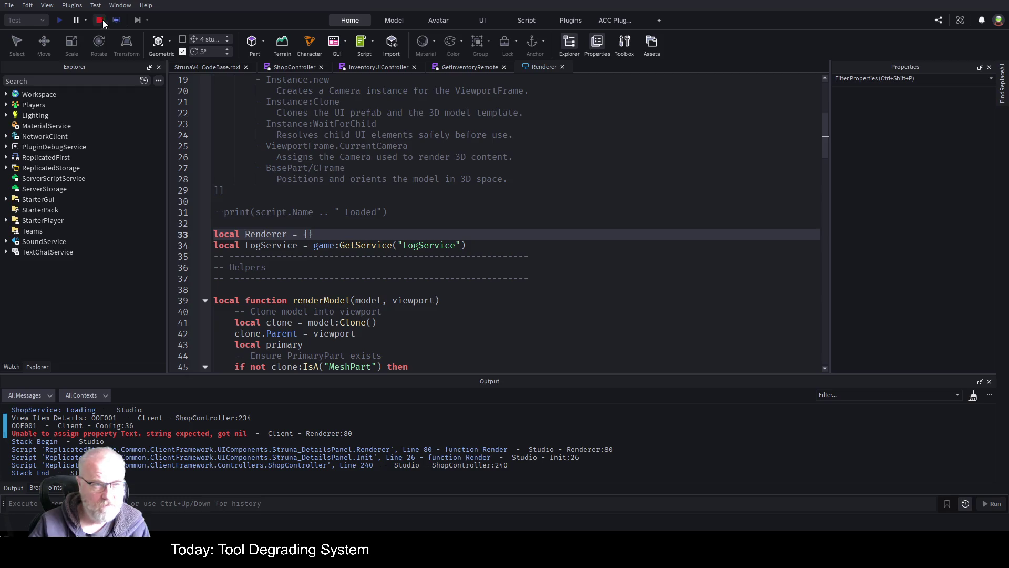
# Stop and restart the playtest, clear Output, and open the Struna Shop
pyautogui.click(100, 21)
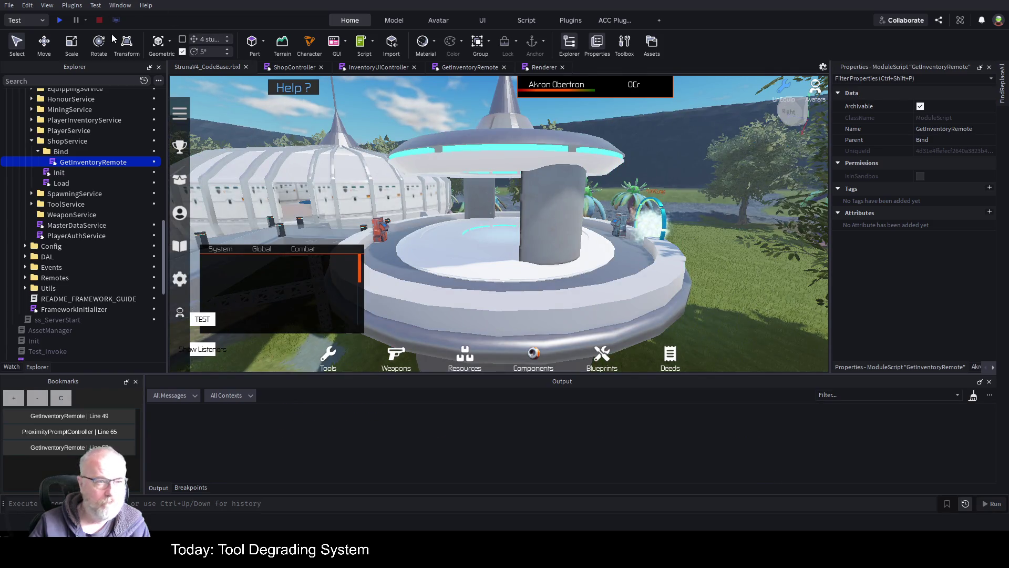
pyautogui.click(59, 24)
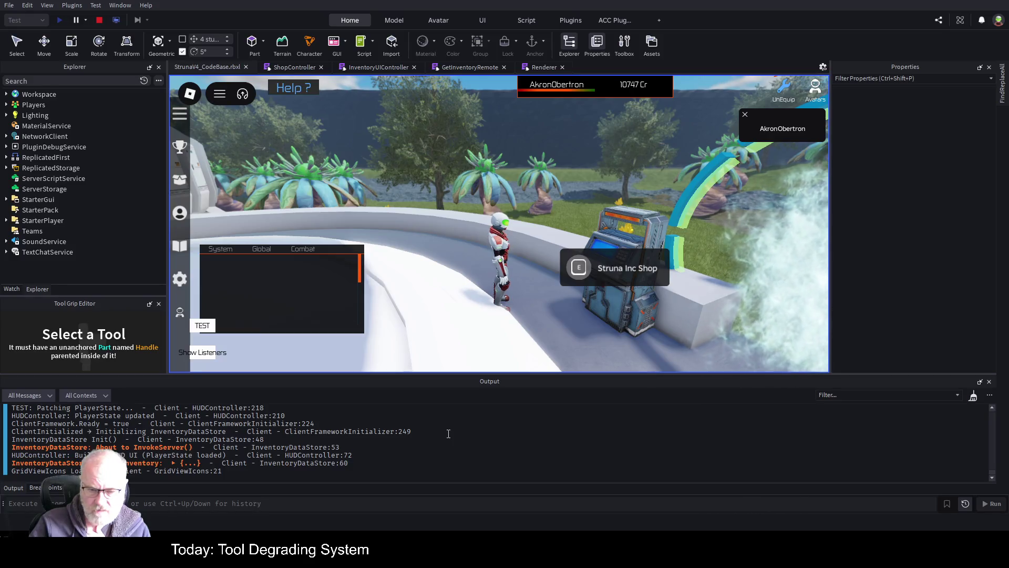
pyautogui.hotkey('ctrl', 'k')
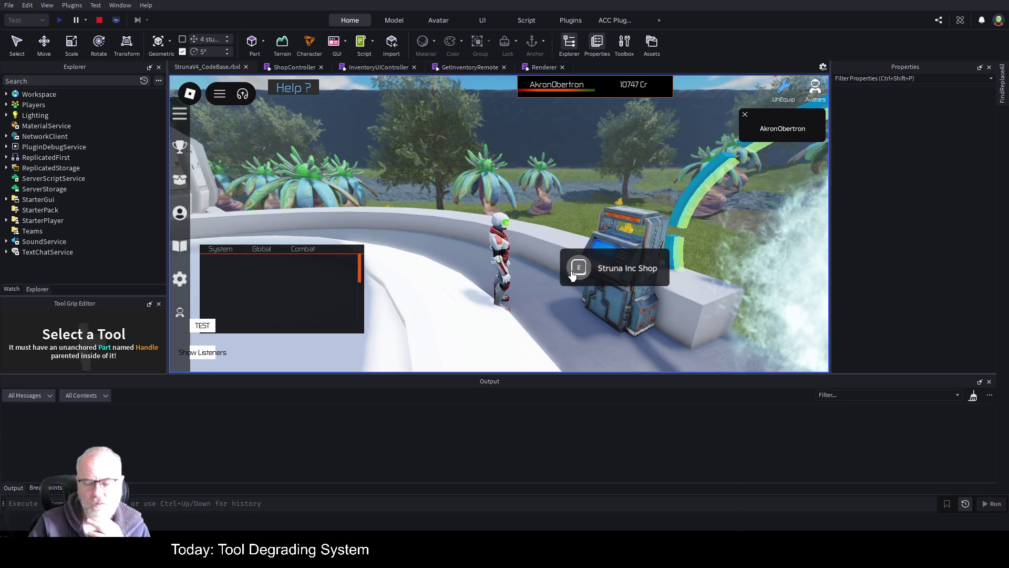
pyautogui.click(577, 276)
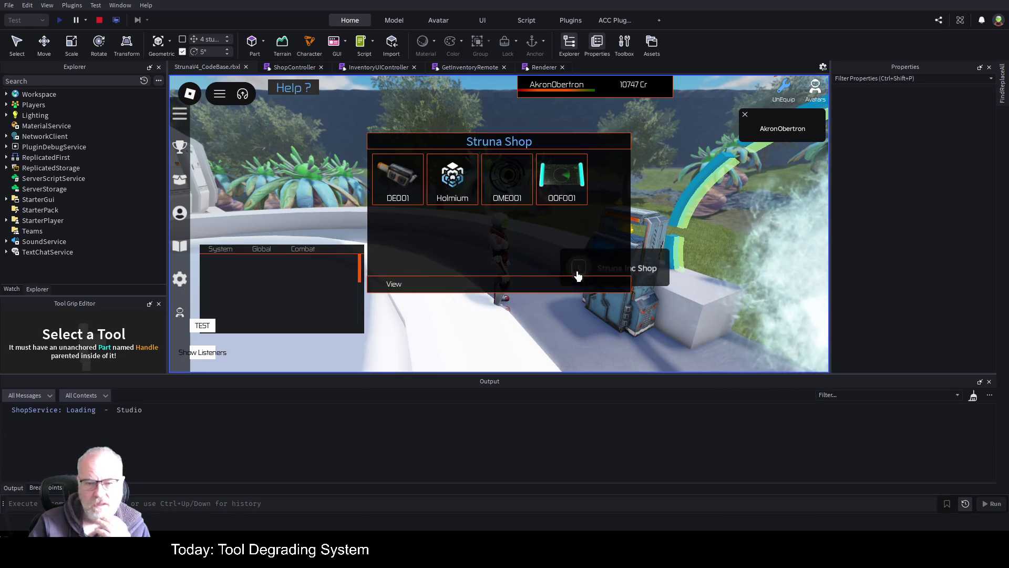
# View OOF001's details in the shop, then jump to the ShopController:234 log line
pyautogui.click(562, 187)
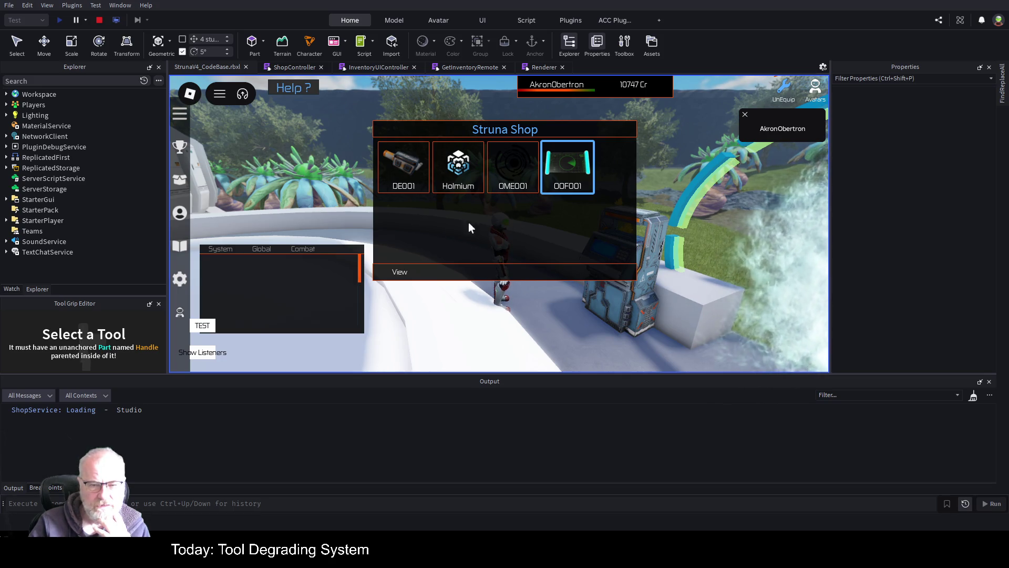
pyautogui.click(399, 276)
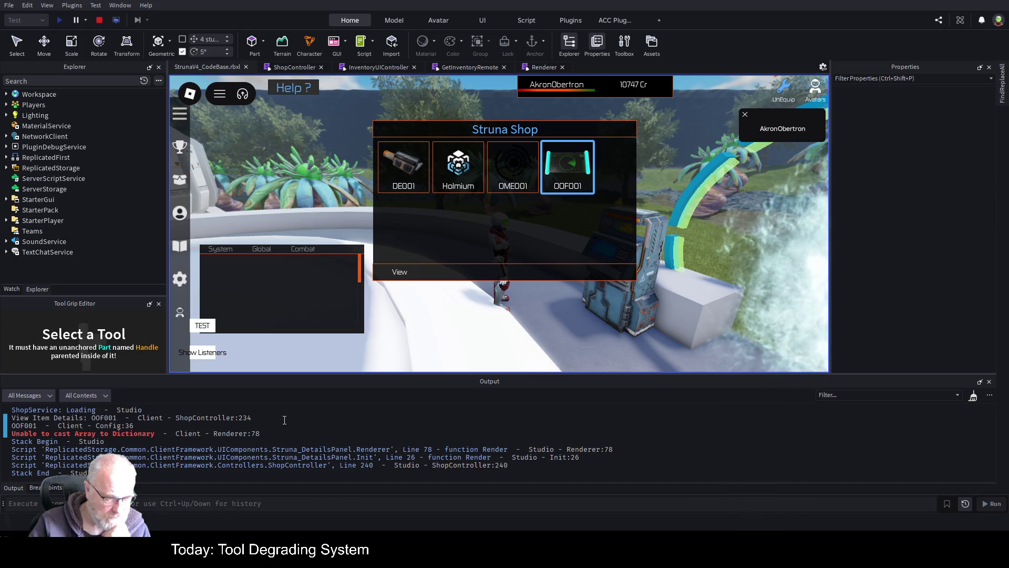
pyautogui.click(239, 417)
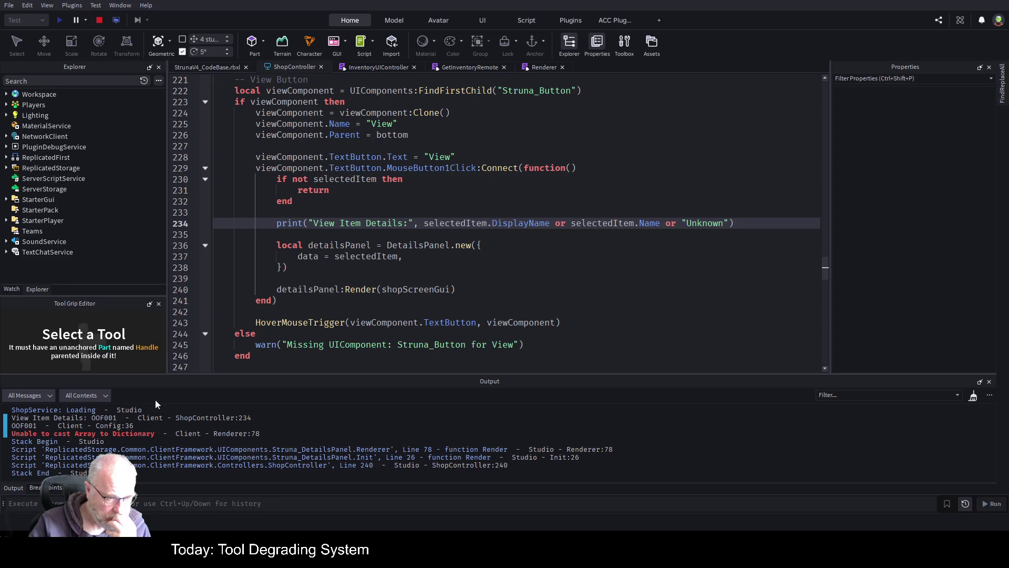
# Follow the Config:36 and Renderer:78 links to the failing LogService:Info call
pyautogui.click(109, 426)
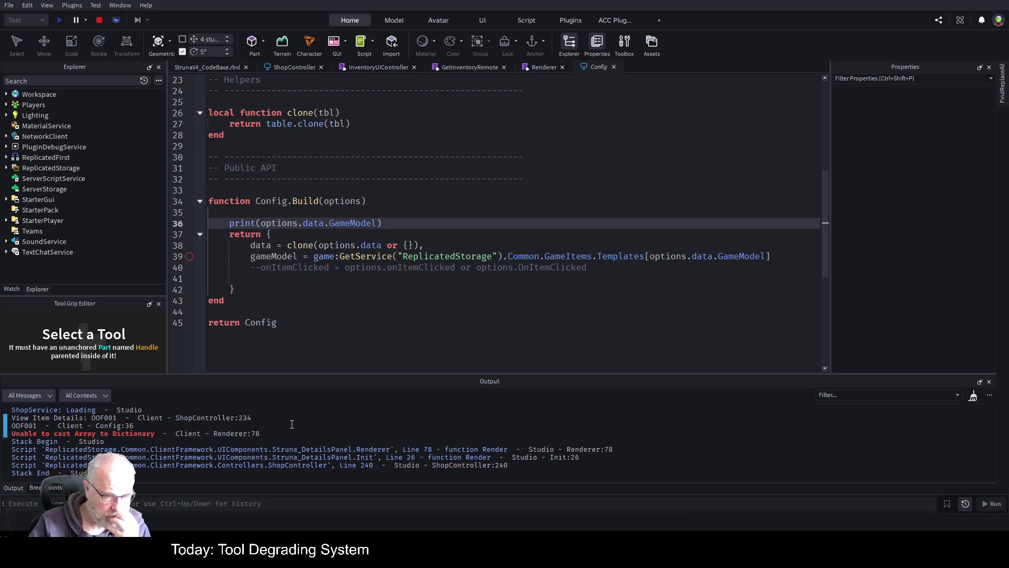
pyautogui.click(236, 434)
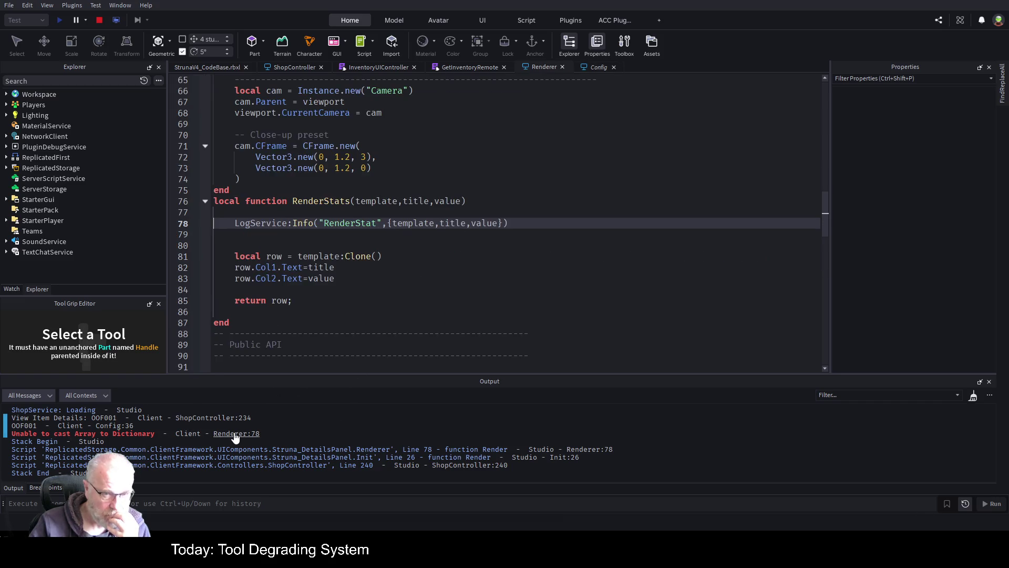
pyautogui.click(416, 244)
pyautogui.click(581, 231)
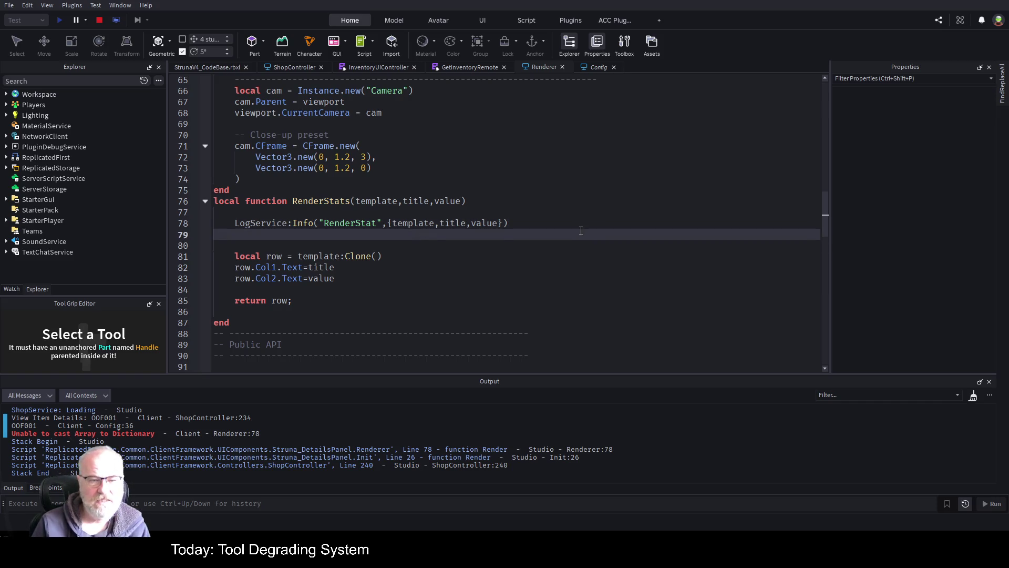
# Try a bob= label before the table argument on line 78, then remove it
pyautogui.press('Up')
pyautogui.press('Up')
pyautogui.press('Down')
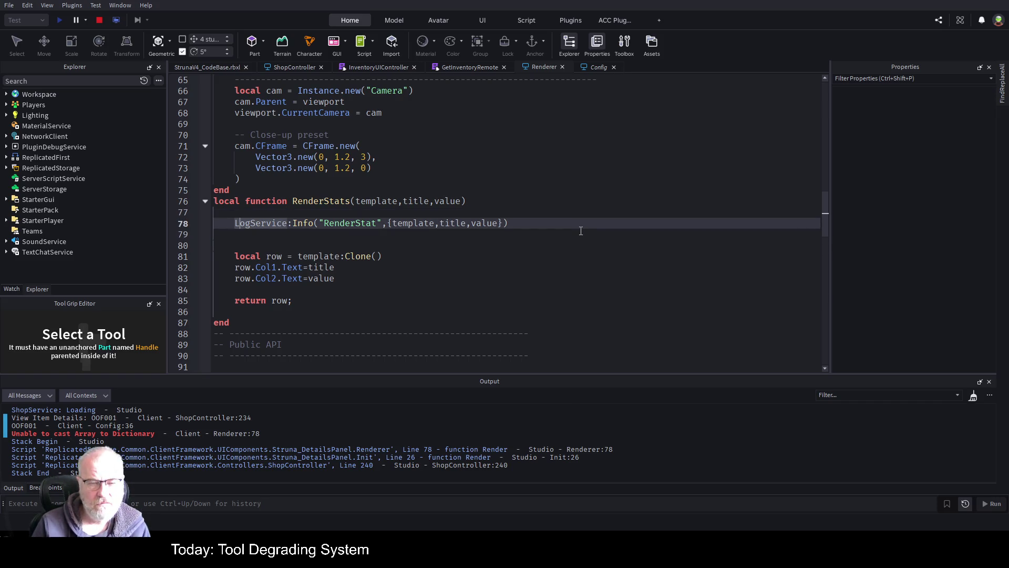
pyautogui.hotkey('ctrl', 'Right')
pyautogui.hotkey('ctrl', 'Right')
pyautogui.hotkey('ctrl', 'Right')
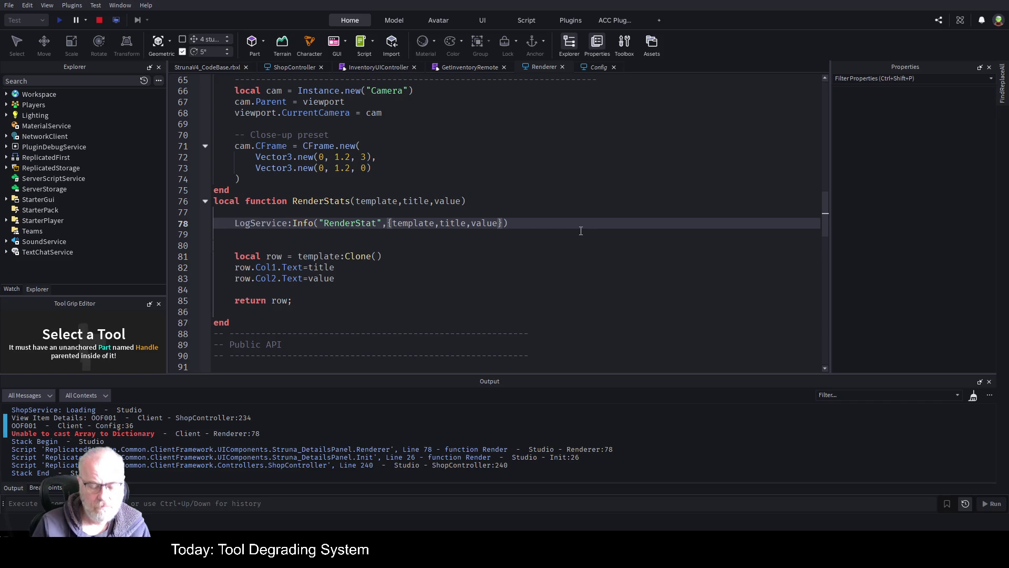
pyautogui.write('bob=')
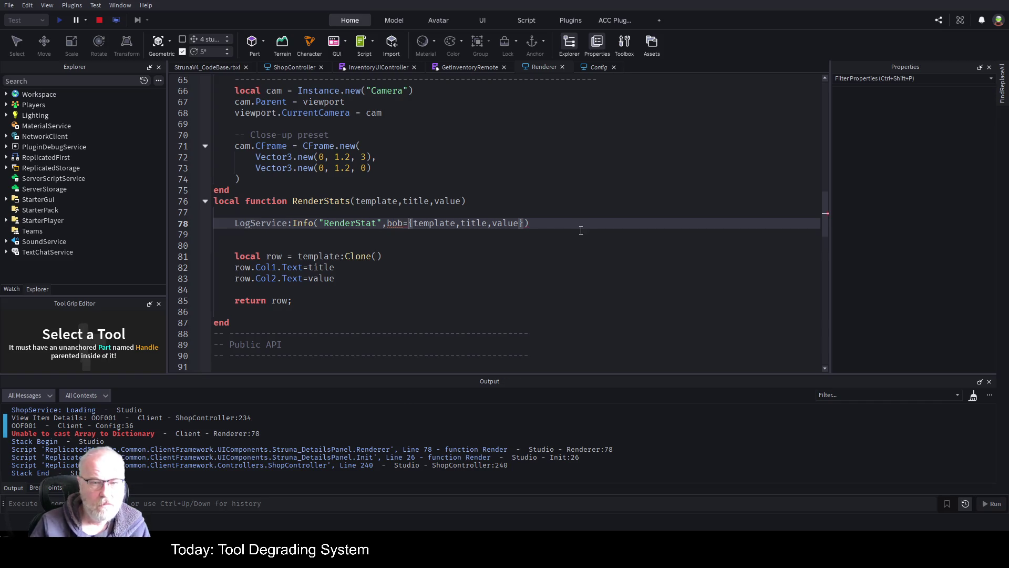
pyautogui.click(439, 259)
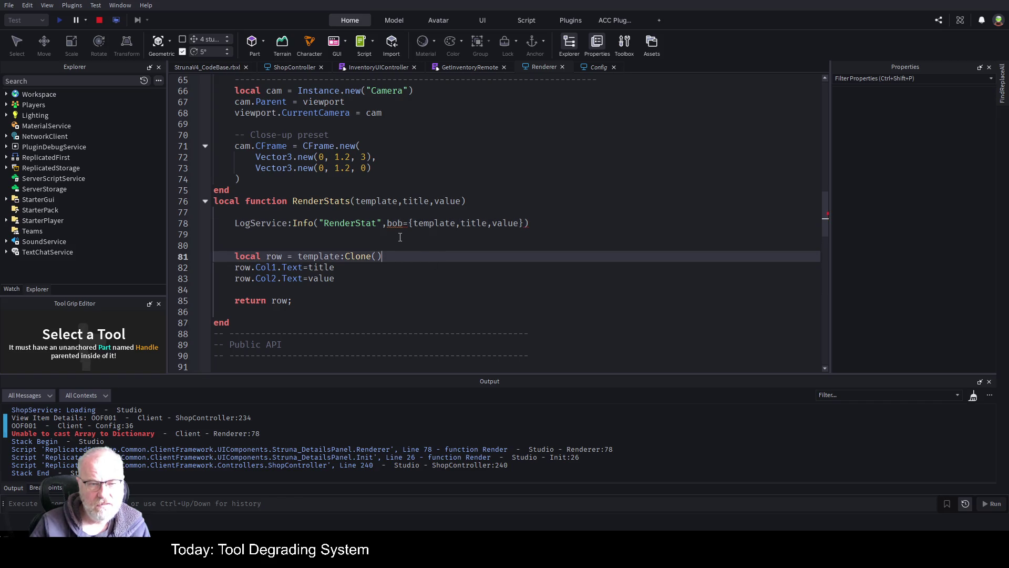
pyautogui.doubleClick(396, 228)
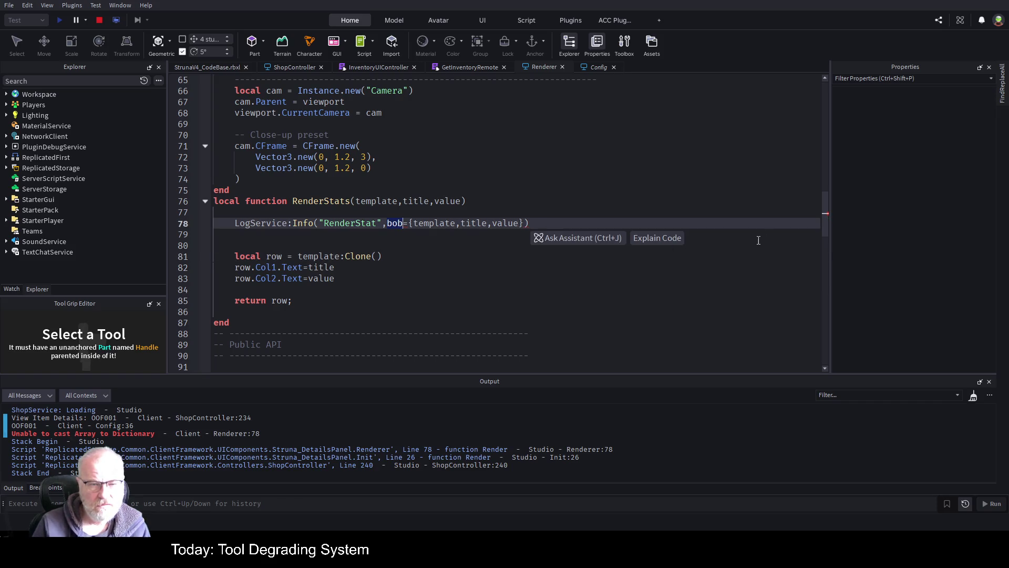
pyautogui.press('Delete')
pyautogui.press('Delete')
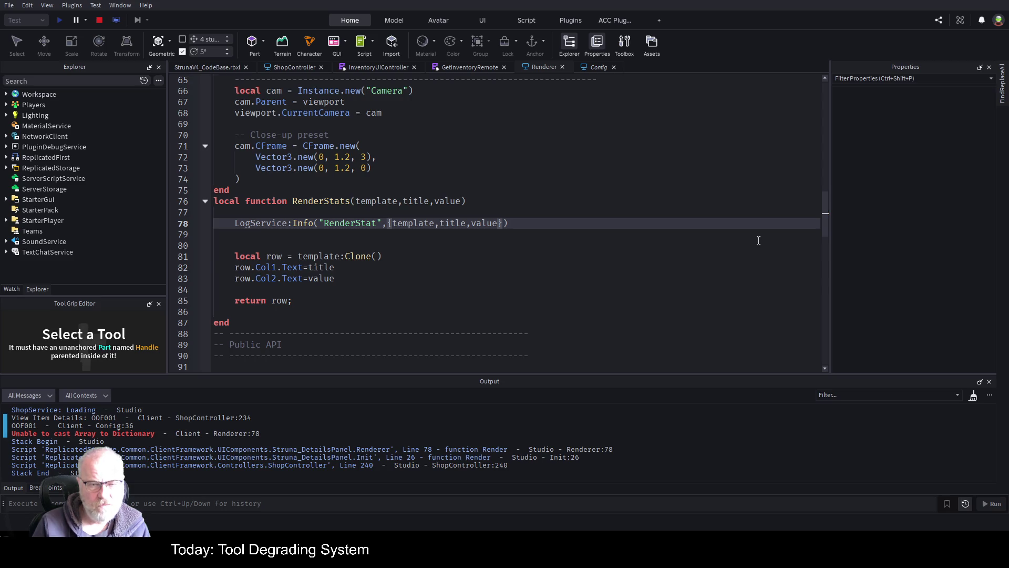
# Delete the braces so template, title and value pass as separate arguments
pyautogui.press('Right')
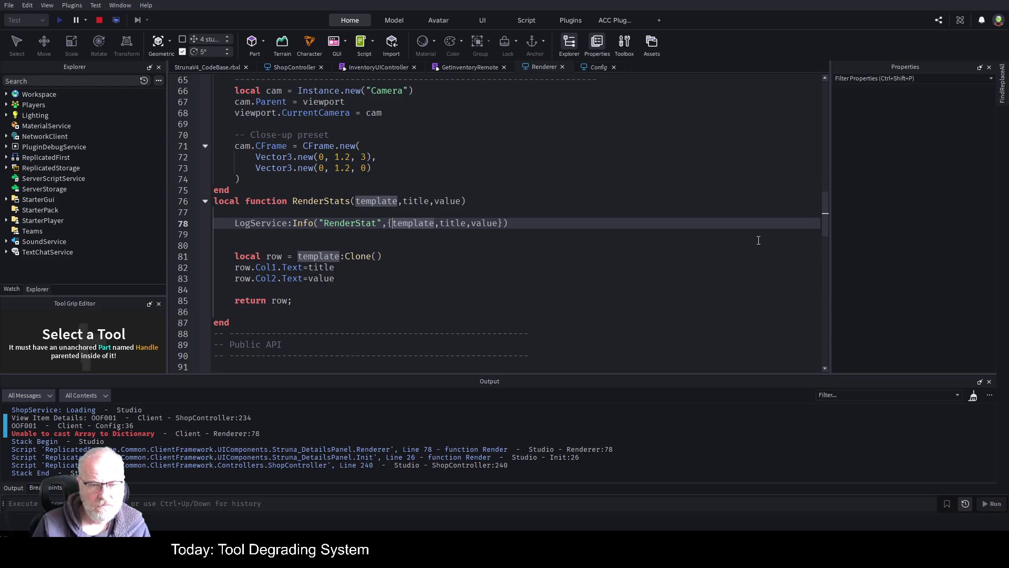
pyautogui.press('BackSpace')
pyautogui.press('End')
pyautogui.press('Left')
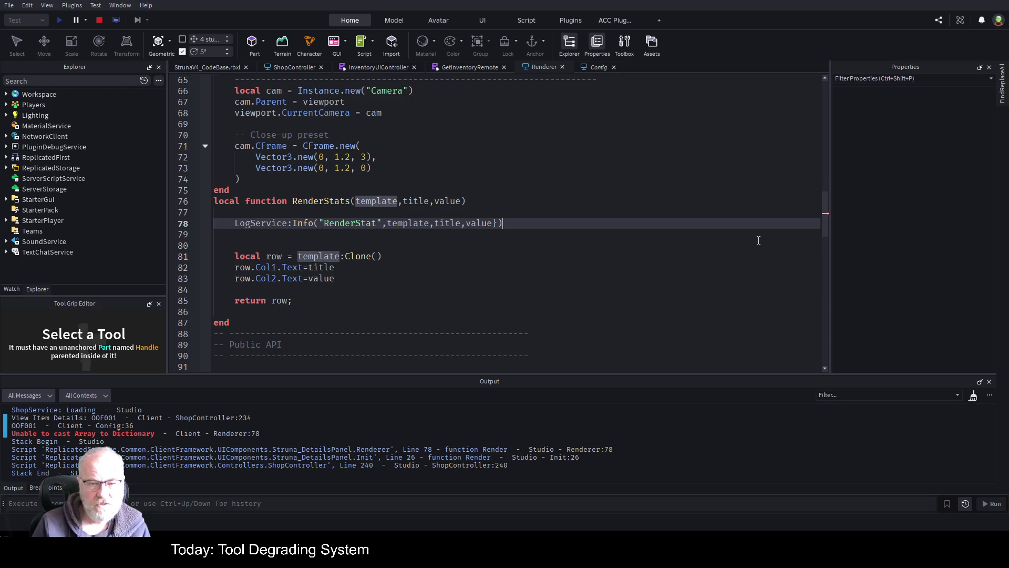
pyautogui.press('End')
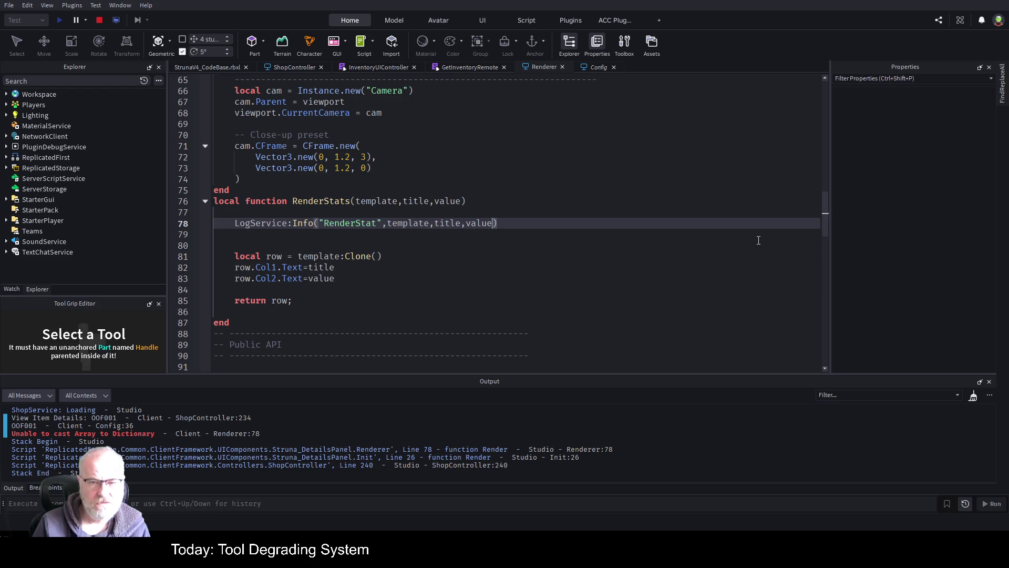
pyautogui.click(408, 262)
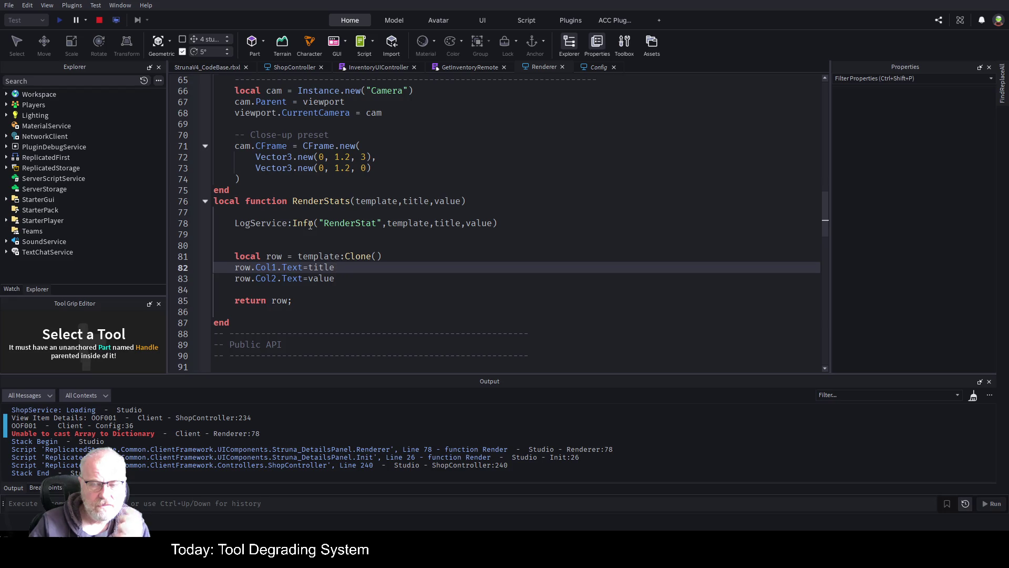
# Wrap template, title and value on line 78 back in braces
pyautogui.click(388, 223)
pyautogui.write('{')
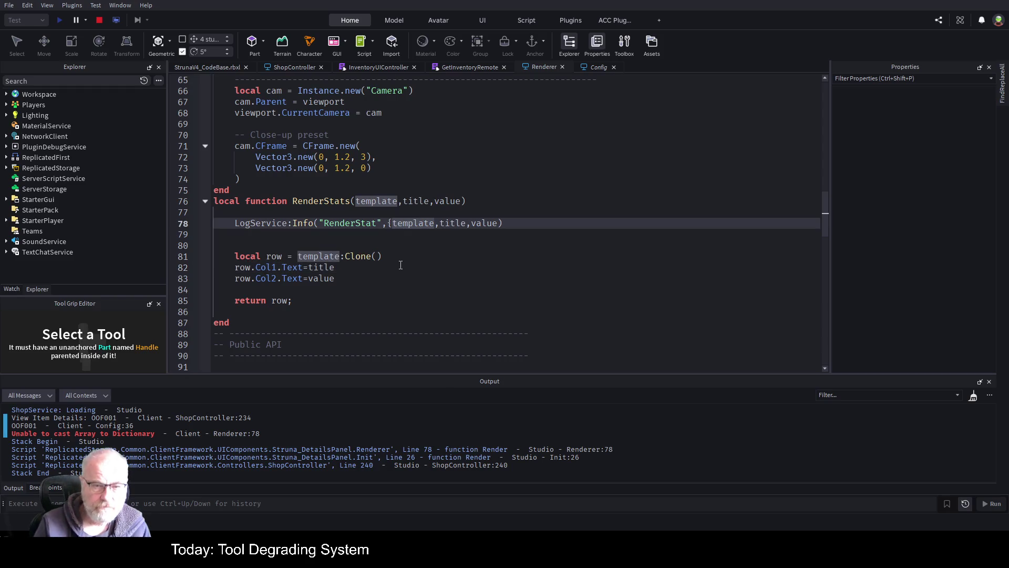
pyautogui.press('End')
pyautogui.press('Left')
pyautogui.write('}')
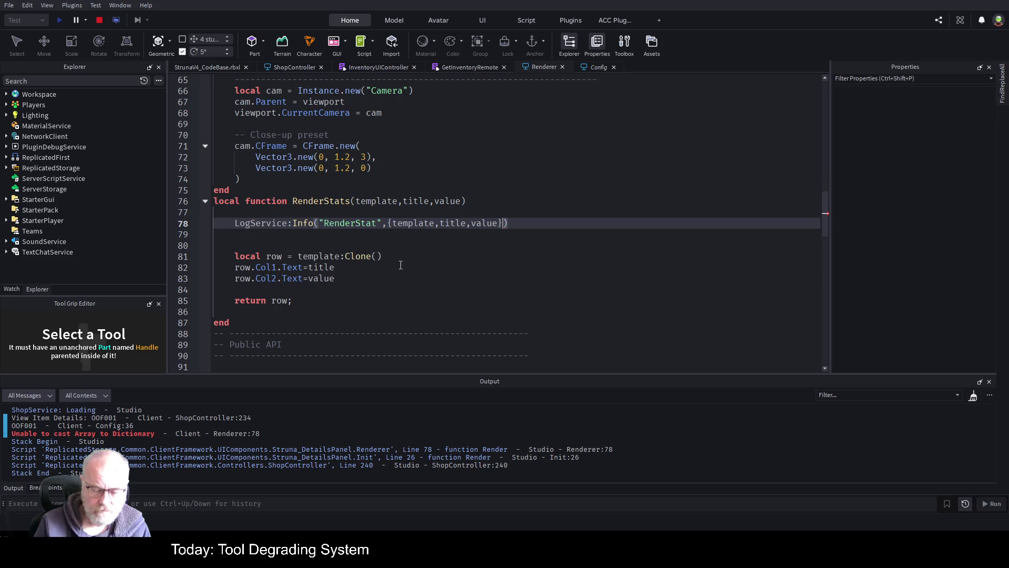
# Key the table entries as a=template, b=title, c=value, then stop the playtest
pyautogui.press('Left')
pyautogui.press('Left')
pyautogui.press('Left')
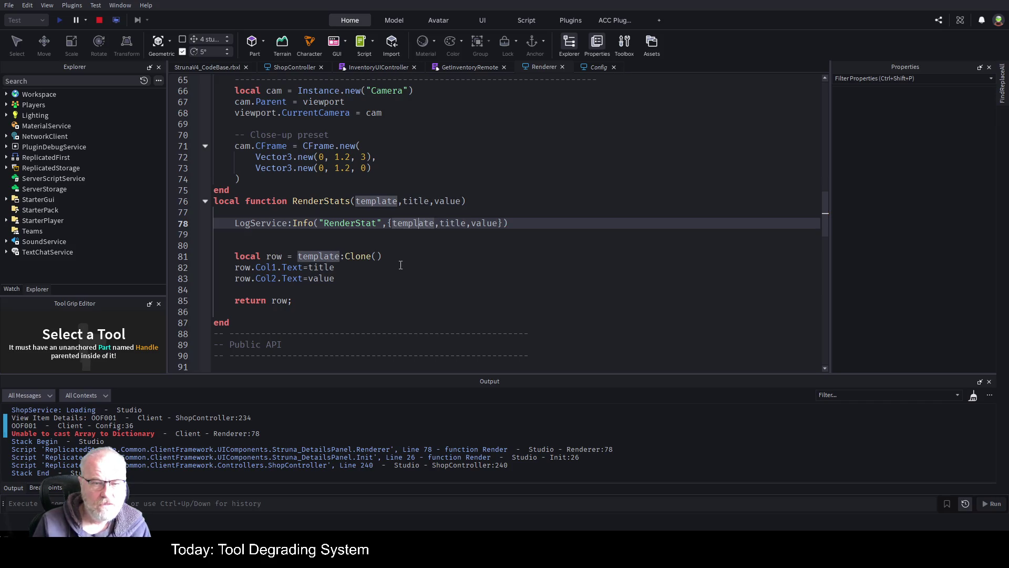
pyautogui.write('a=')
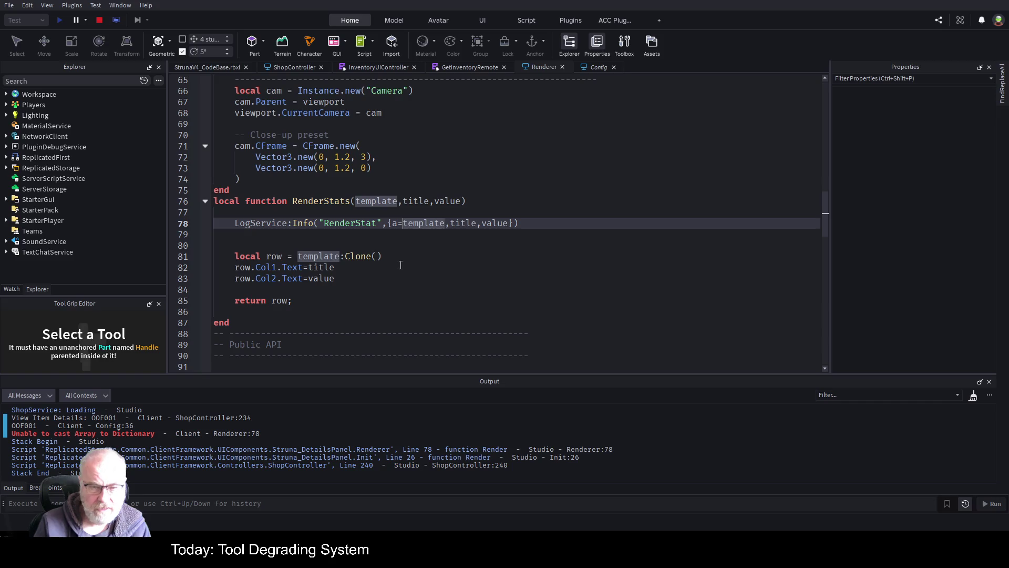
pyautogui.press('Right')
pyautogui.press('Right')
pyautogui.press('Right')
pyautogui.write('b=')
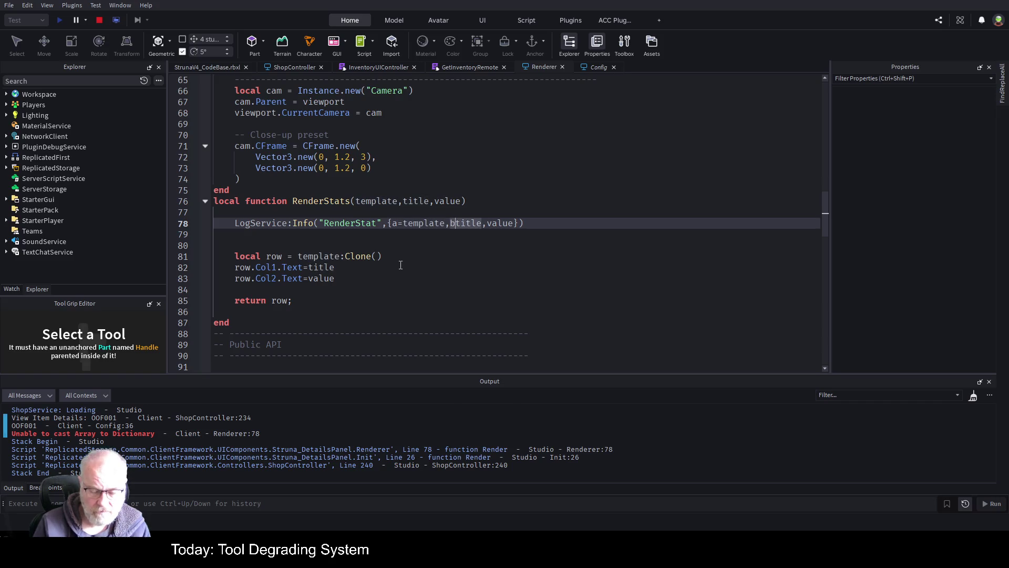
pyautogui.press('Right')
pyautogui.press('Right')
pyautogui.press('Right')
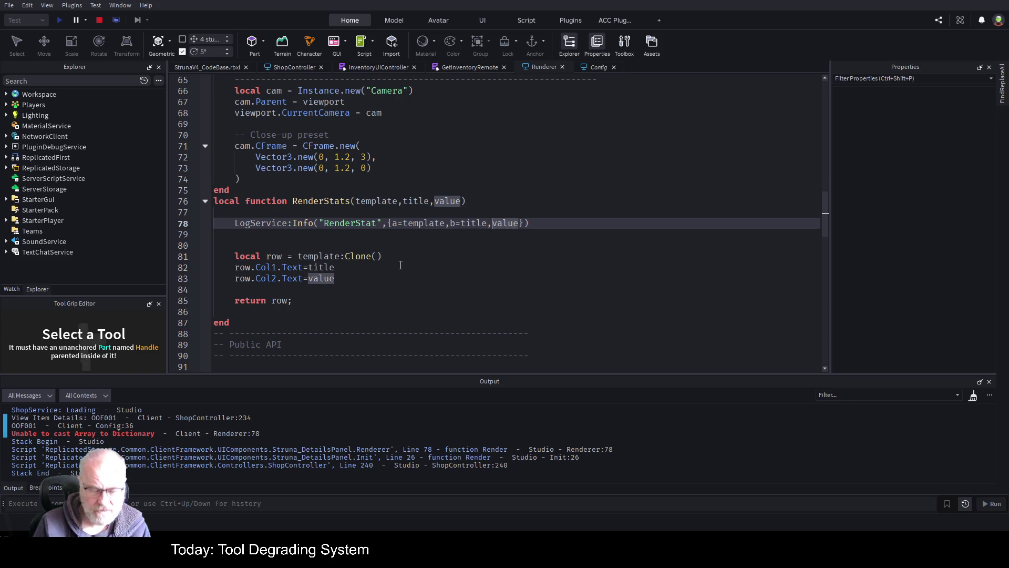
pyautogui.write('c=')
pyautogui.click(481, 304)
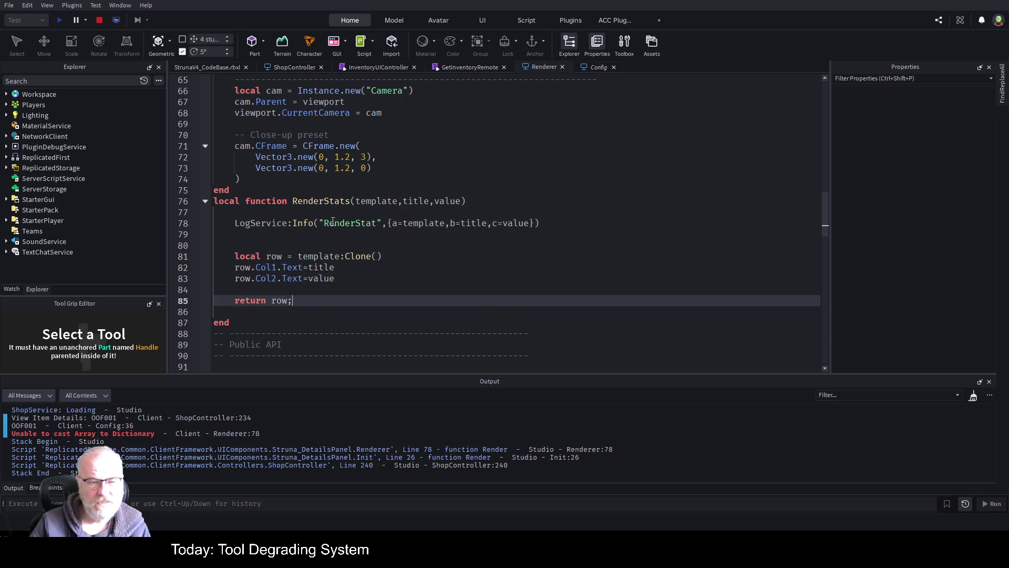
pyautogui.click(99, 20)
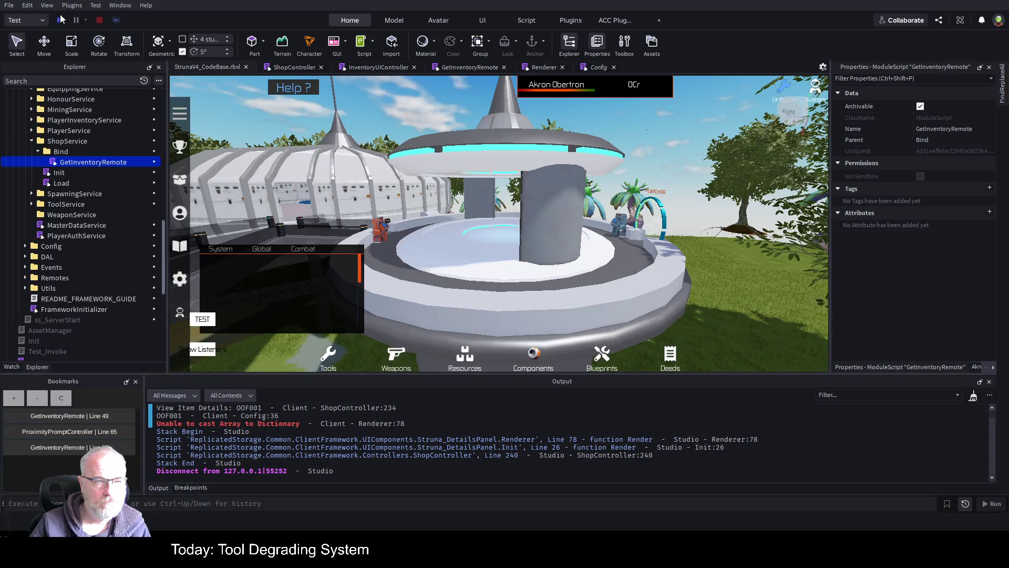
# Restart the playtest so the Struna shop runs the edited Renderer RenderStats code
pyautogui.click(60, 21)
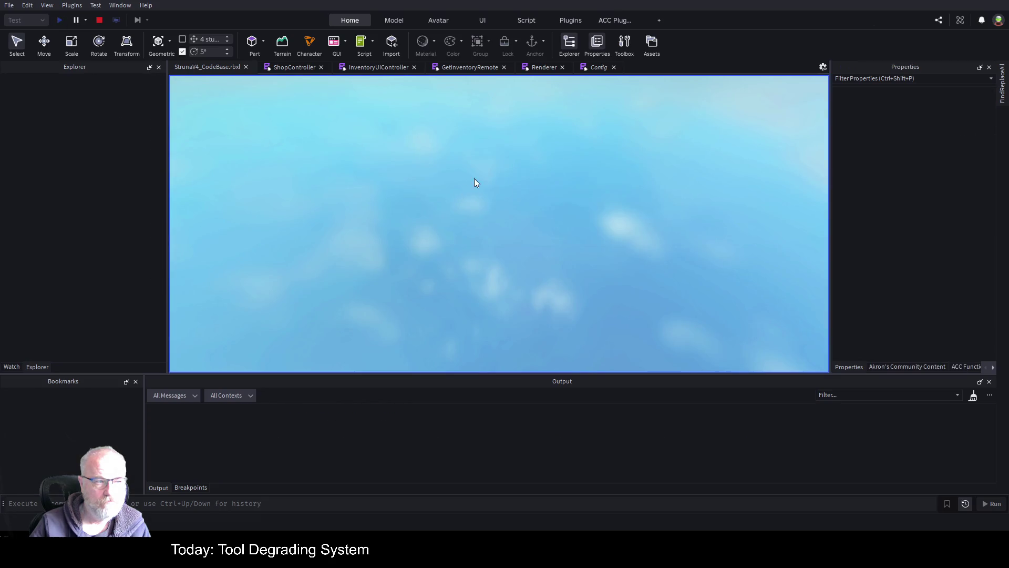
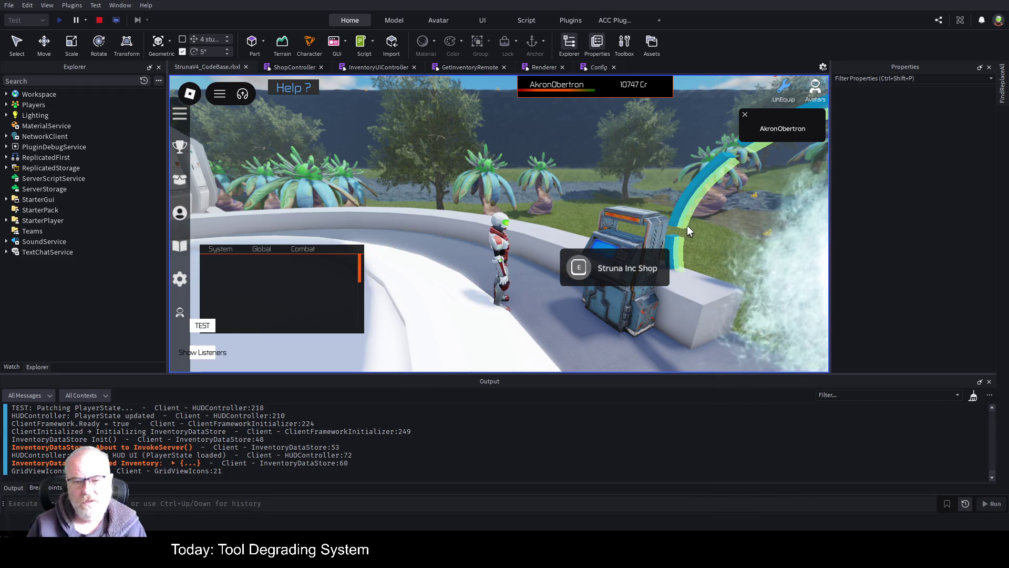
# View OOF001's details in the shop, expand the logged RenderStat table, and inspect the Renderer script
pyautogui.click(578, 267)
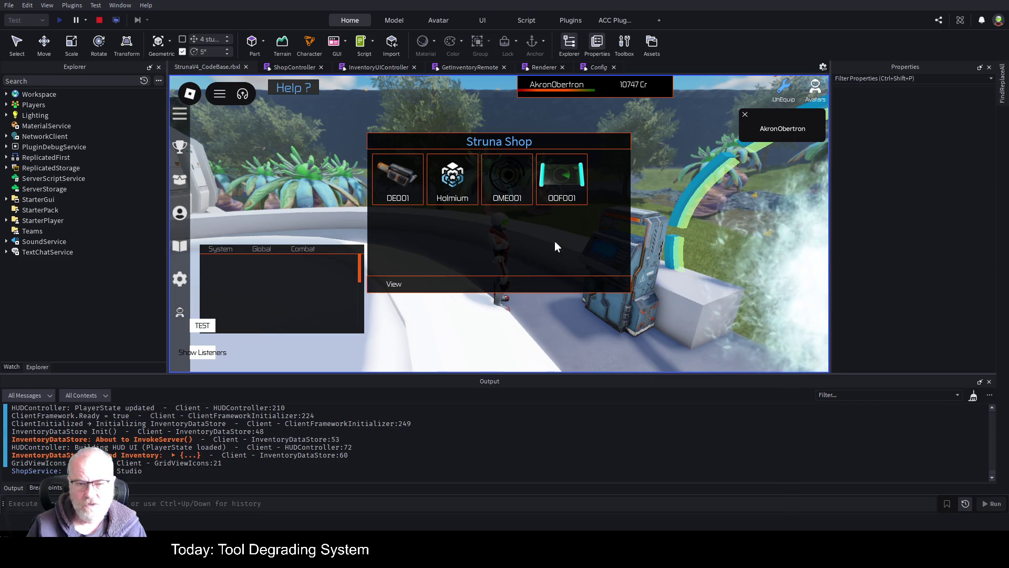
pyautogui.click(562, 183)
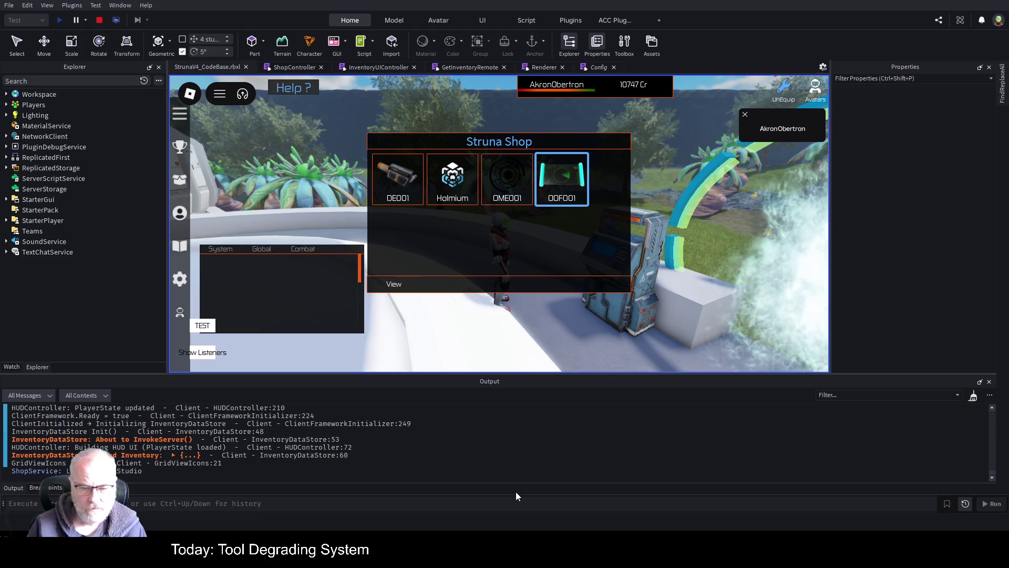
pyautogui.click(389, 286)
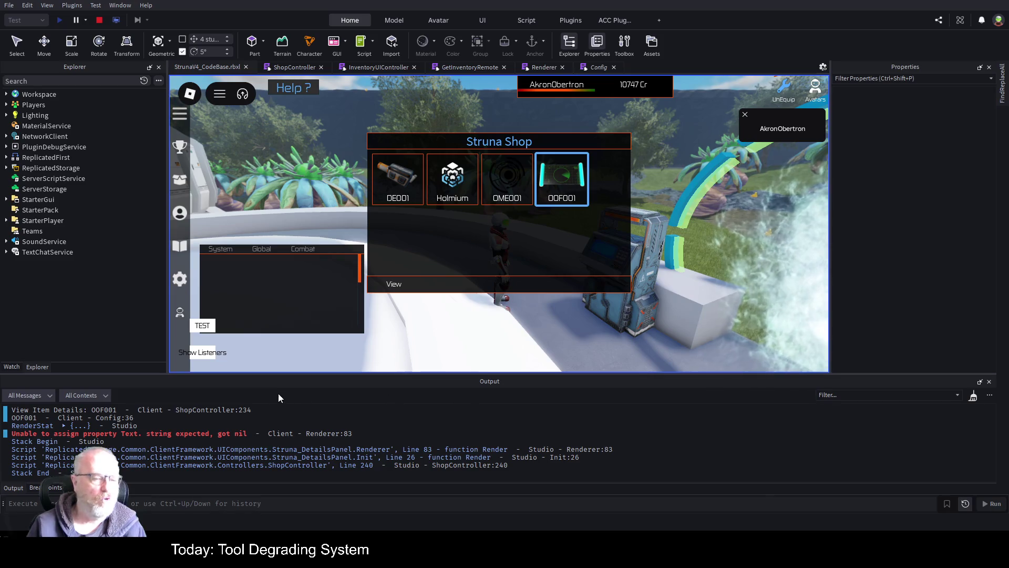
pyautogui.moveTo(271, 375); pyautogui.dragTo(271, 253)
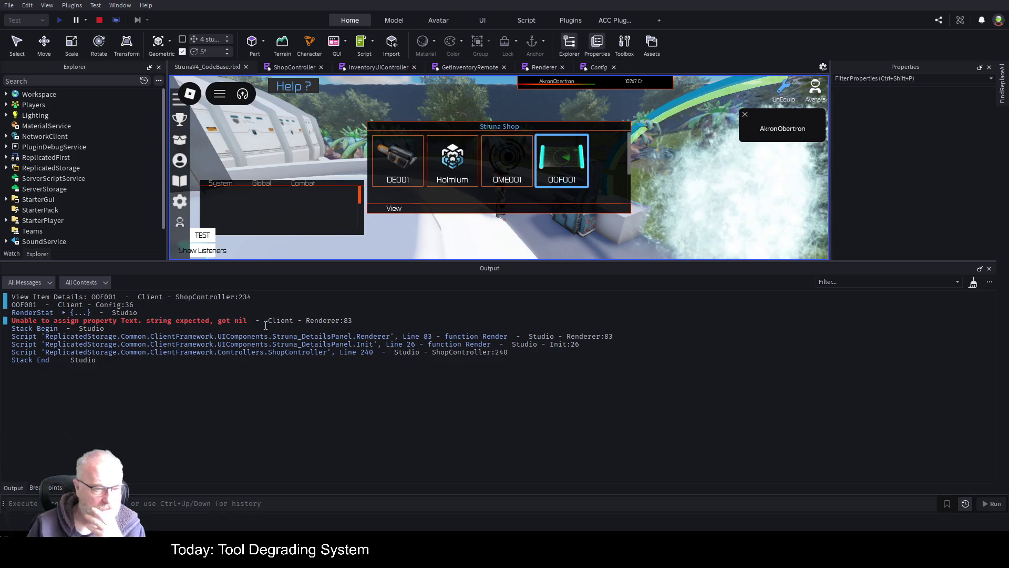
pyautogui.click(64, 313)
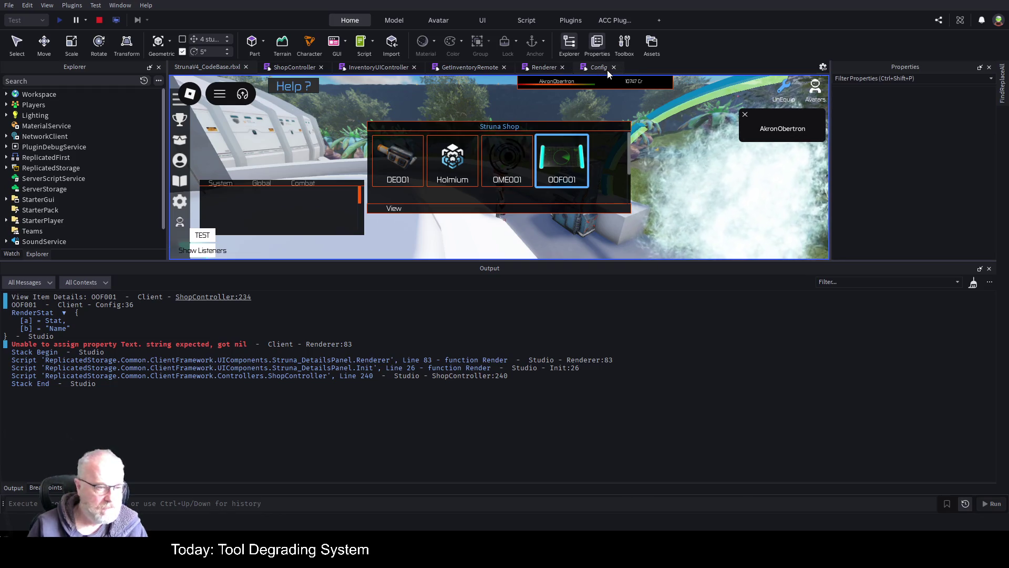
pyautogui.click(548, 66)
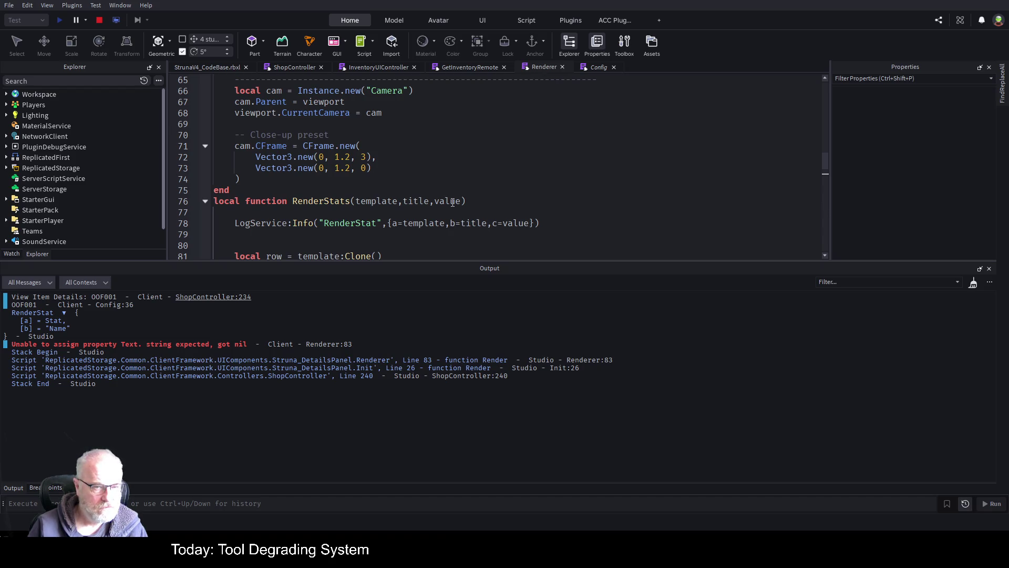
# Review the Renderer code, then scroll GetInventoryRemote down to its result table
pyautogui.scroll(-2, 527, 184)
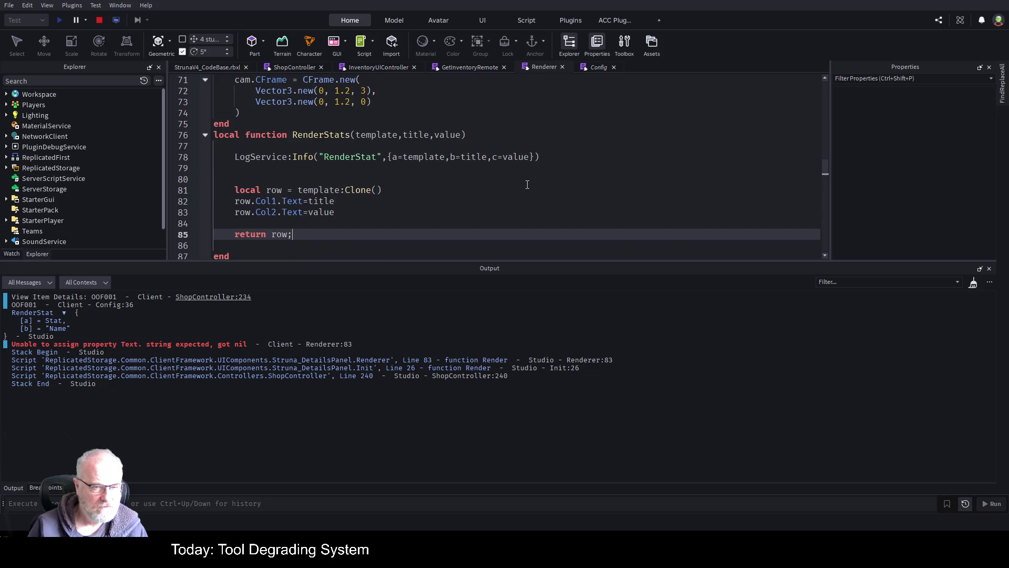
pyautogui.scroll(-7, 525, 185)
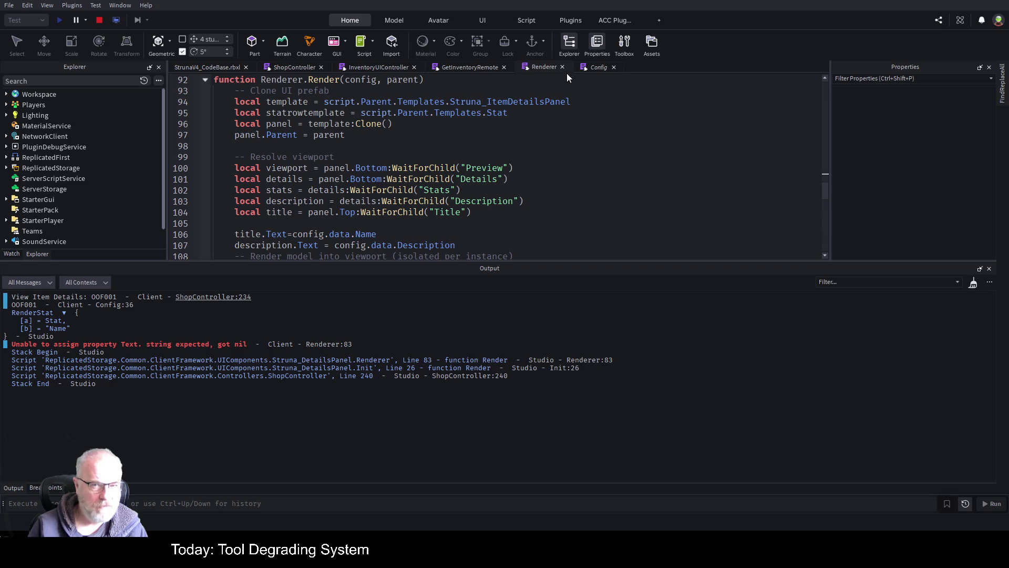
pyautogui.click(476, 67)
pyautogui.scroll(-1, 488, 183)
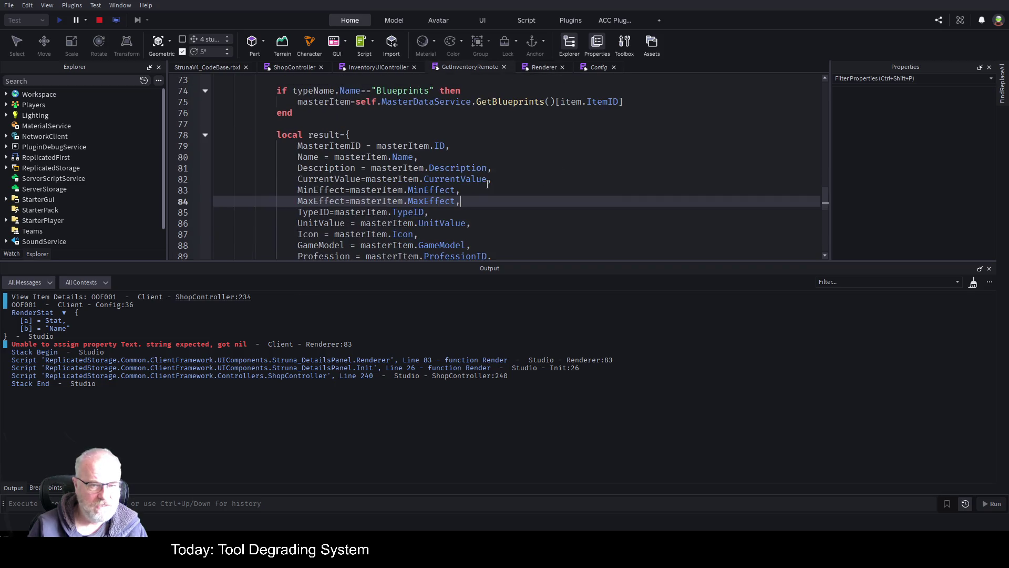
pyautogui.scroll(-1, 514, 197)
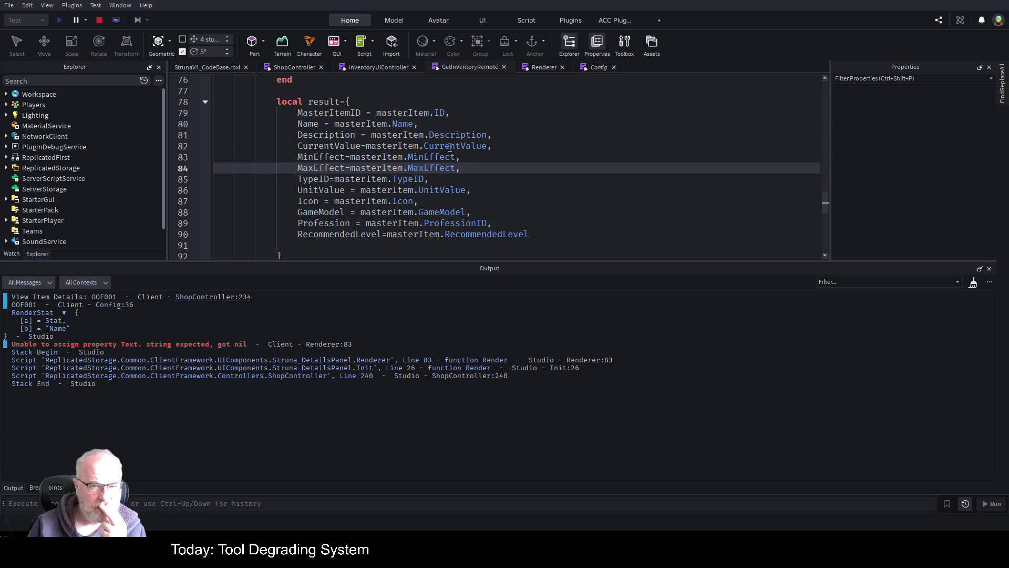
# Comment out the CurrentValue line 82 with -- and stop the play test
pyautogui.click(589, 183)
pyautogui.doubleClick(455, 146)
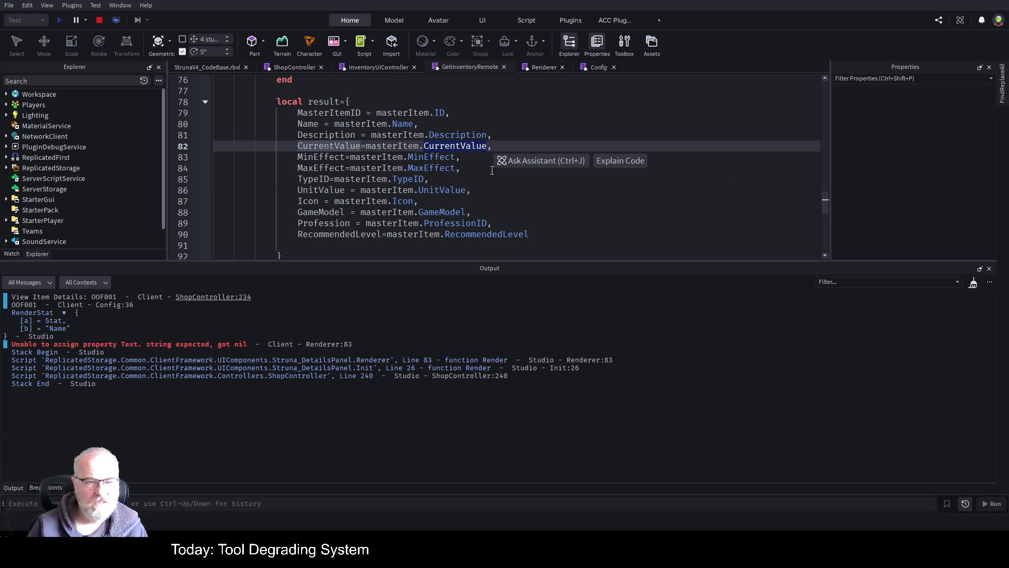
pyautogui.press('Home')
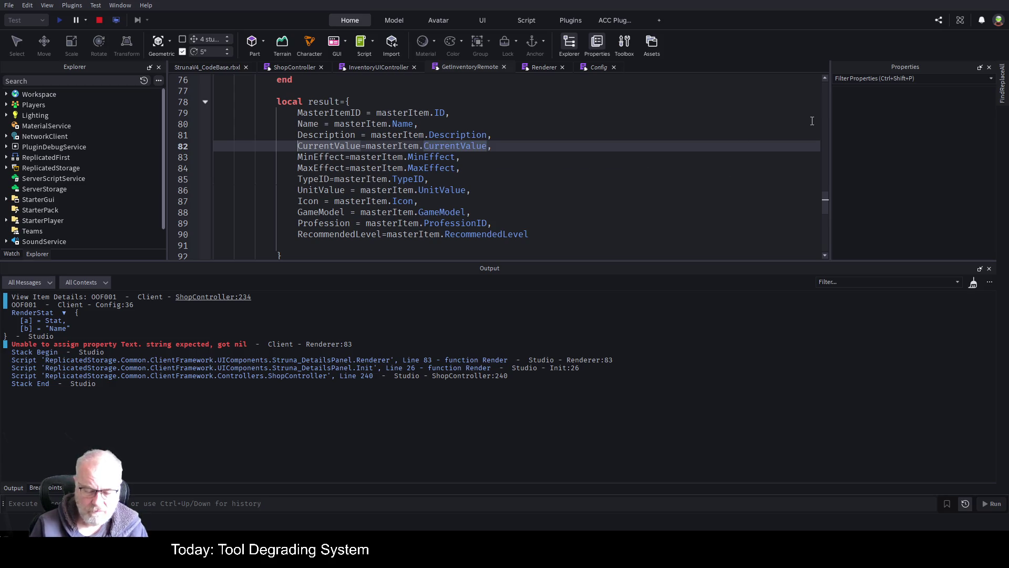
pyautogui.write('--')
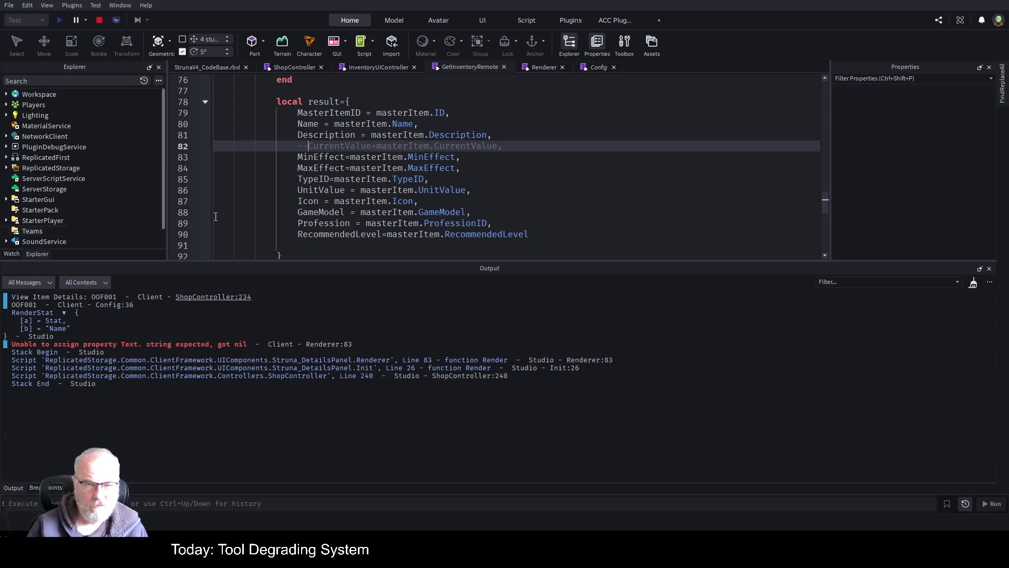
pyautogui.click(319, 191)
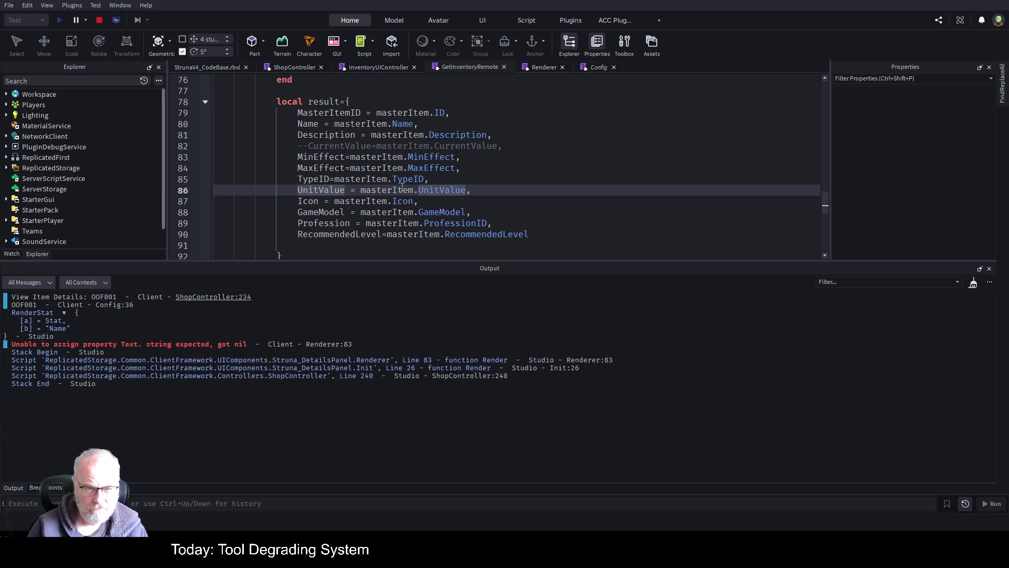
pyautogui.click(98, 21)
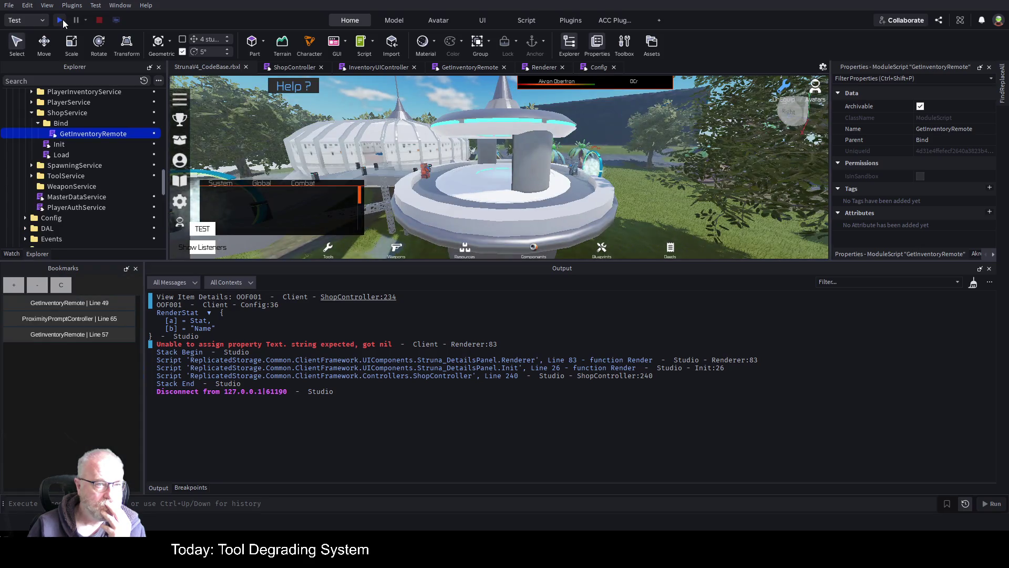
# Replay, view OOF001's details in the Struna Shop again, and expand the logged RenderStat table
pyautogui.click(61, 20)
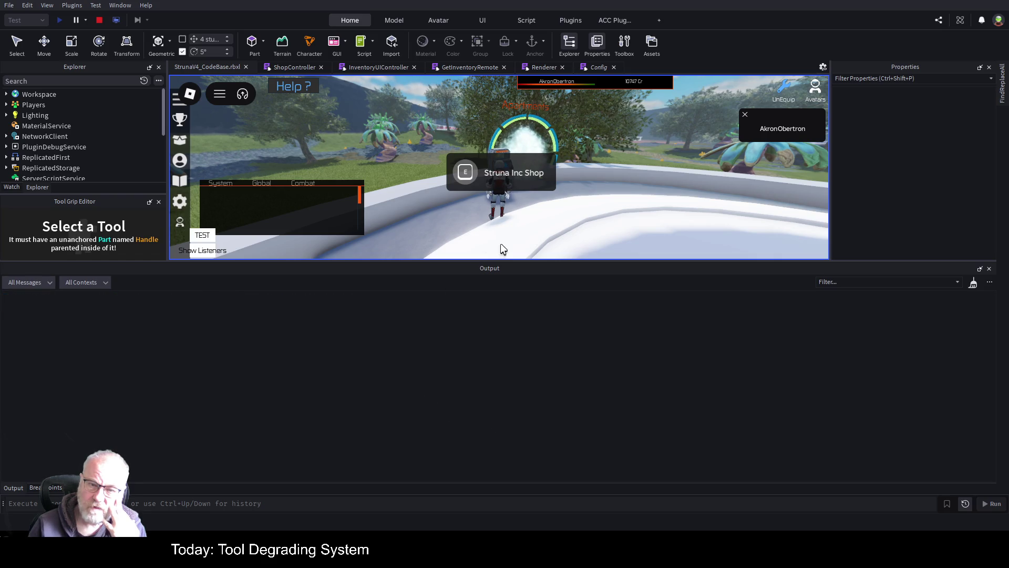
pyautogui.moveTo(517, 260); pyautogui.dragTo(517, 376)
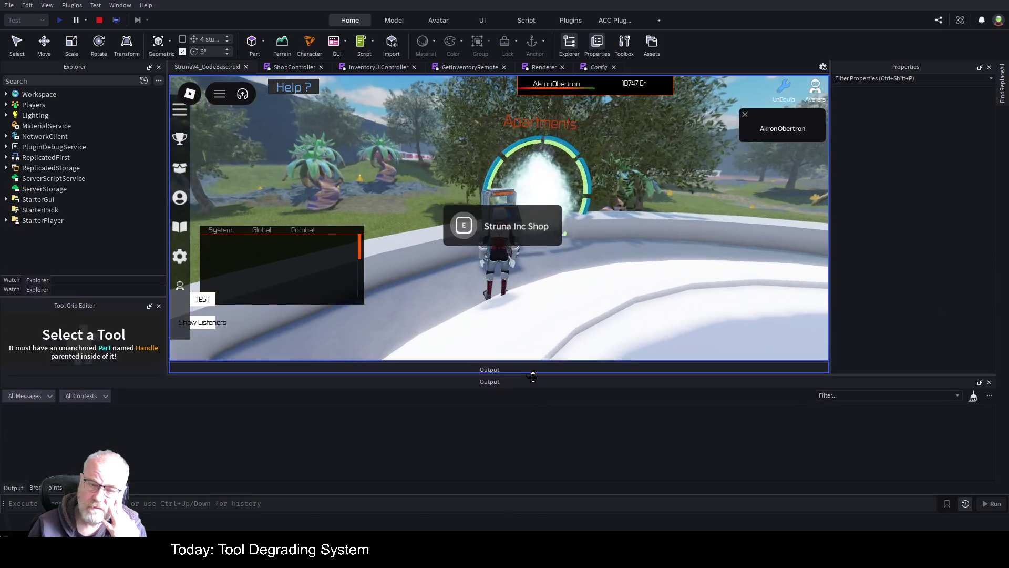
pyautogui.click(469, 238)
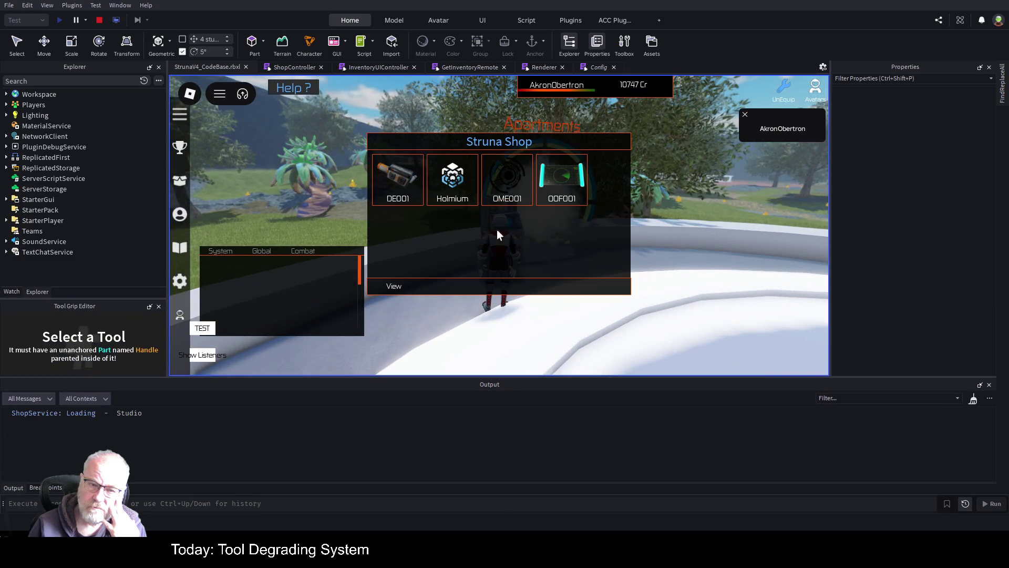
pyautogui.click(561, 181)
pyautogui.click(394, 288)
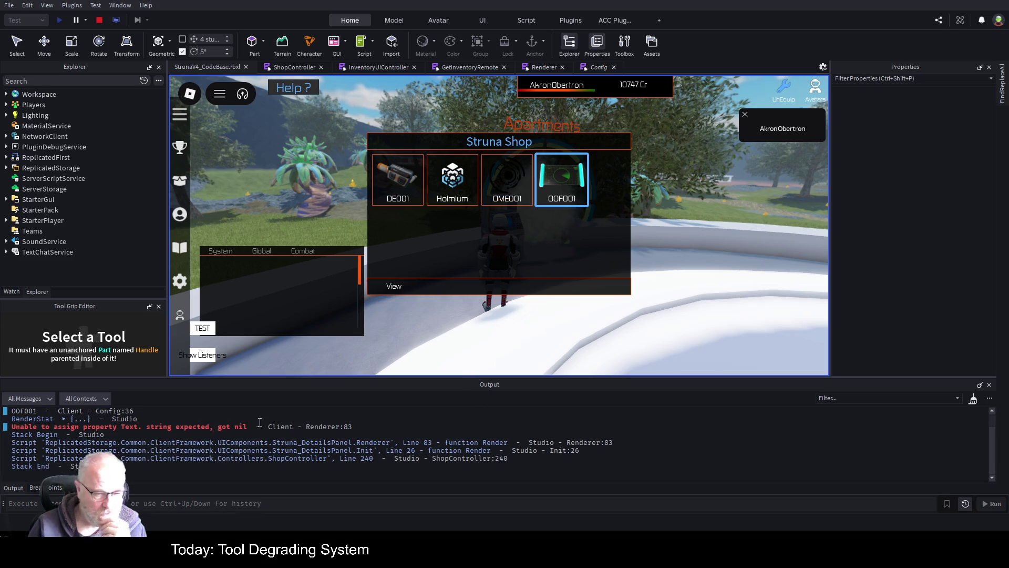
pyautogui.click(64, 418)
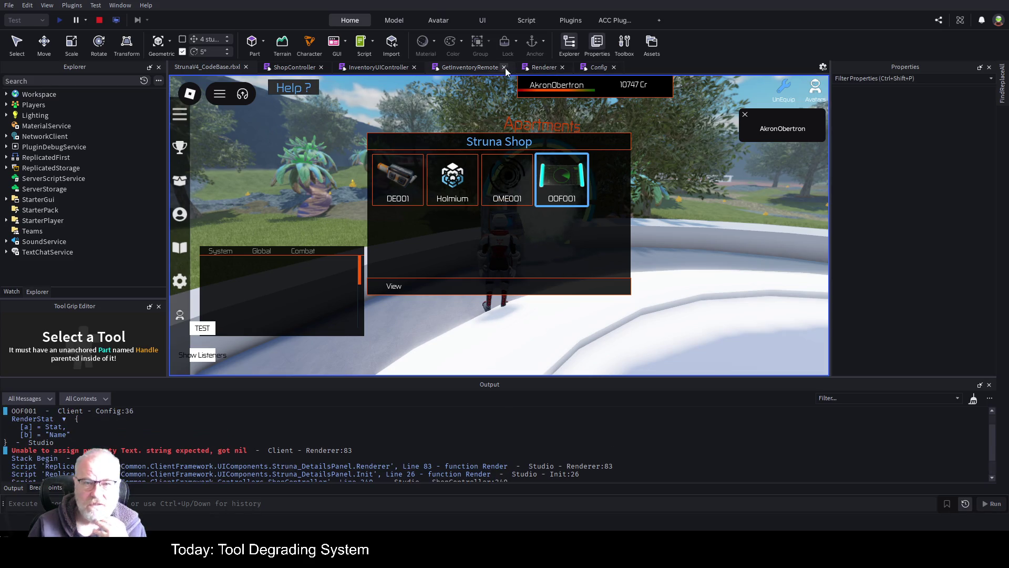
pyautogui.click(470, 67)
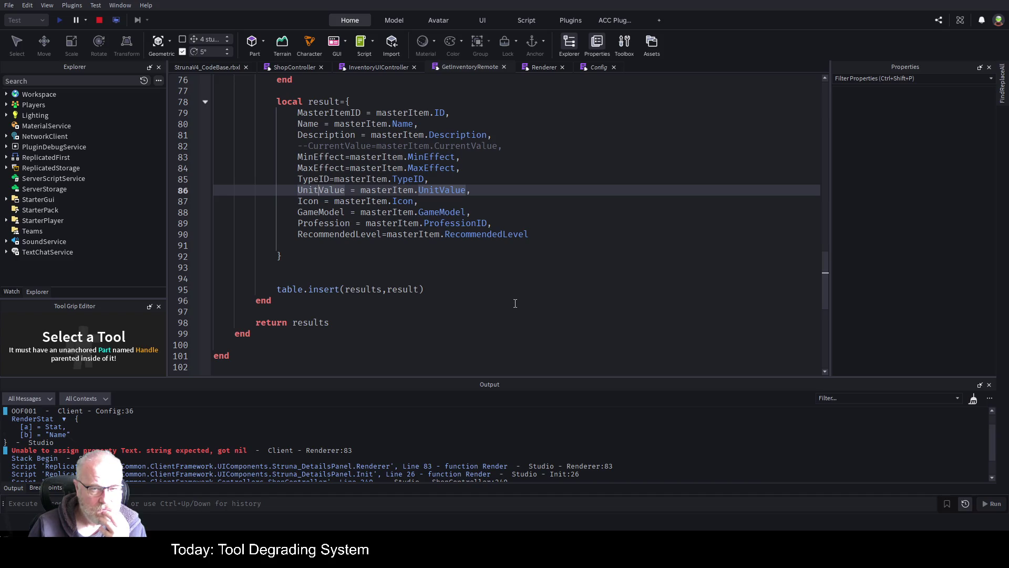
# Insert print(result) on new line 94 before table.insert, then stop and restart the play test
pyautogui.click(313, 263)
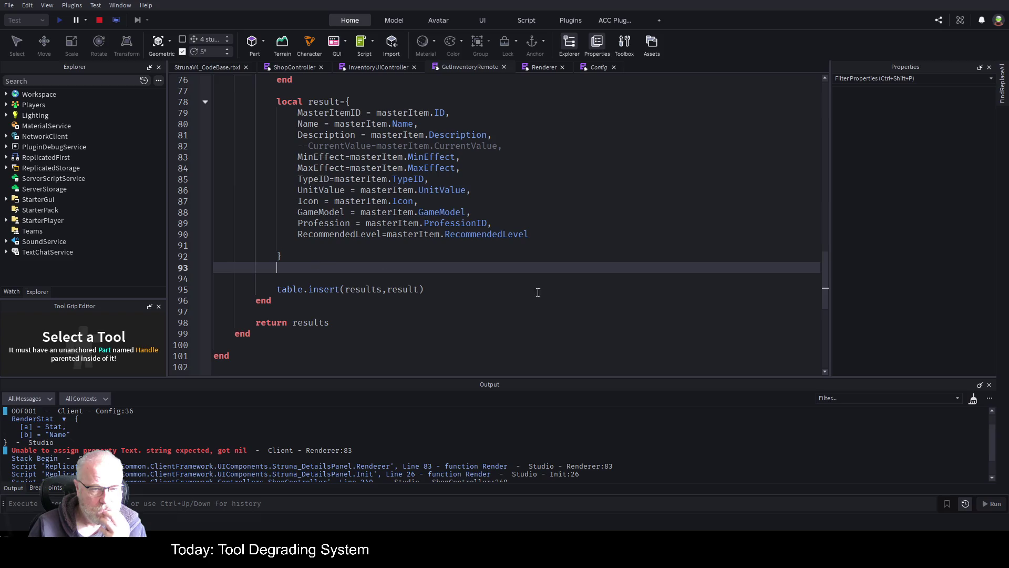
pyautogui.press('Return')
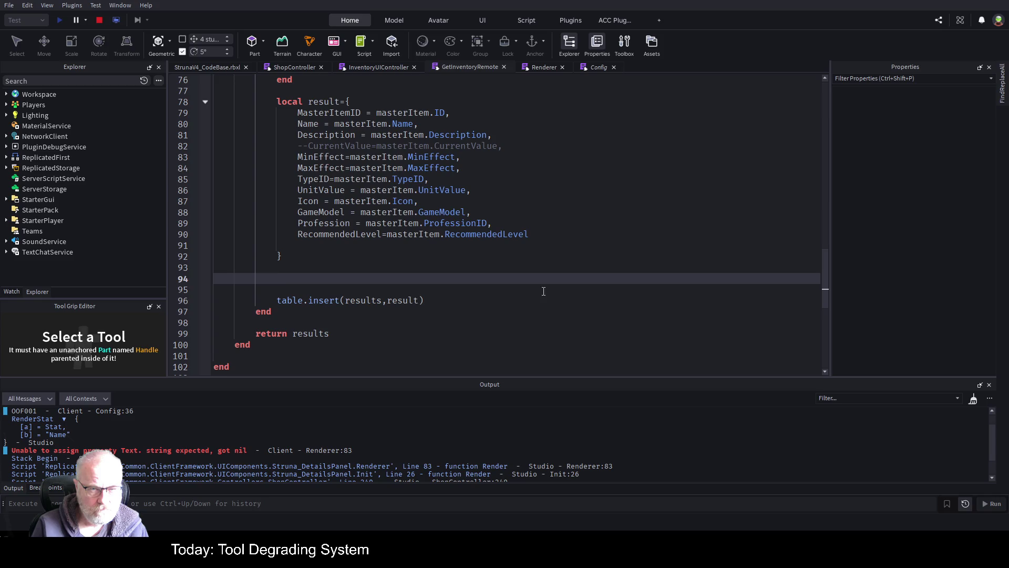
pyautogui.write('prin')
pyautogui.press('BackSpace')
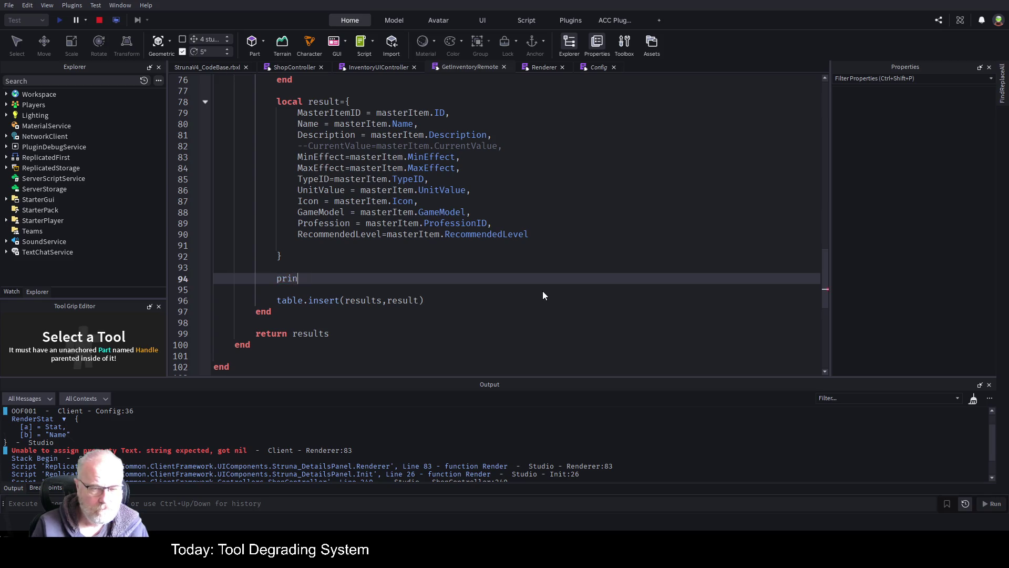
pyautogui.press('BackSpace')
pyautogui.write('(res')
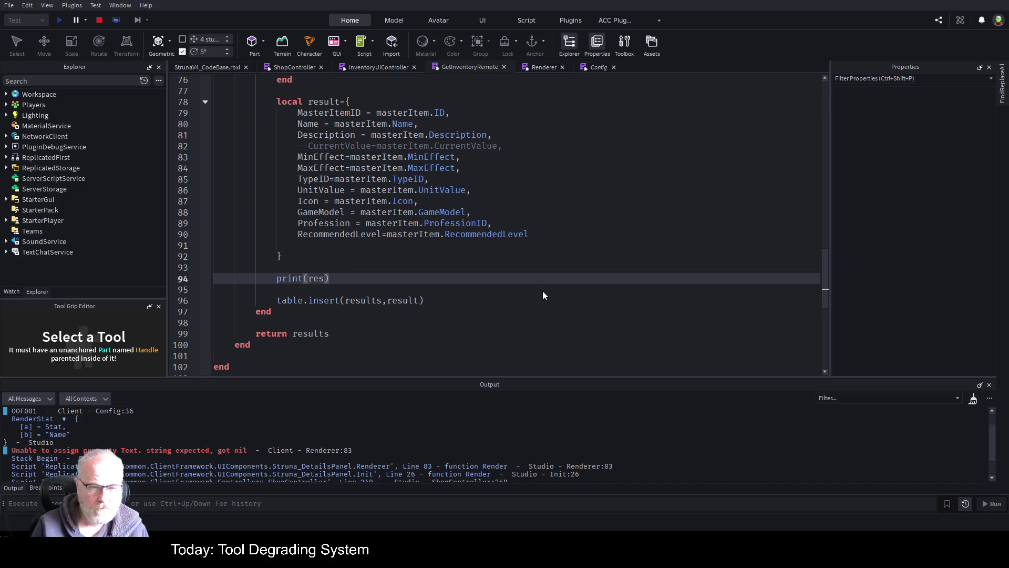
pyautogui.write('ult')
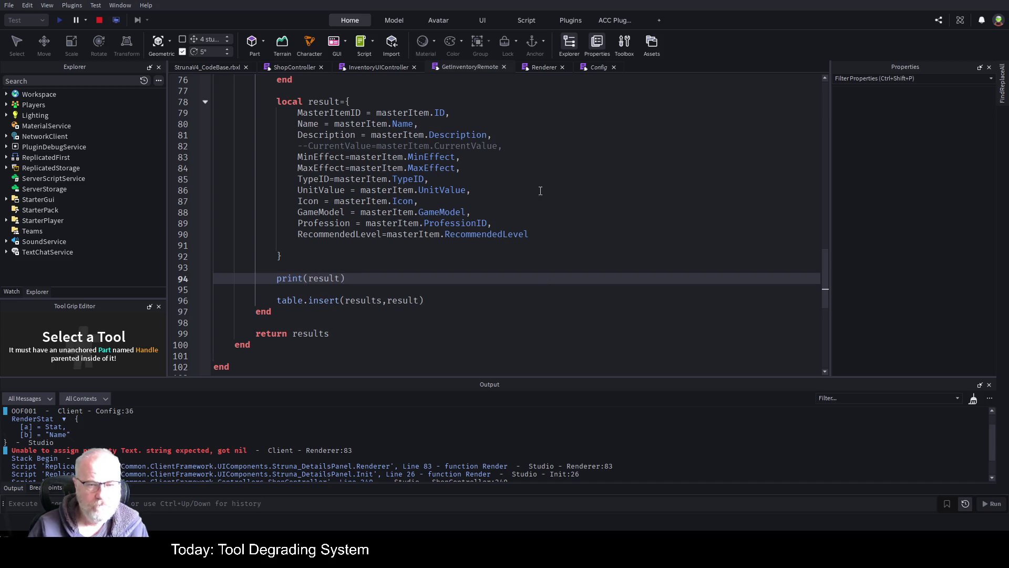
pyautogui.click(102, 20)
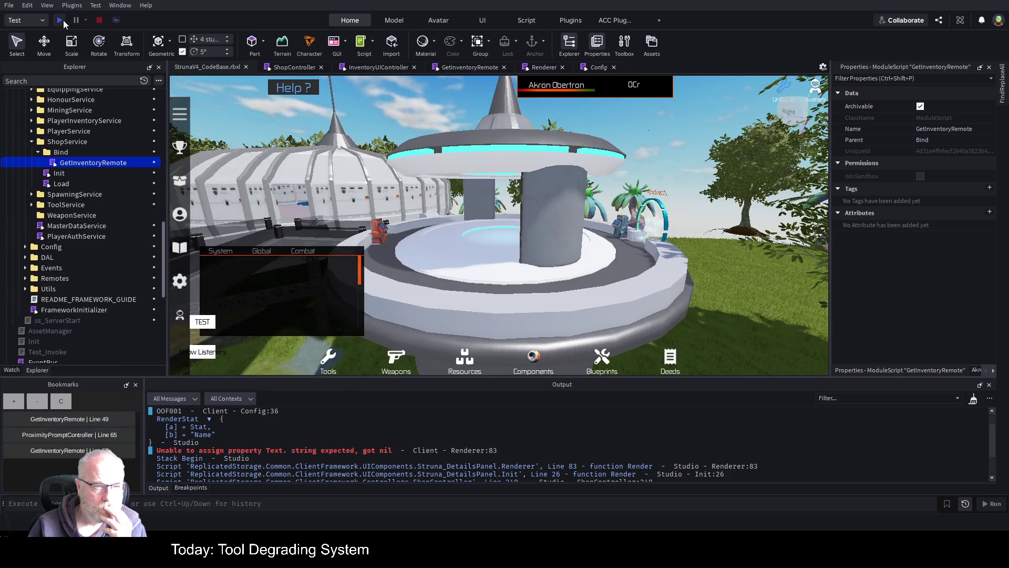
pyautogui.click(59, 20)
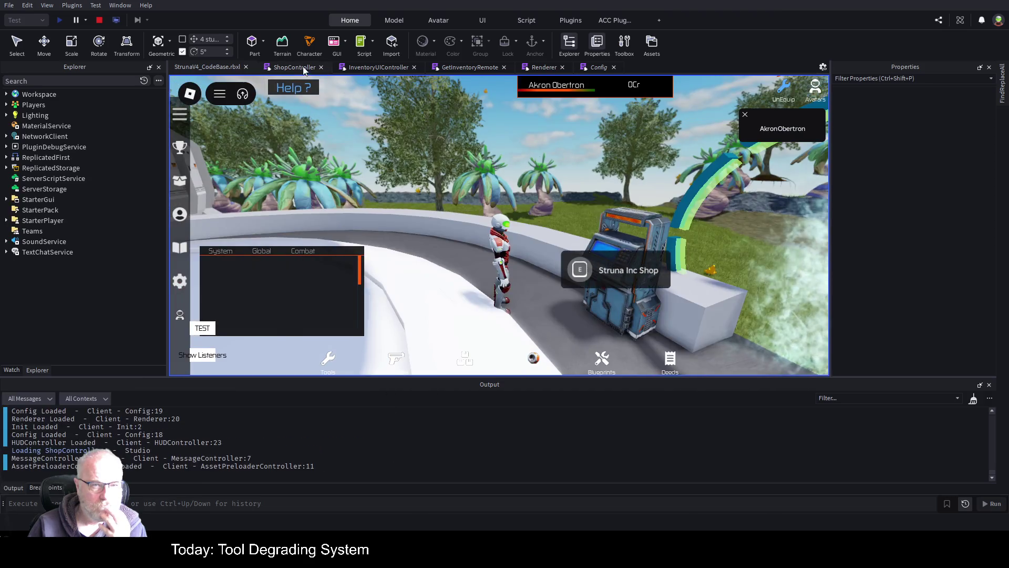
# Look through the ShopController, Renderer, Config and GetInventoryRemote scripts
pyautogui.click(291, 68)
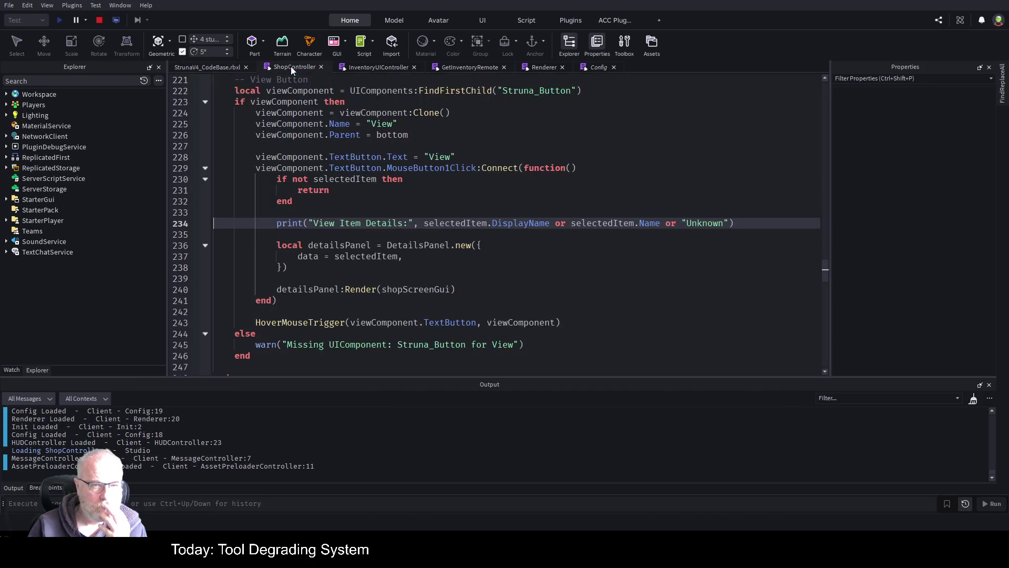
pyautogui.click(547, 67)
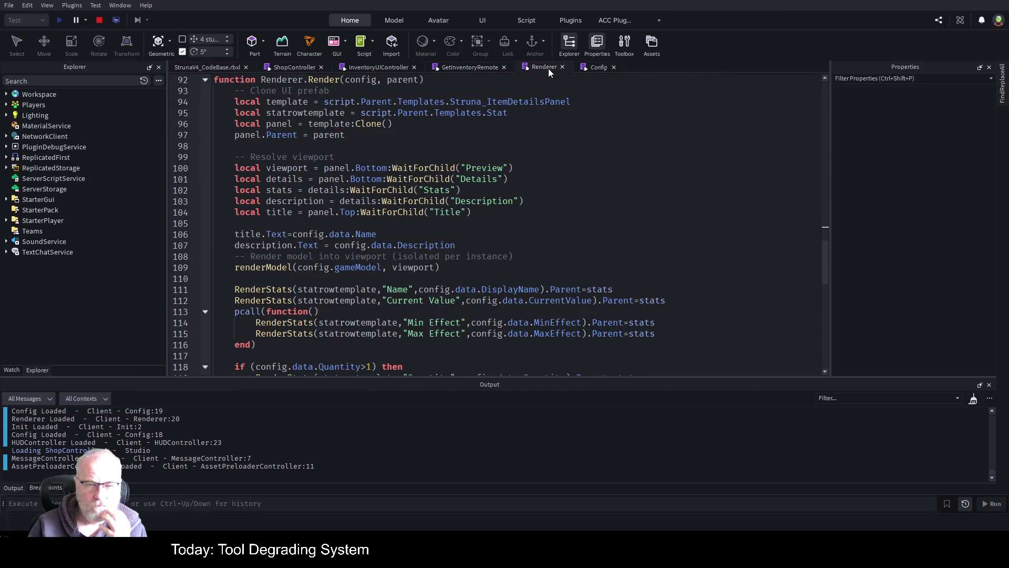
pyautogui.click(599, 67)
pyautogui.click(478, 67)
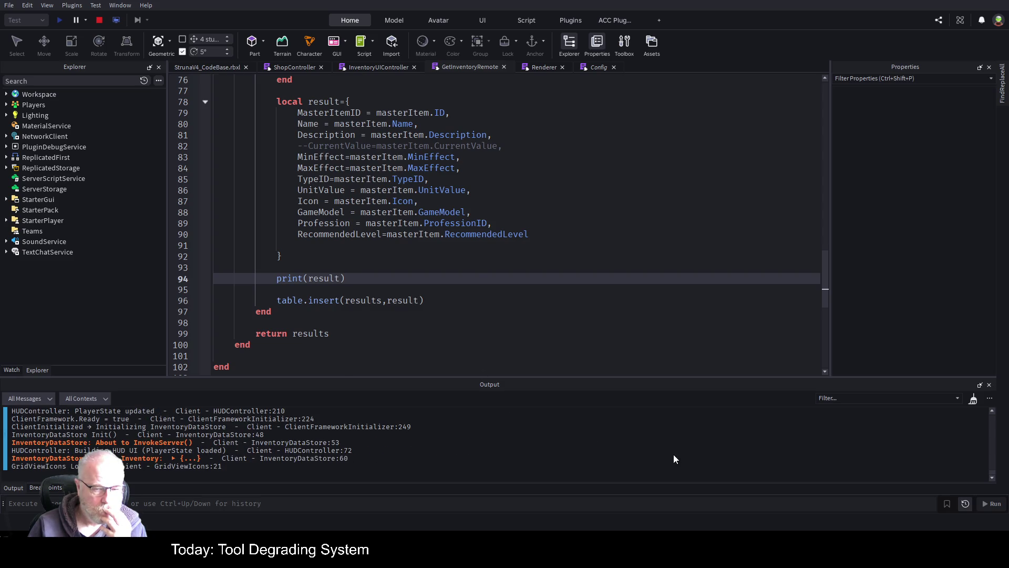
# Open the Struna Shop in the running game so the four item tables get logged
pyautogui.click(218, 67)
pyautogui.click(562, 270)
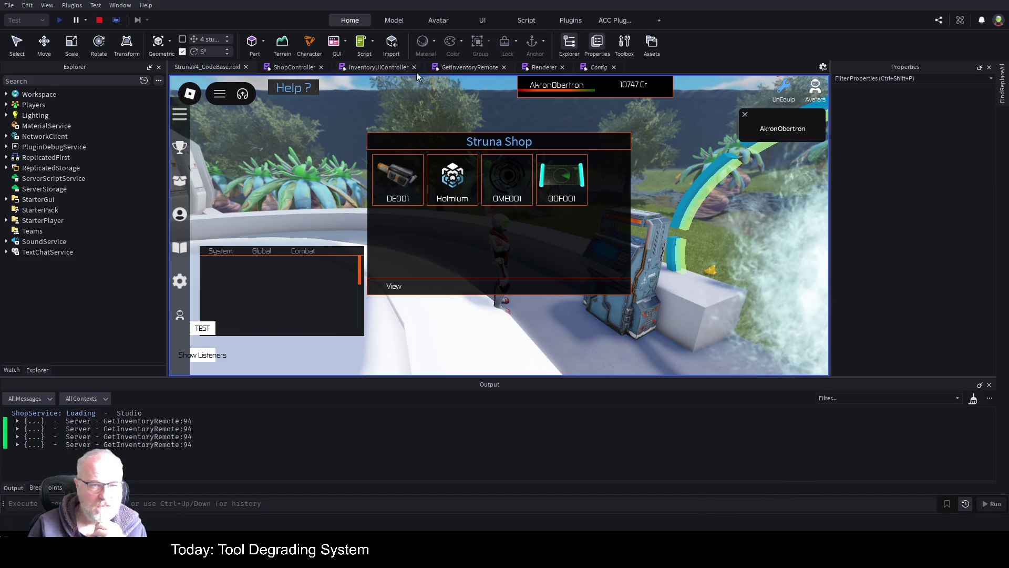
pyautogui.click(391, 68)
pyautogui.click(469, 68)
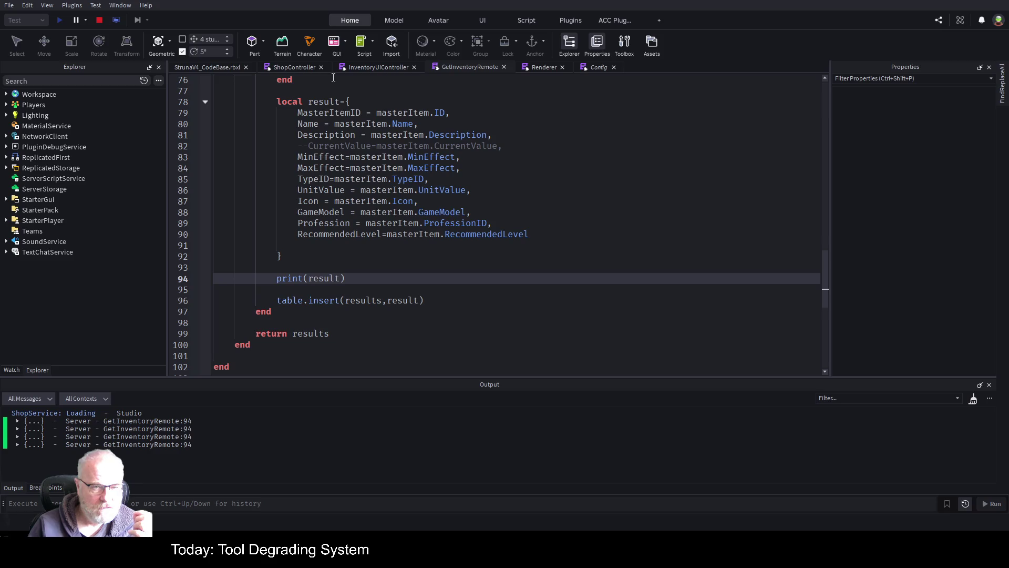
# Enlarge the Output panel and expand the logged item tables in turn, ending on OME001's
pyautogui.click(17, 422)
pyautogui.scroll(2, 231, 450)
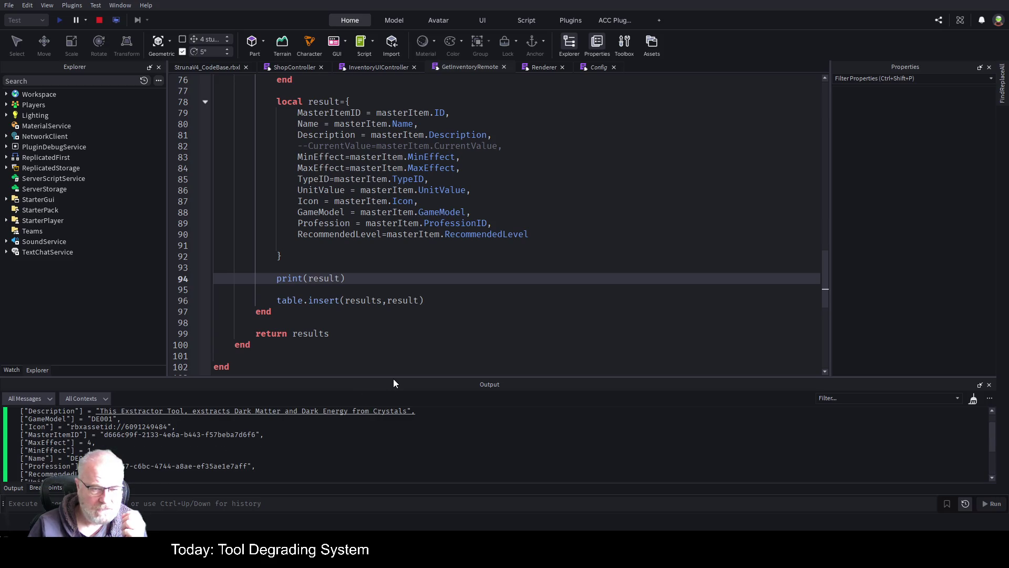
pyautogui.moveTo(398, 377)
pyautogui.mouseDown()
pyautogui.moveTo(439, 279)
pyautogui.moveTo(480, 255)
pyautogui.mouseUp()
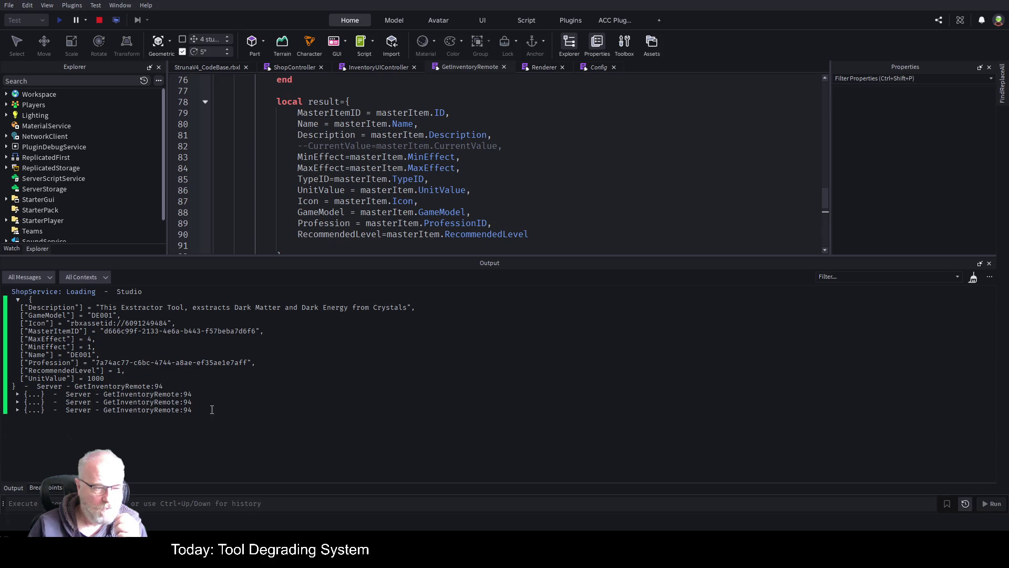
pyautogui.click(17, 299)
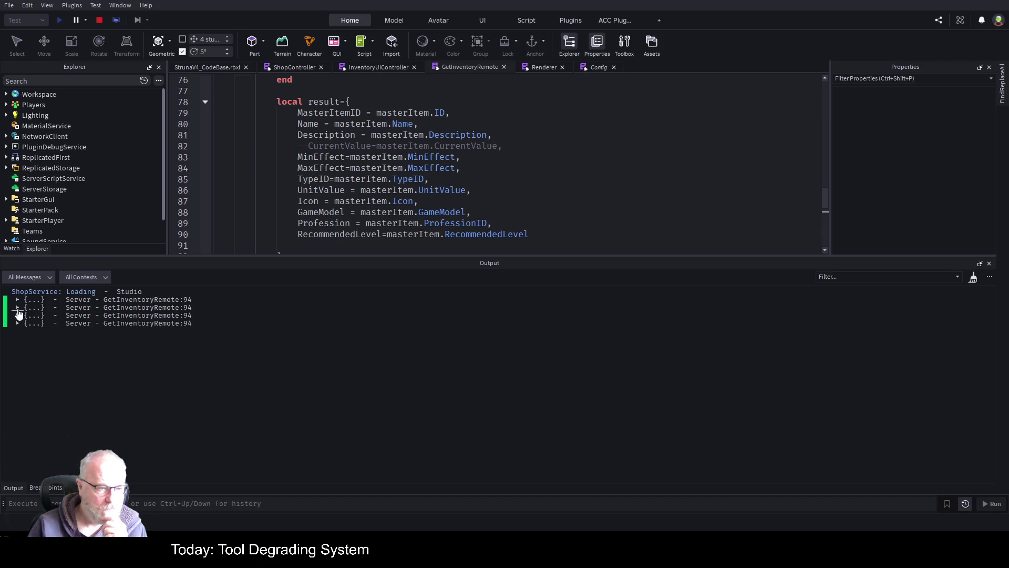
pyautogui.click(17, 308)
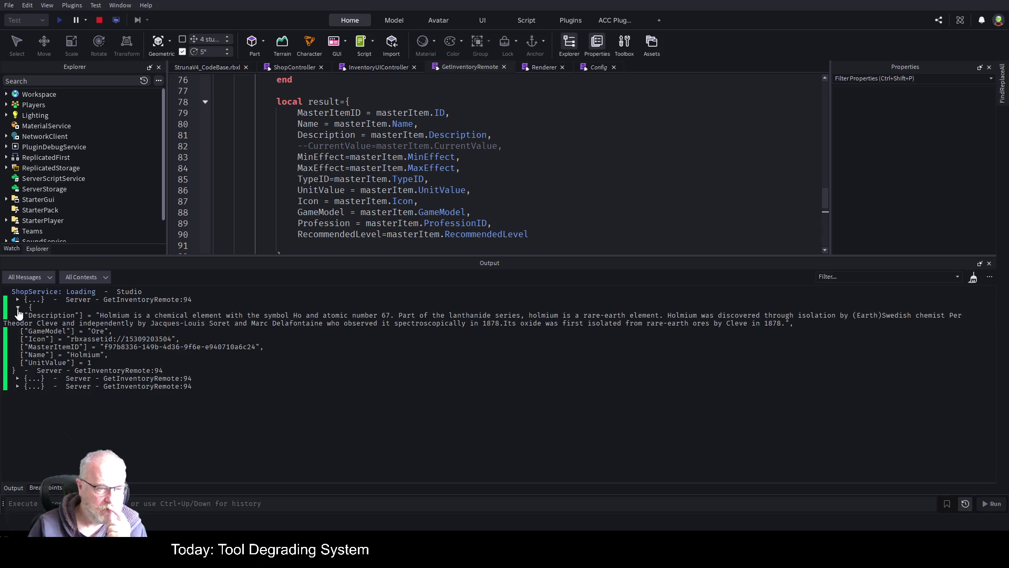
pyautogui.click(18, 309)
pyautogui.click(19, 316)
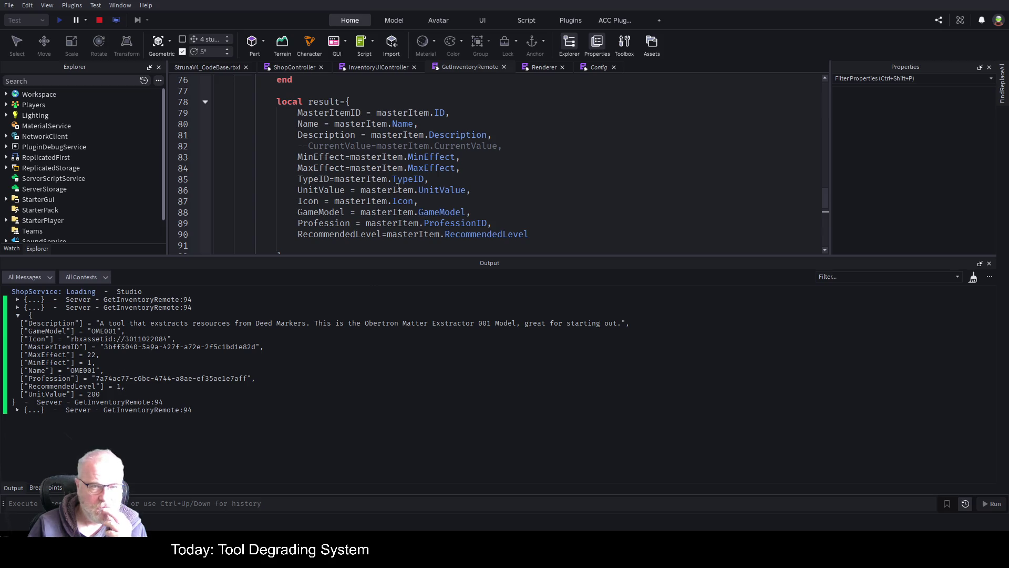
# Scroll through the GetInventoryRemote code and go to the result table's TypeID line
pyautogui.scroll(-1, 498, 138)
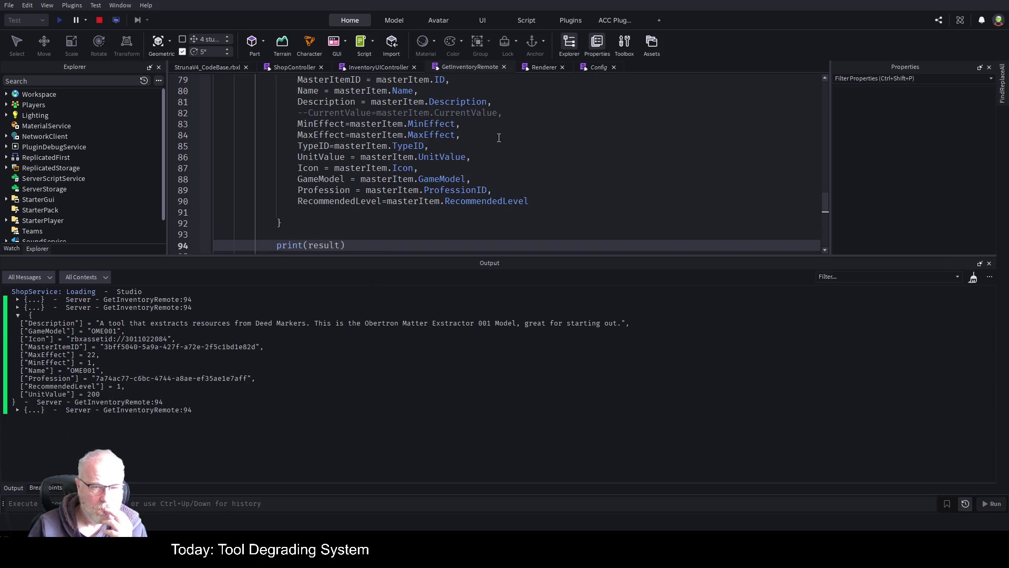
pyautogui.scroll(3, 528, 186)
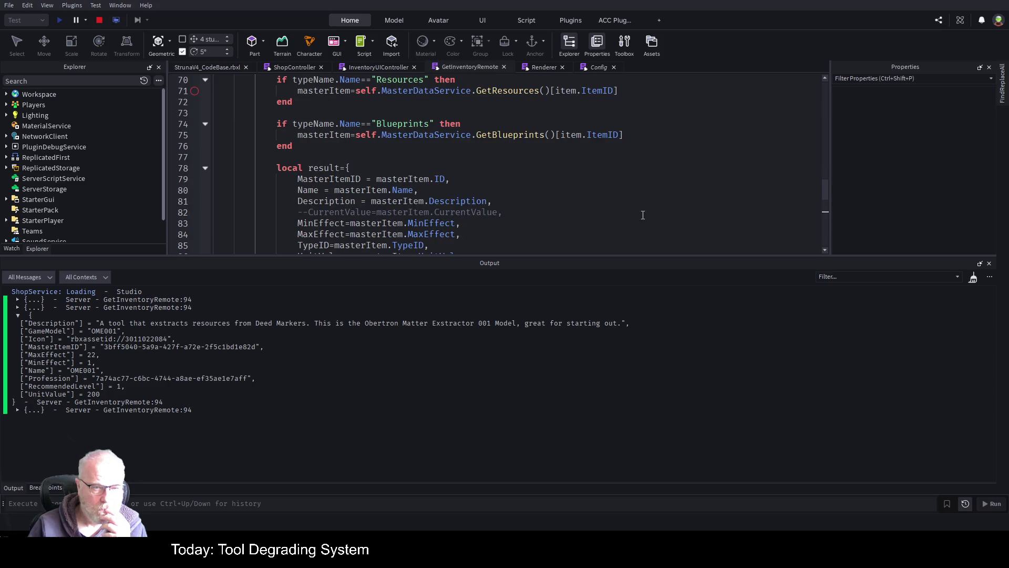
pyautogui.scroll(5, 665, 209)
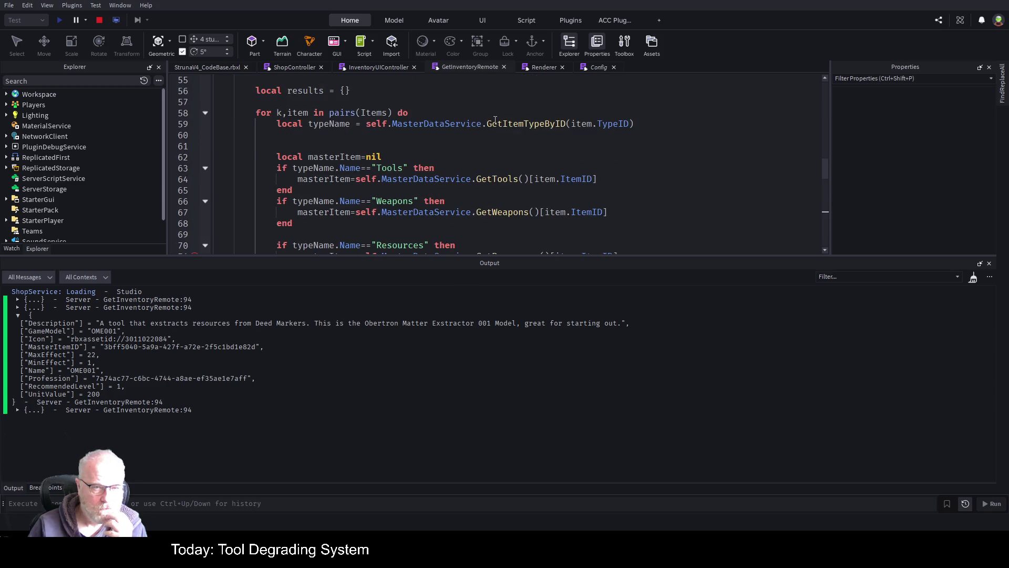
pyautogui.scroll(2, 494, 120)
pyautogui.scroll(-12, 495, 120)
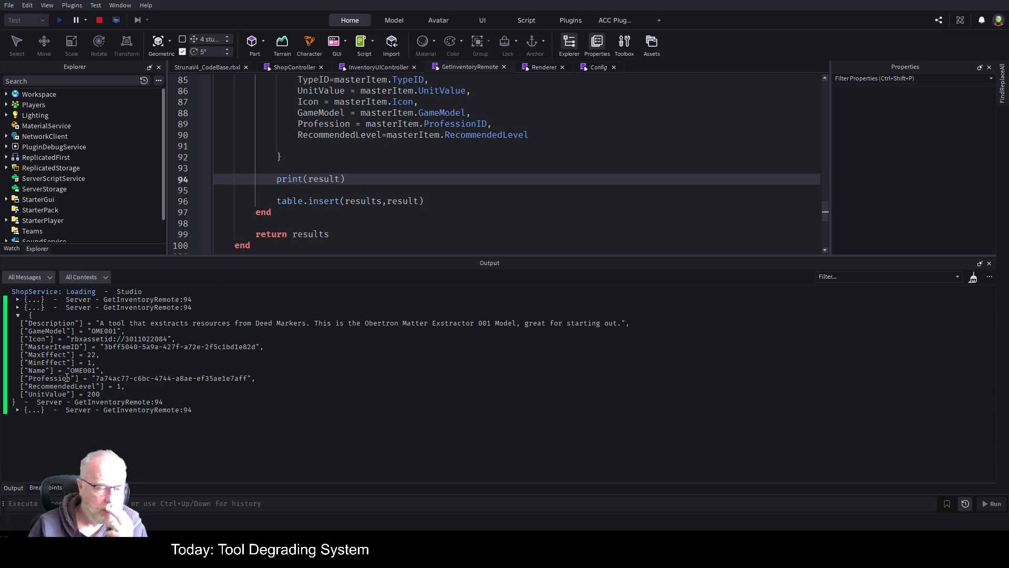
pyautogui.scroll(2, 511, 125)
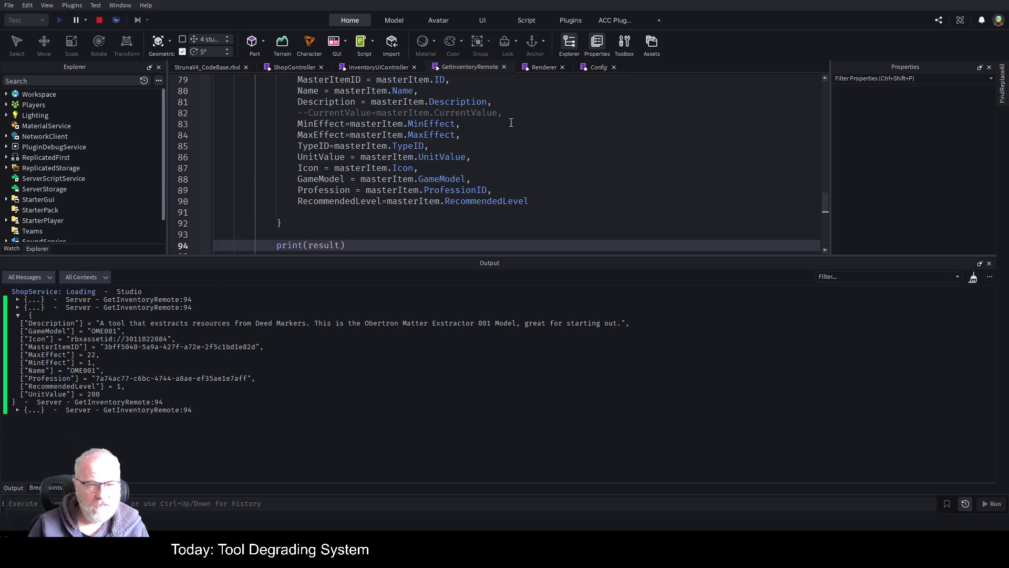
pyautogui.scroll(1, 511, 126)
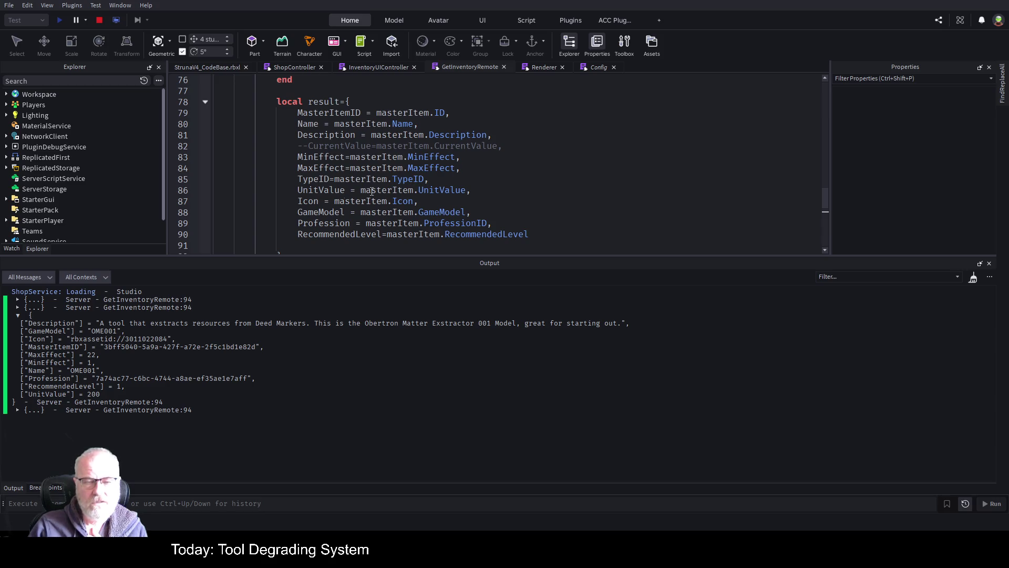
pyautogui.click(419, 180)
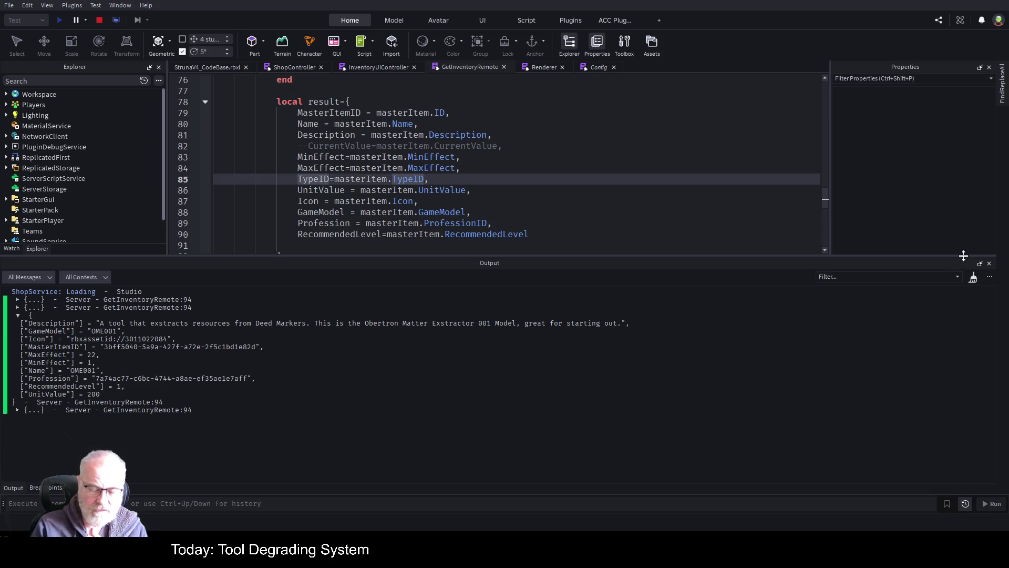
# Comment out the TypeID line 85, check OOF001's logged table, and stop the playtest
pyautogui.write('--')
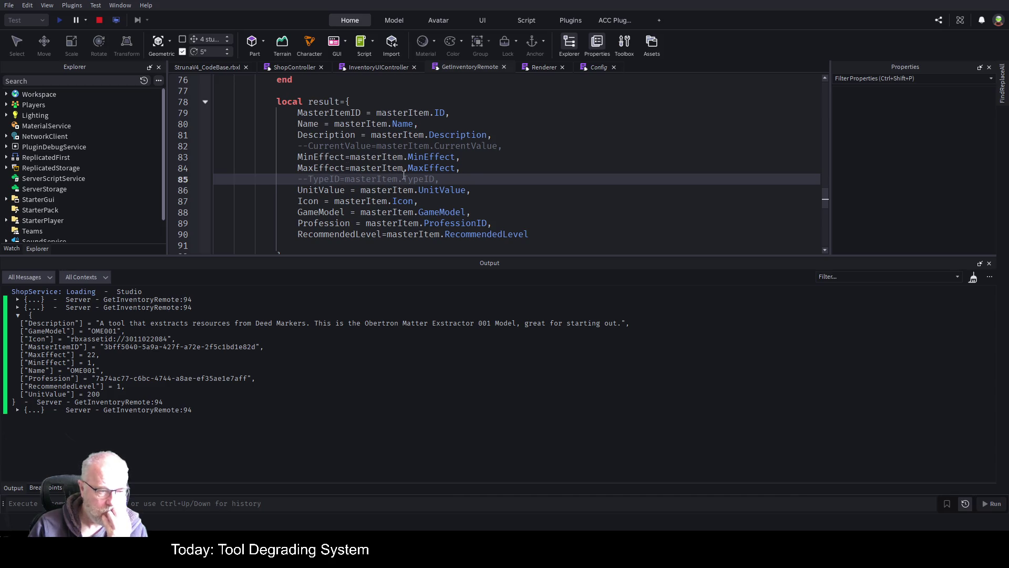
pyautogui.click(18, 411)
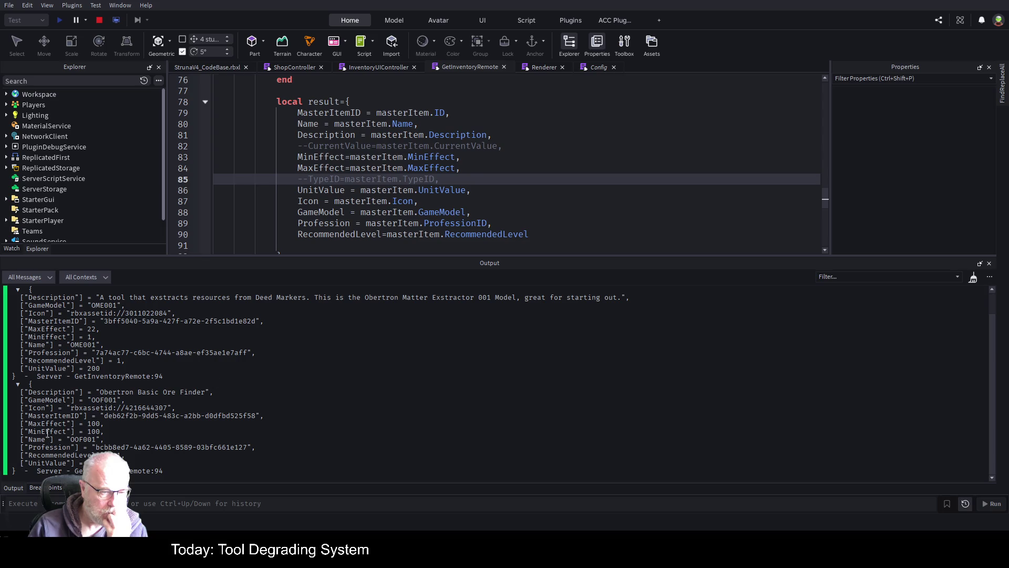
pyautogui.click(99, 20)
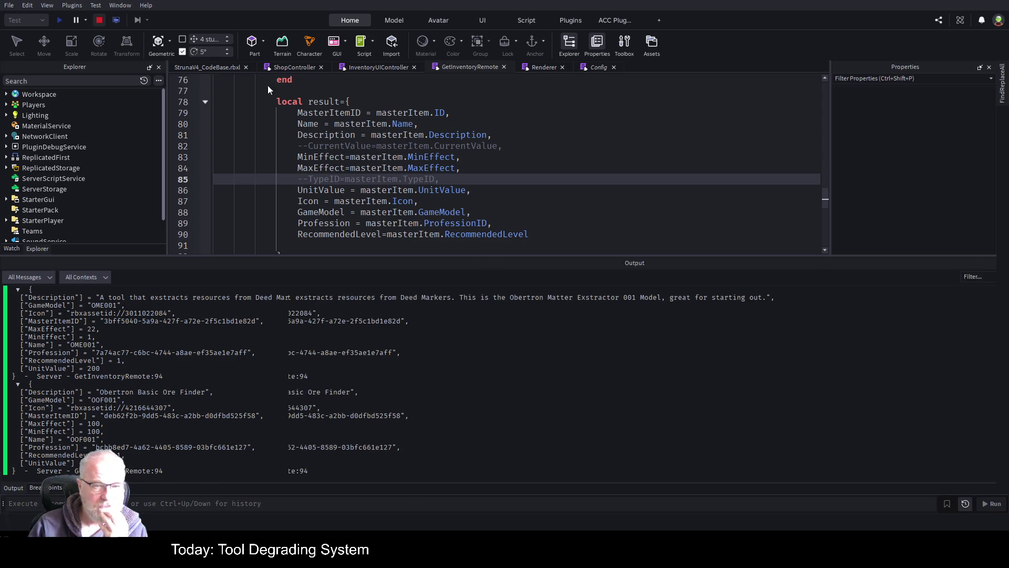
# Replay with a cleared Output log and view OOF001's details in the Struna Shop
pyautogui.click(60, 20)
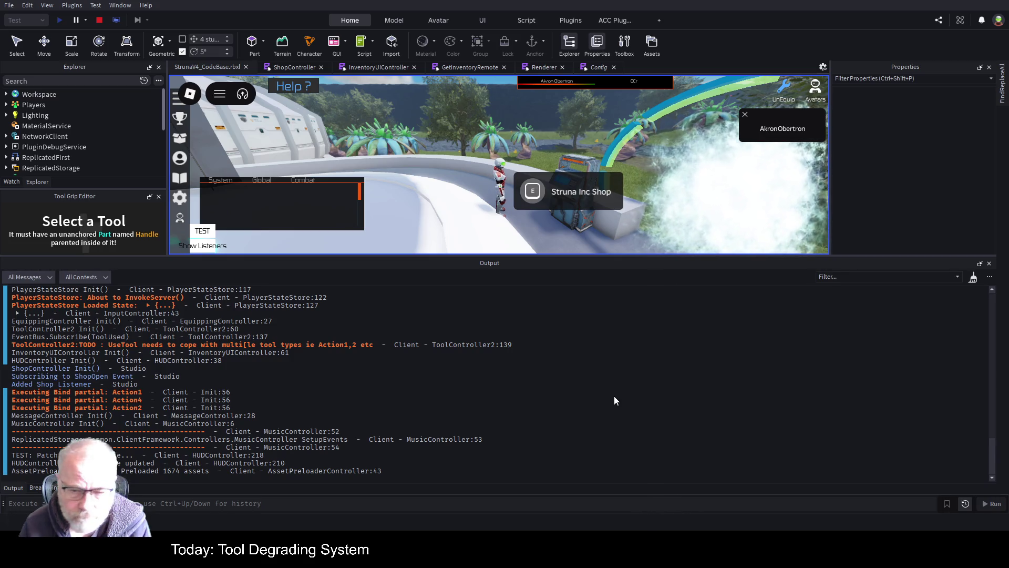
pyautogui.hotkey('ctrl', 'l')
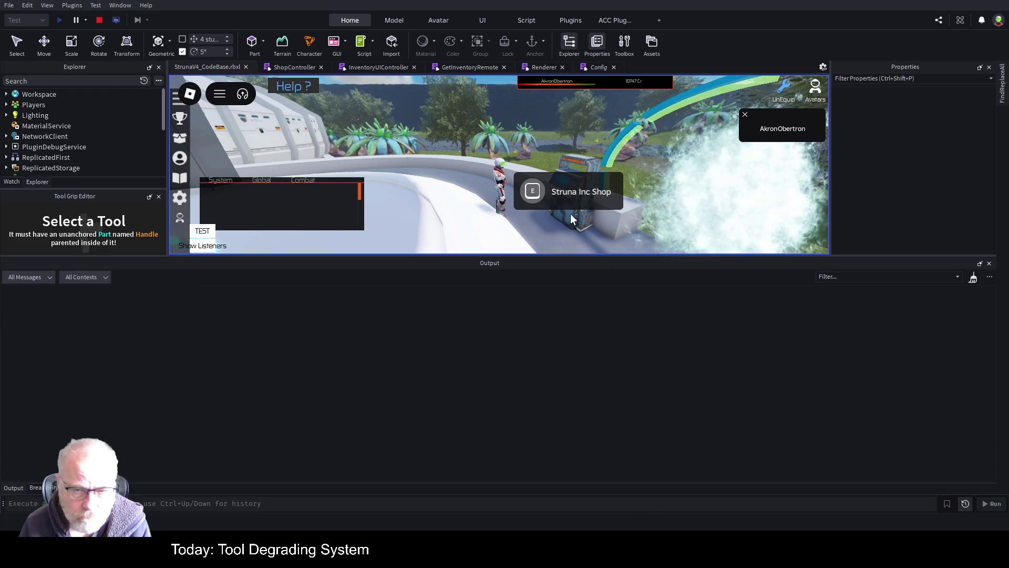
pyautogui.click(540, 196)
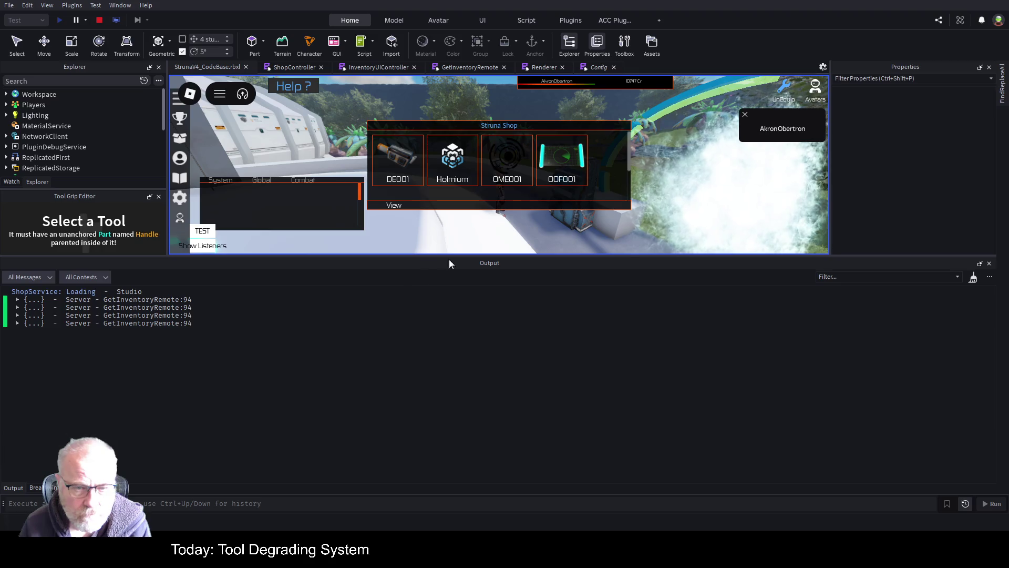
pyautogui.moveTo(503, 257); pyautogui.dragTo(503, 382)
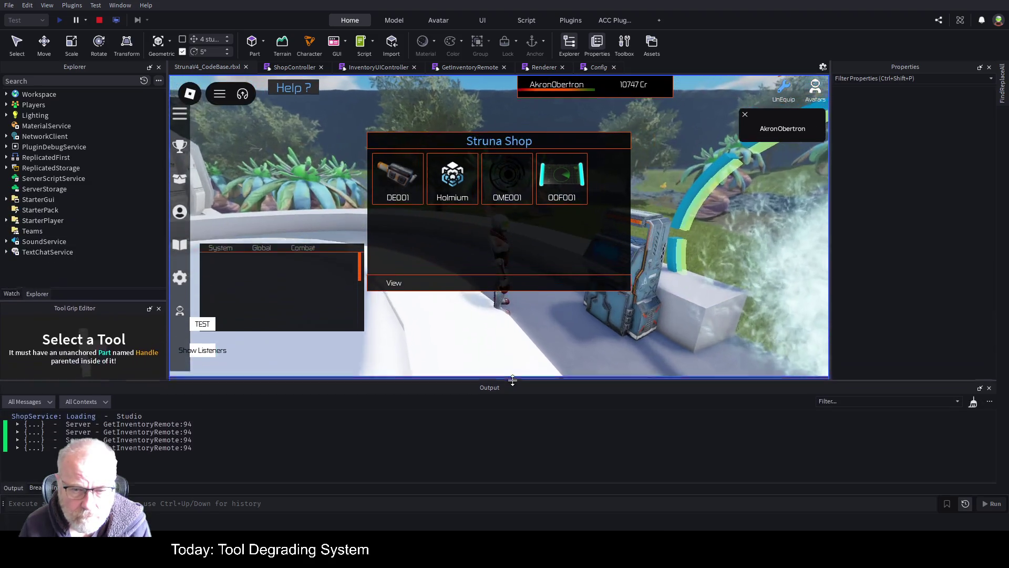
pyautogui.click(389, 288)
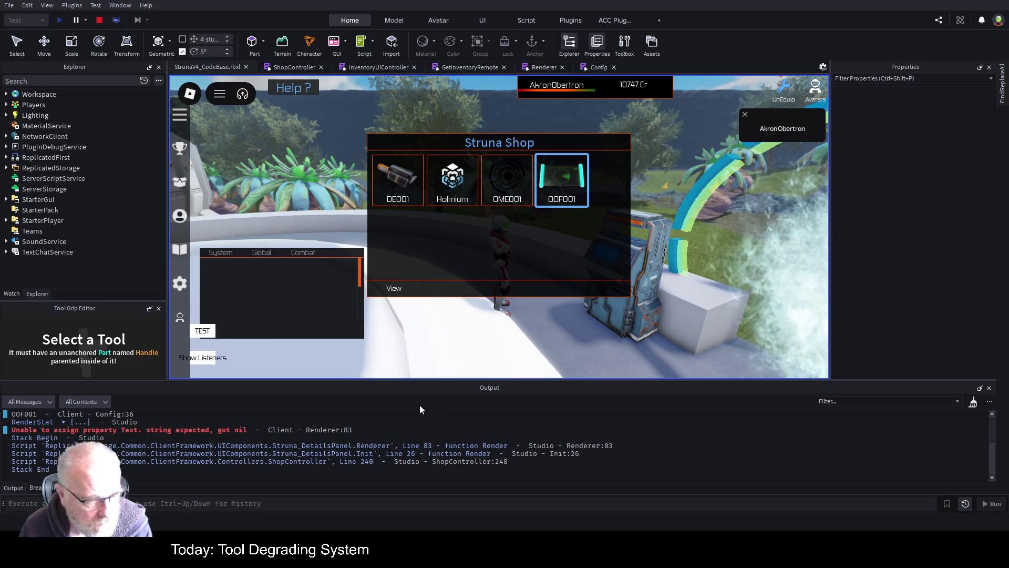
# Expand the logged RenderStat table and OOF001's item table to read its Description and GameModel
pyautogui.click(64, 422)
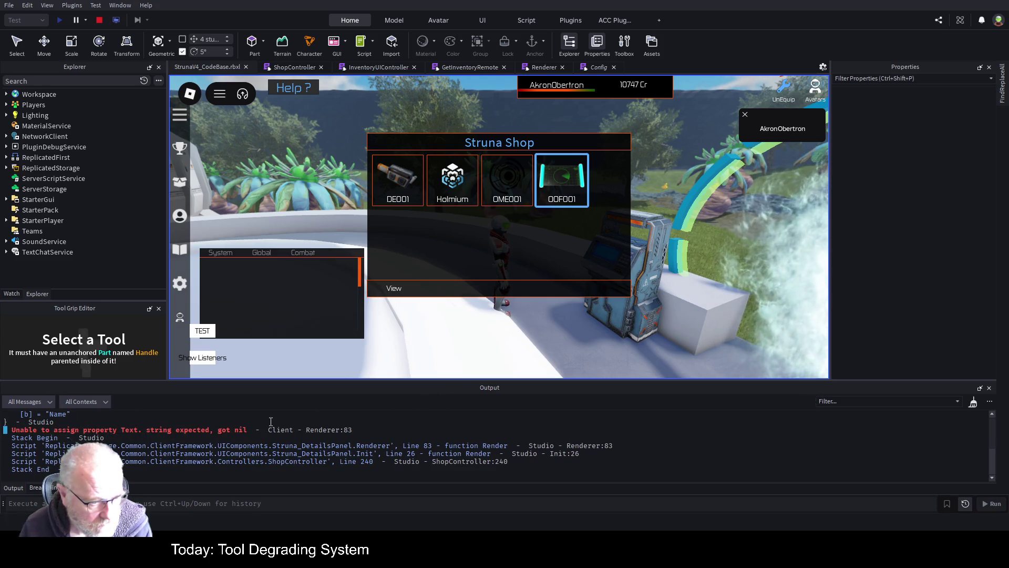
pyautogui.scroll(2, 286, 468)
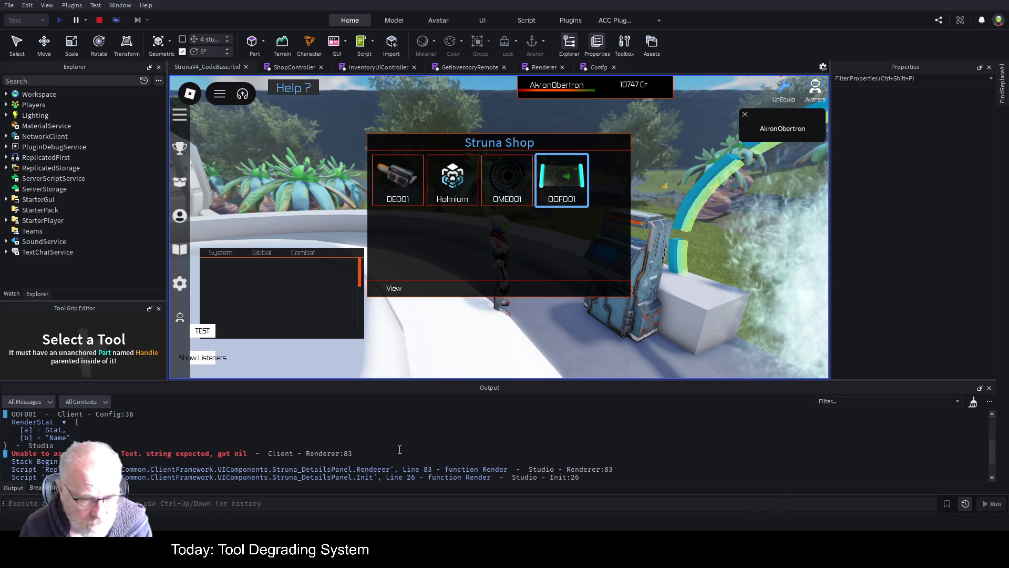
pyautogui.scroll(-1, 406, 448)
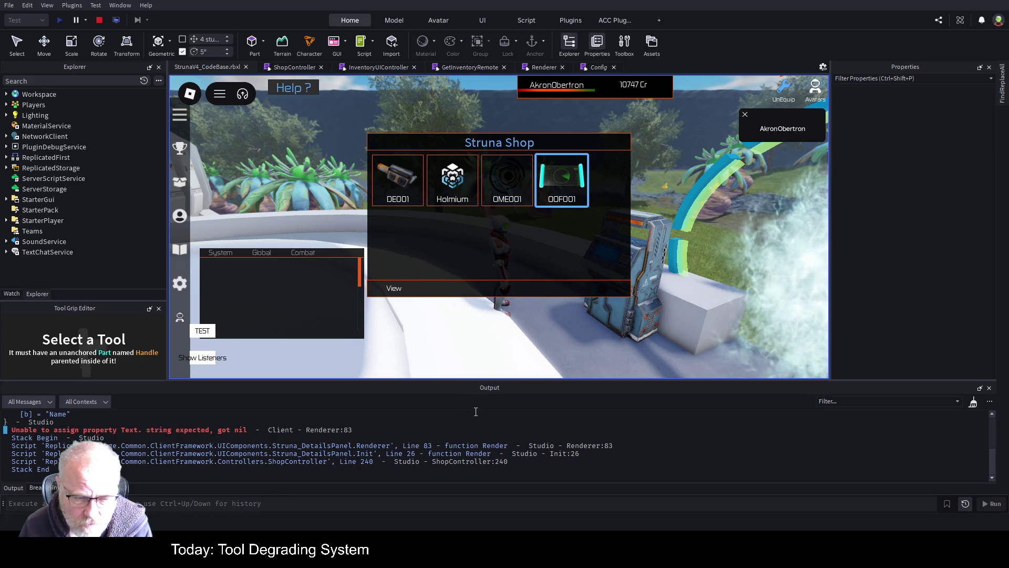
pyautogui.scroll(2, 475, 412)
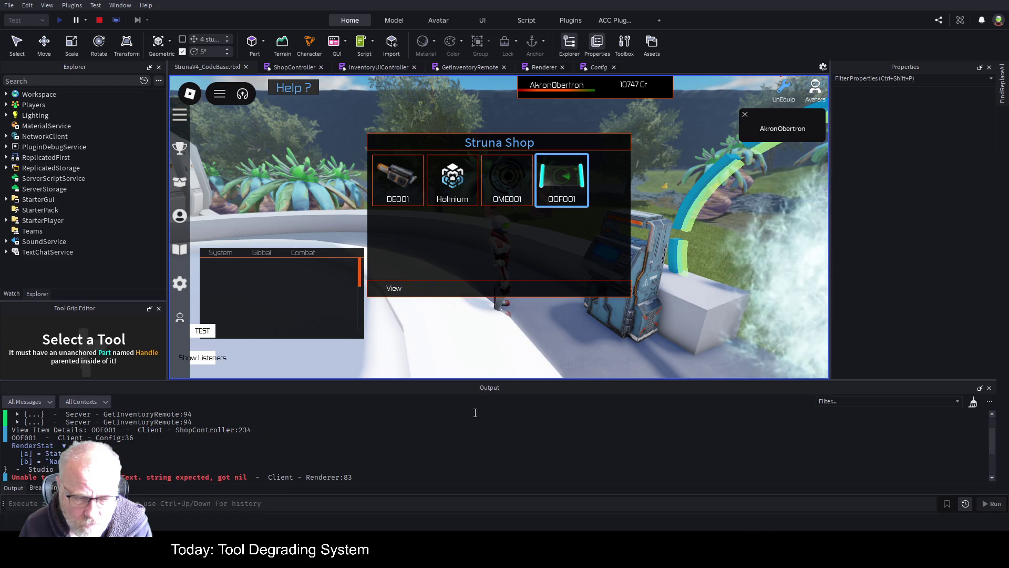
pyautogui.click(18, 422)
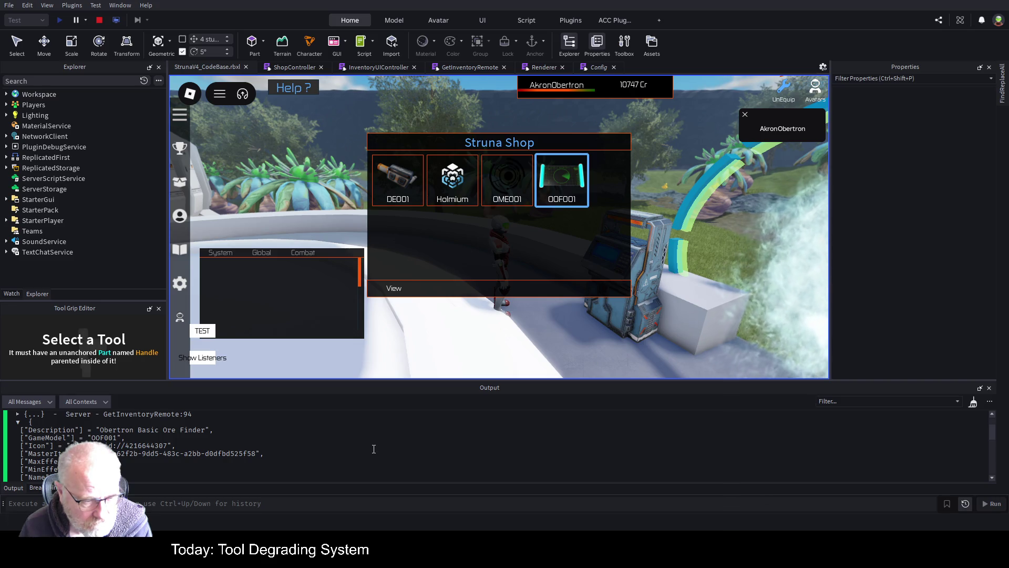
pyautogui.scroll(-2, 374, 448)
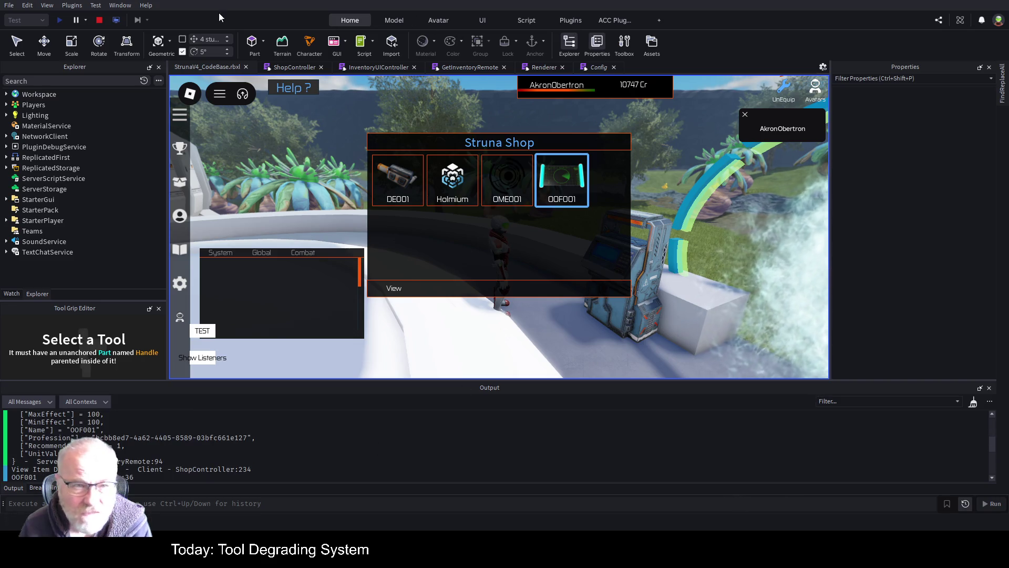
# Stop the test, mark selectedItem uses in ShopController's View handler near line 234, and replay
pyautogui.click(100, 20)
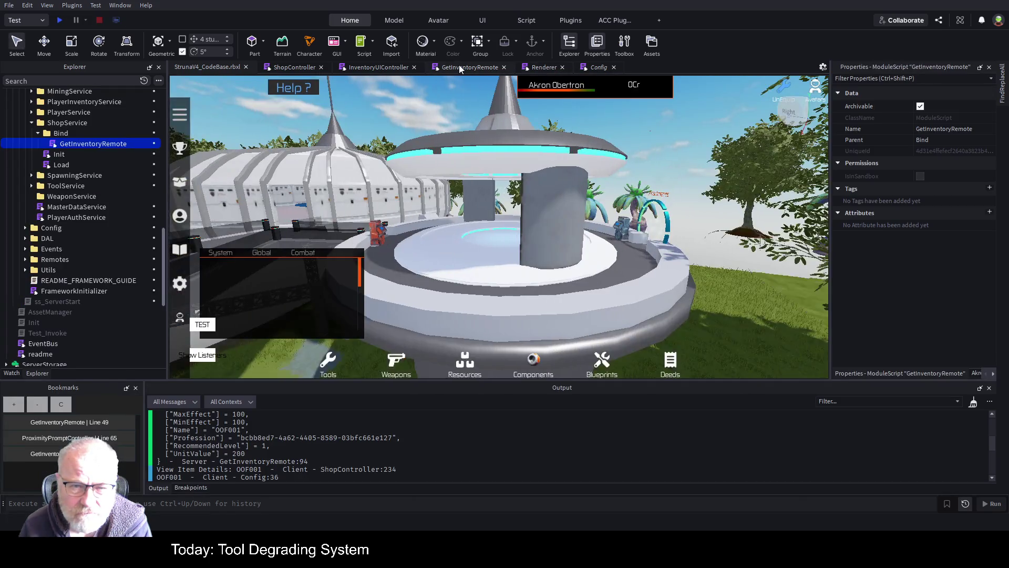
pyautogui.click(458, 66)
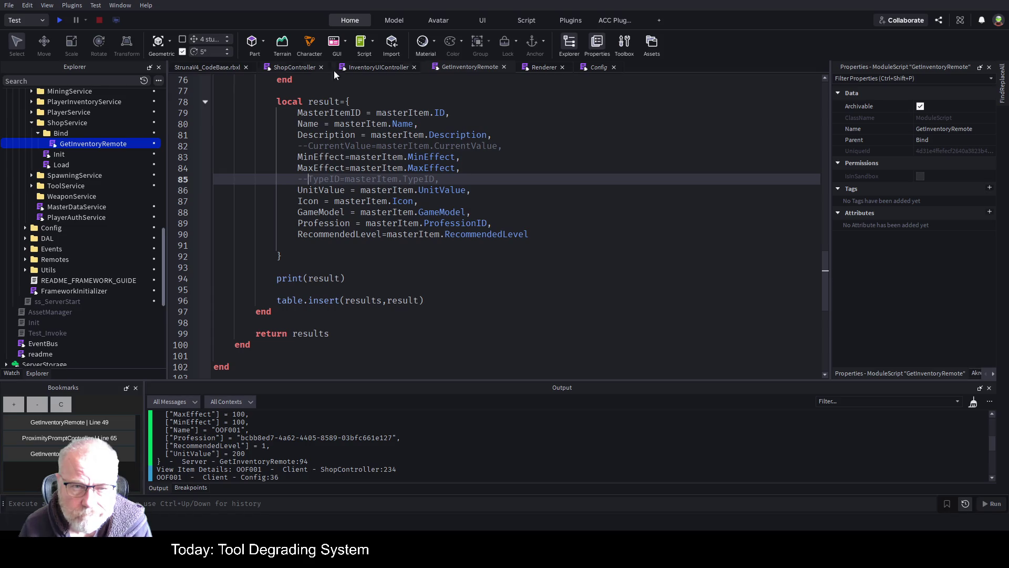
pyautogui.click(283, 67)
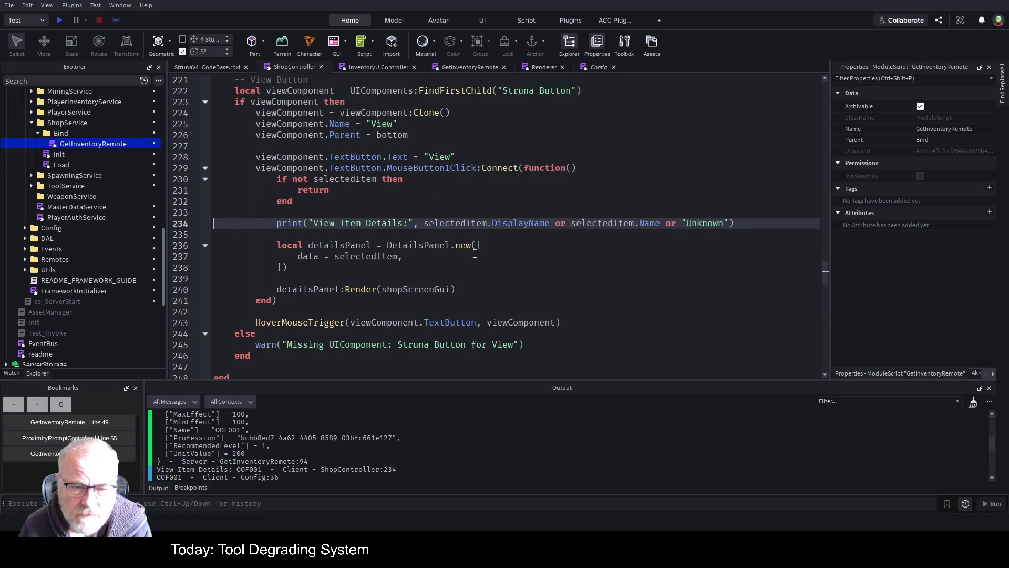
pyautogui.click(644, 190)
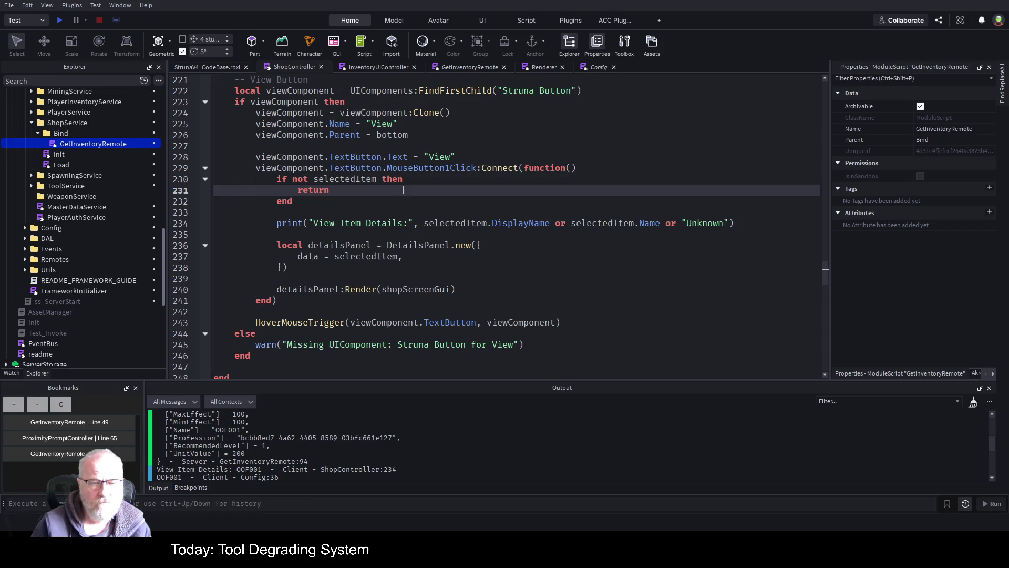
pyautogui.doubleClick(357, 179)
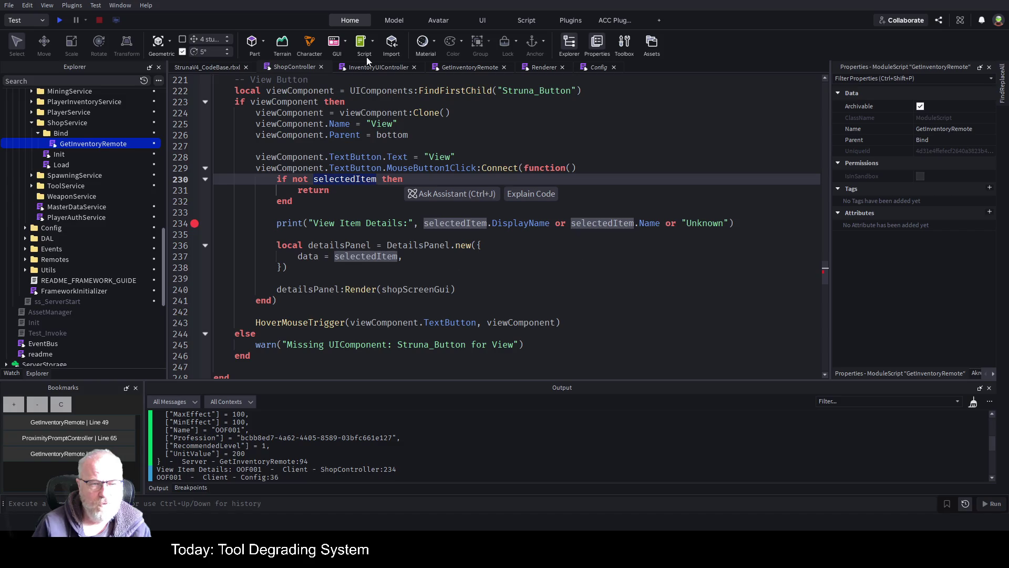
pyautogui.click(56, 22)
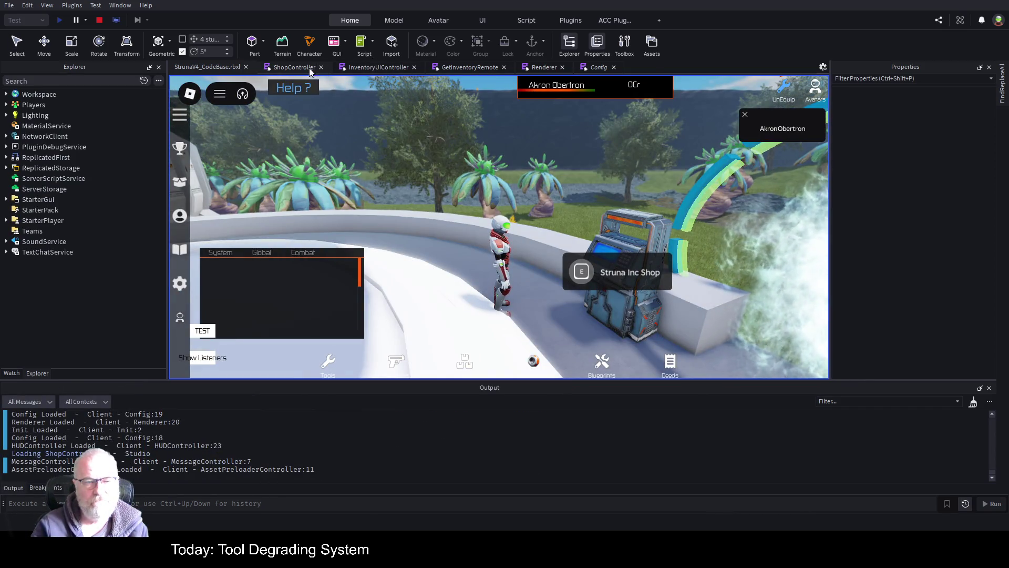
# View OOF001's details in the Struna Shop to hit the line 234 breakpoint, then stop
pyautogui.click(292, 64)
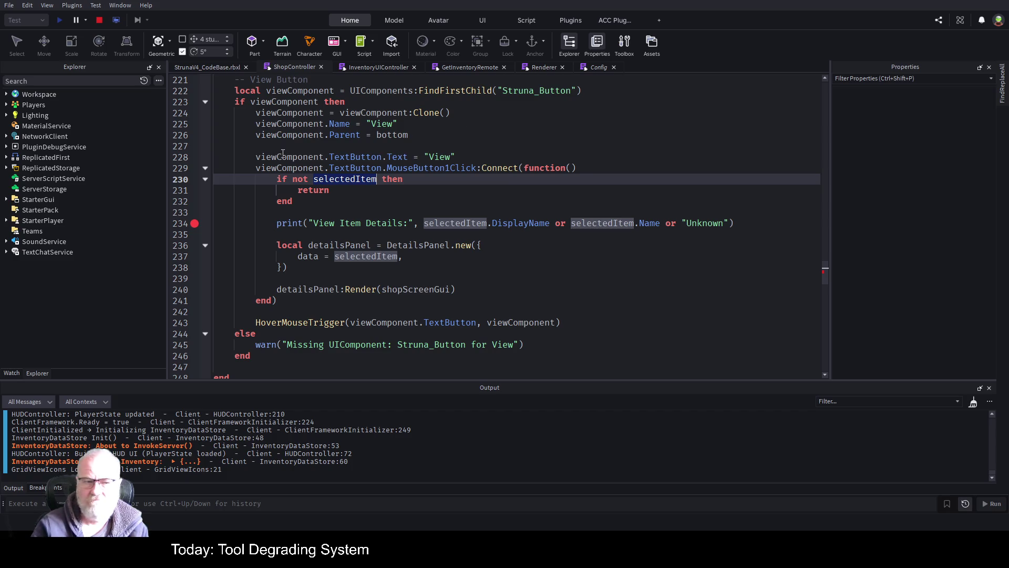
pyautogui.click(221, 67)
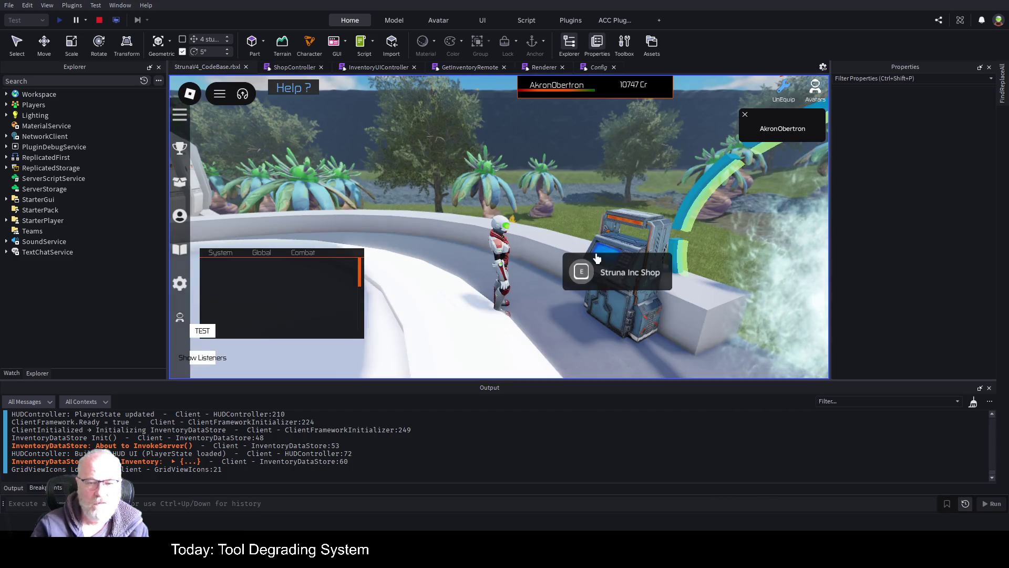
pyautogui.click(578, 270)
pyautogui.click(561, 180)
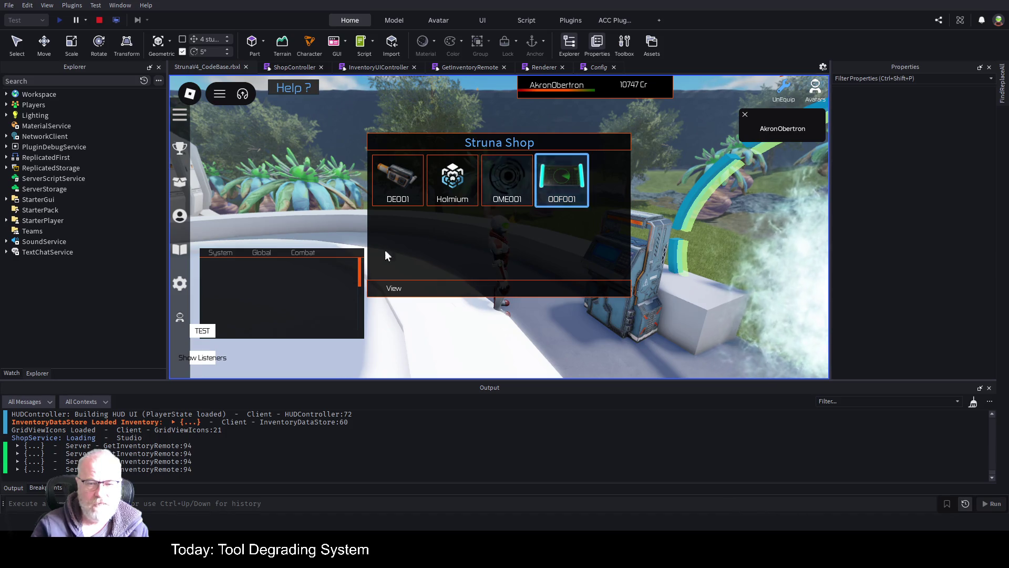
pyautogui.click(396, 289)
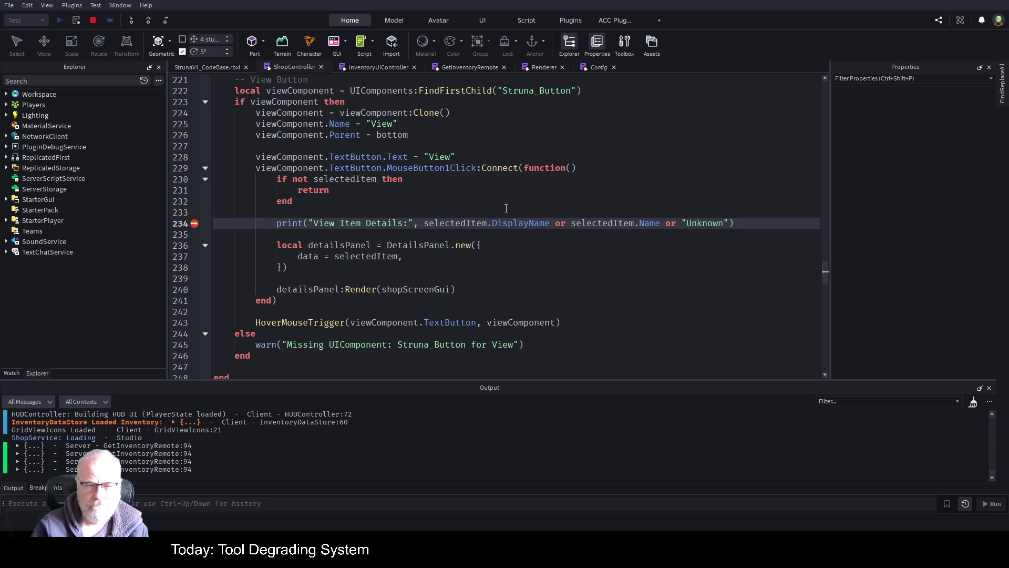
pyautogui.click(95, 19)
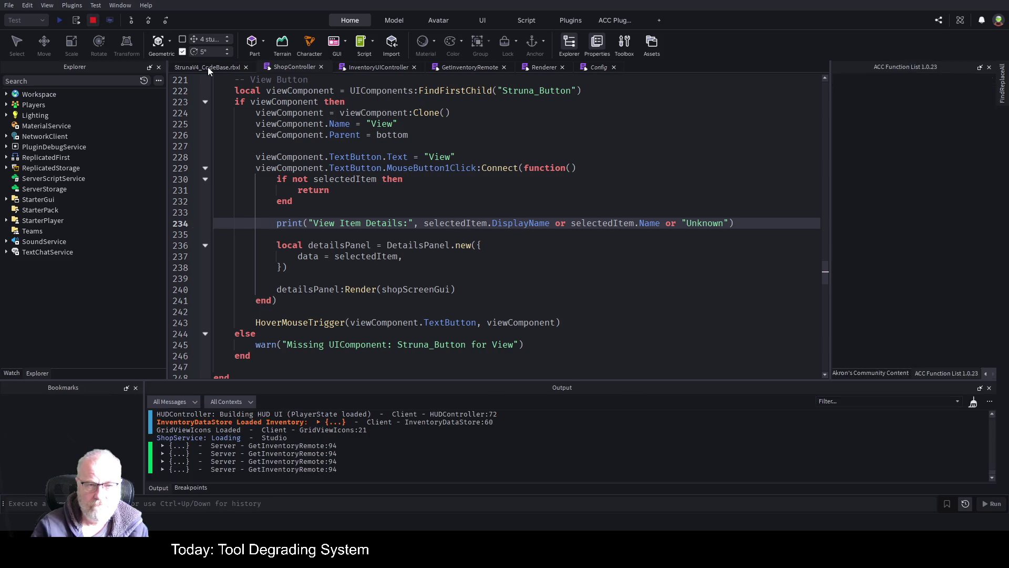
# In GetInventoryRemote, add 'DisplayName = masterItem.Name' below the Name field
pyautogui.click(544, 67)
pyautogui.click(477, 70)
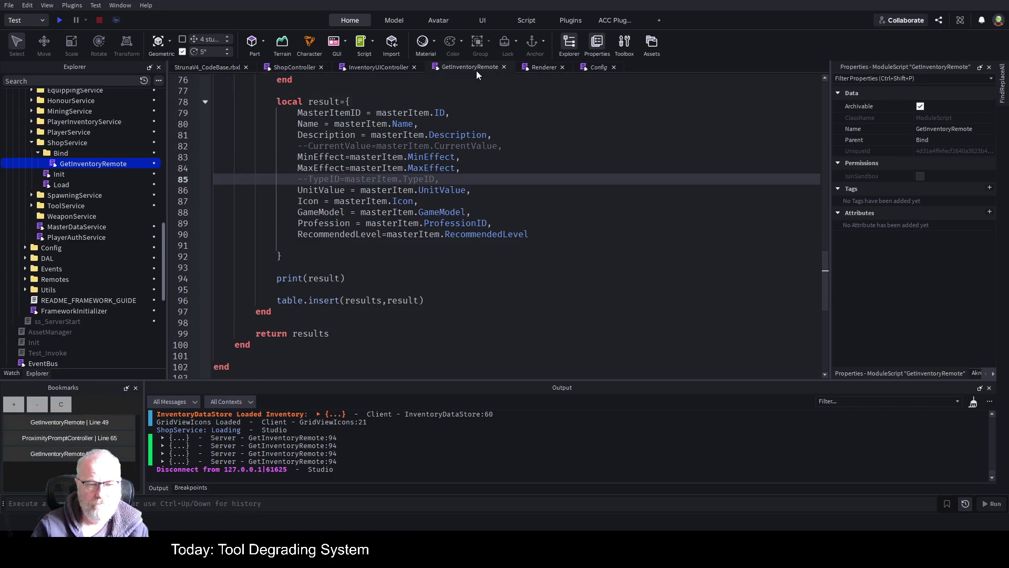
pyautogui.click(541, 233)
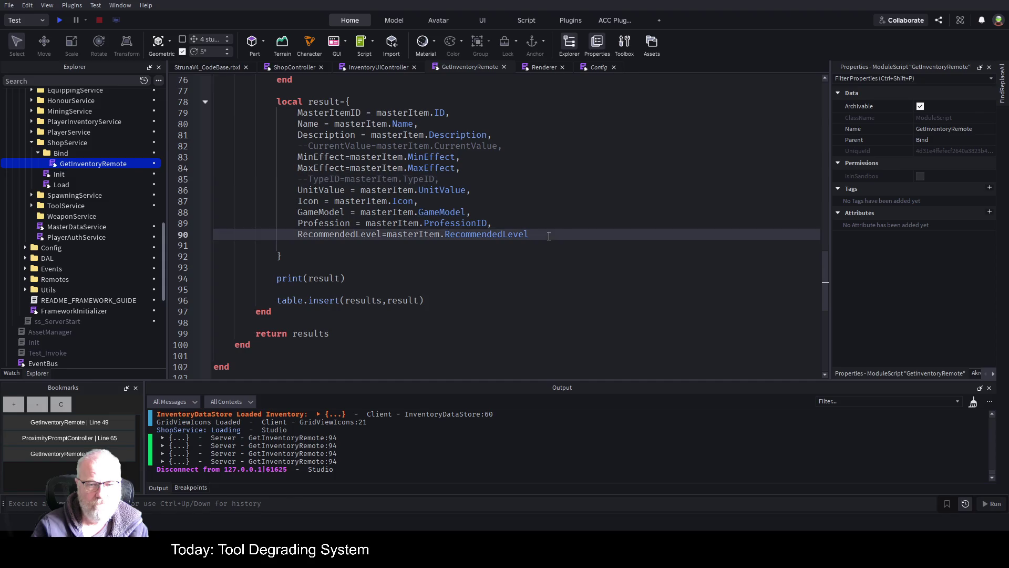
pyautogui.press('Up')
pyautogui.press('Up')
pyautogui.press('Up')
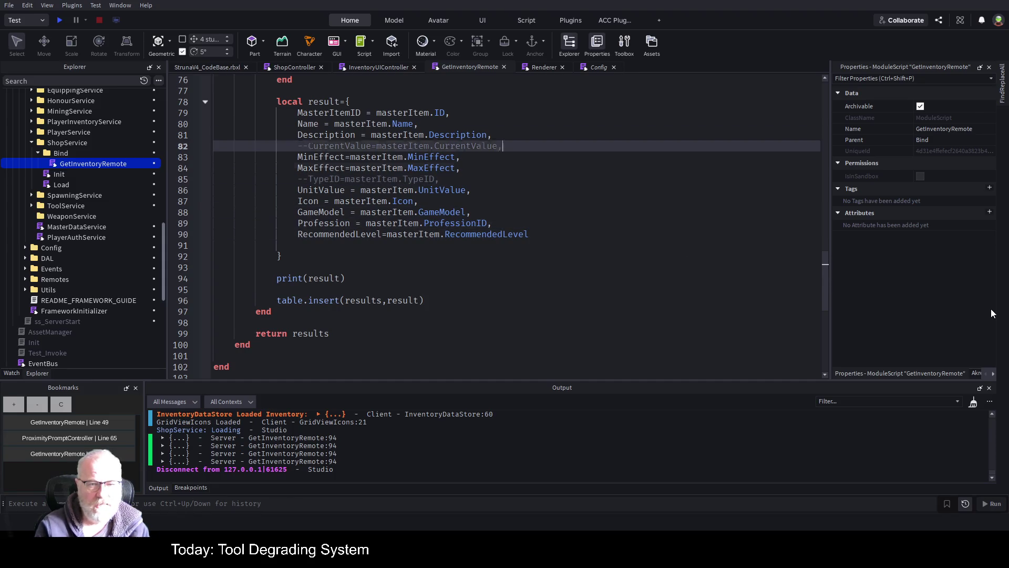
pyautogui.press('Return')
pyautogui.write('Disp')
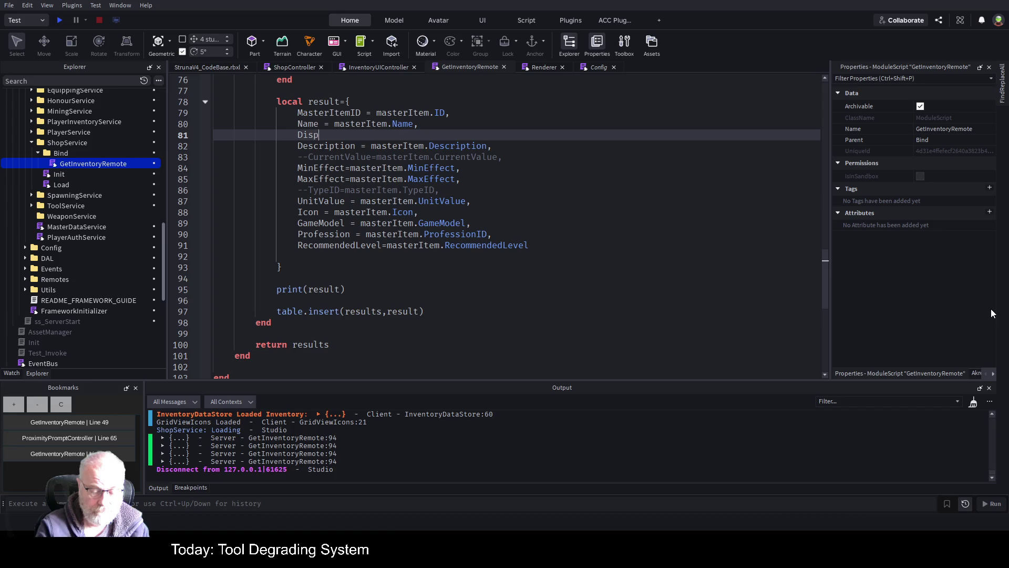
pyautogui.write('layName =')
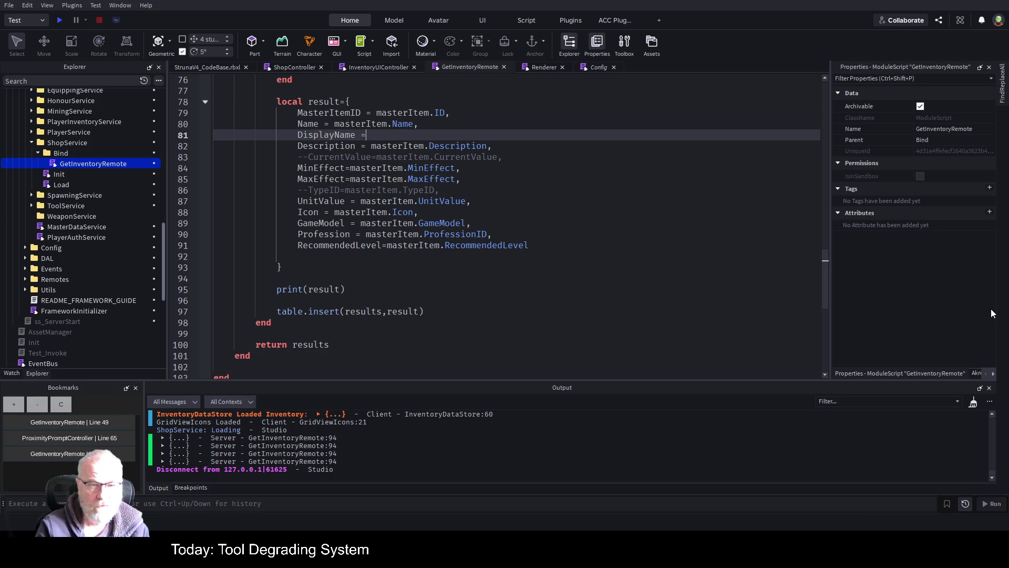
pyautogui.write(' masterItem.Name')
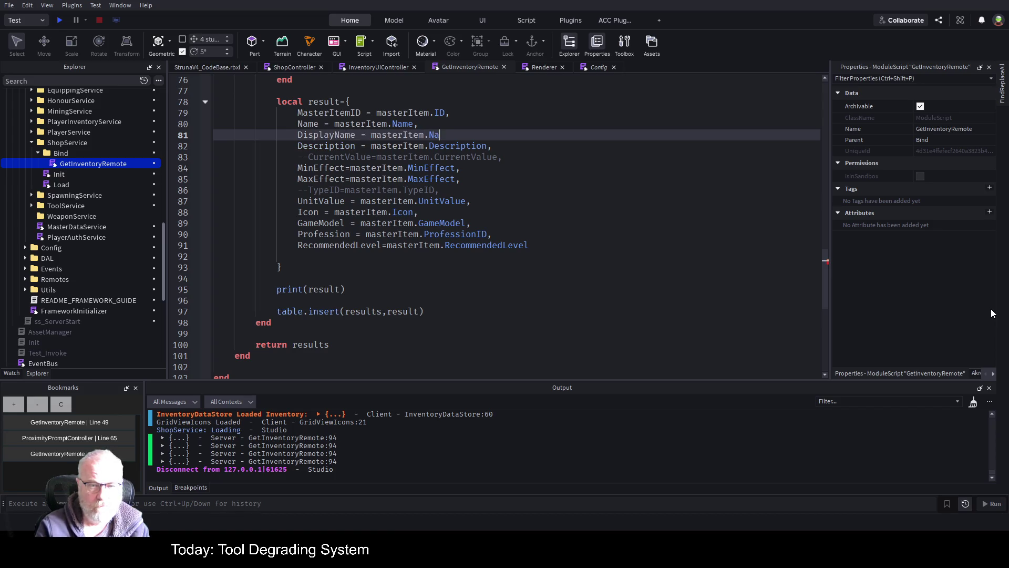
# Delete the commented CurrentValue and TypeID lines from the result
pyautogui.press('Down')
pyautogui.press('Down')
pyautogui.press('End')
pyautogui.hotkey('shift', 'Home')
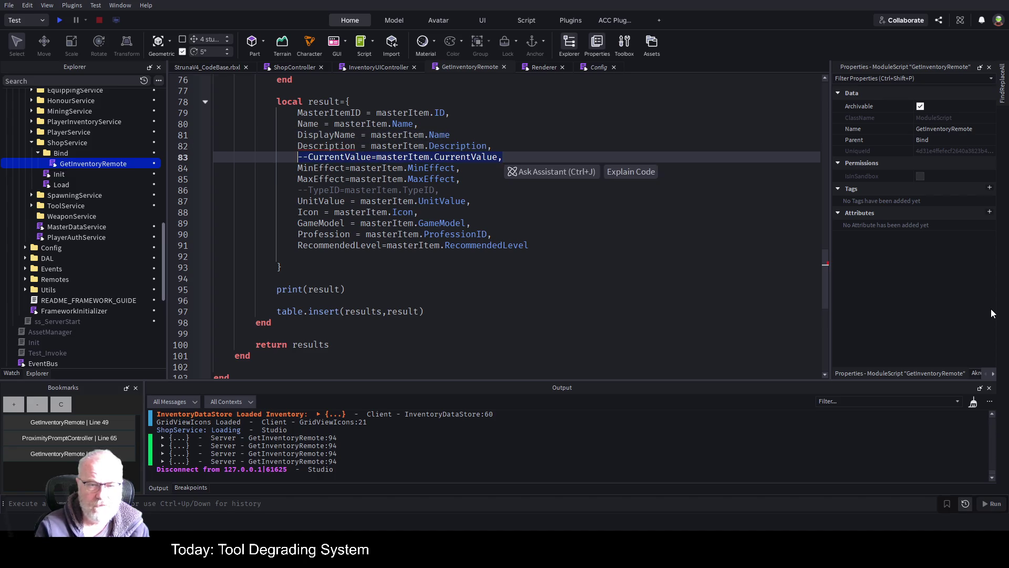
pyautogui.press('BackSpace')
pyautogui.press('Down')
pyautogui.press('Down')
pyautogui.press('Down')
pyautogui.press('Down')
pyautogui.press('Down')
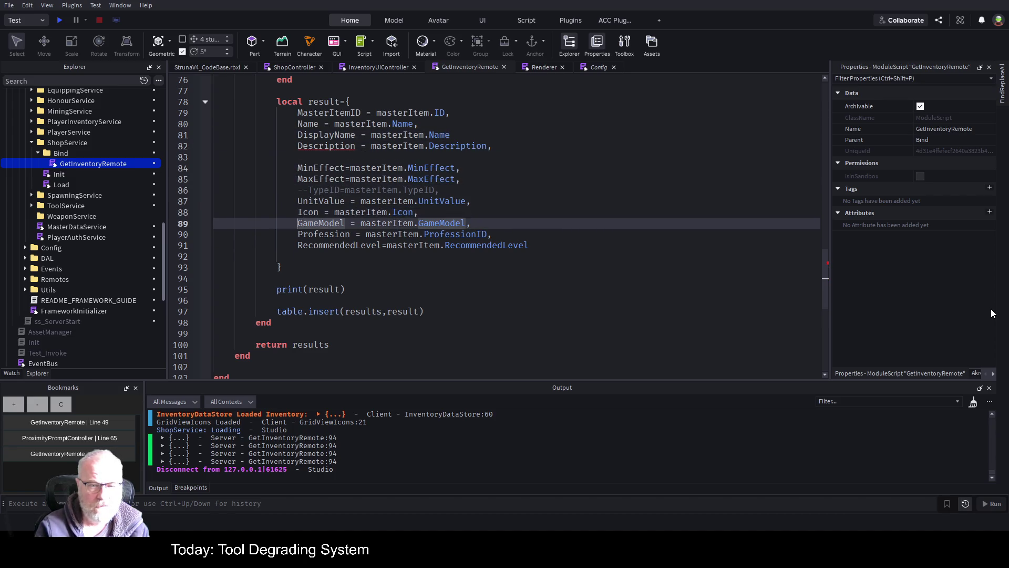
pyautogui.press('Up')
pyautogui.press('Up')
pyautogui.press('Up')
pyautogui.press('End')
pyautogui.hotkey('shift', 'Home')
pyautogui.press('BackSpace')
# Add a trailing comma to the DisplayName line, save, and start a new playtest
pyautogui.press('Up')
pyautogui.press('Up')
pyautogui.press('Up')
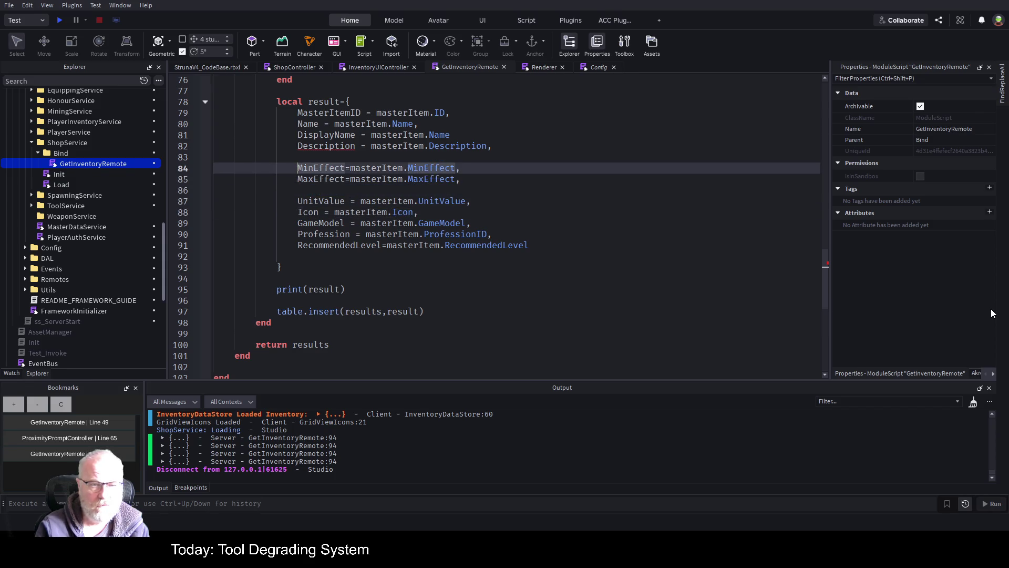
pyautogui.press('End')
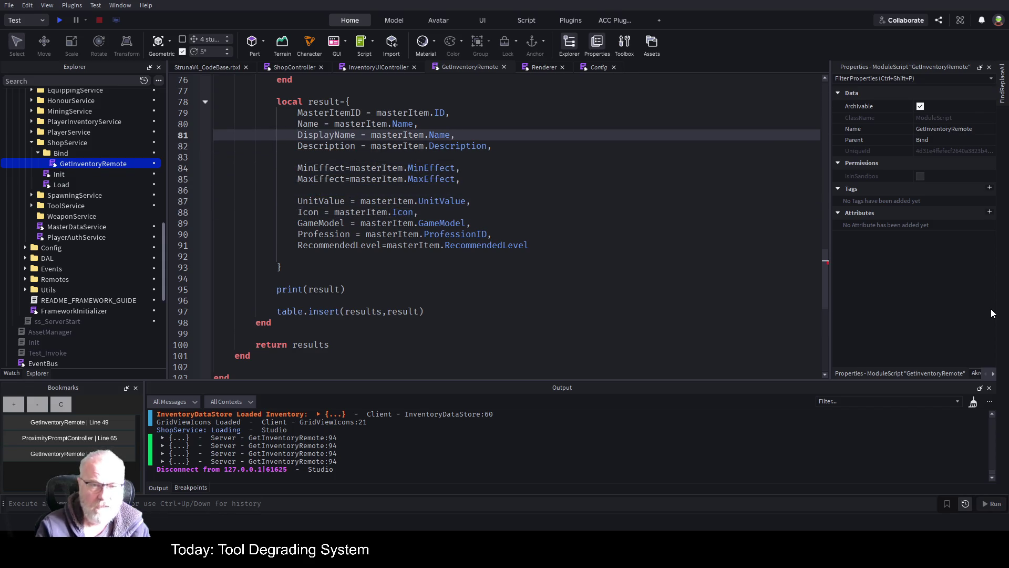
pyautogui.write(',')
pyautogui.hotkey('ctrl', 's')
pyautogui.click(60, 19)
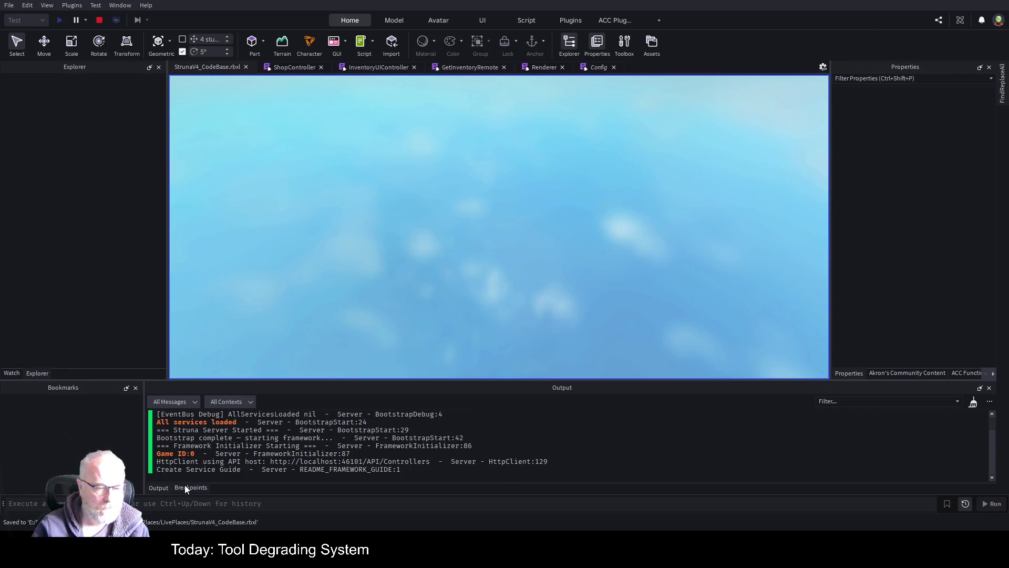
pyautogui.click(185, 486)
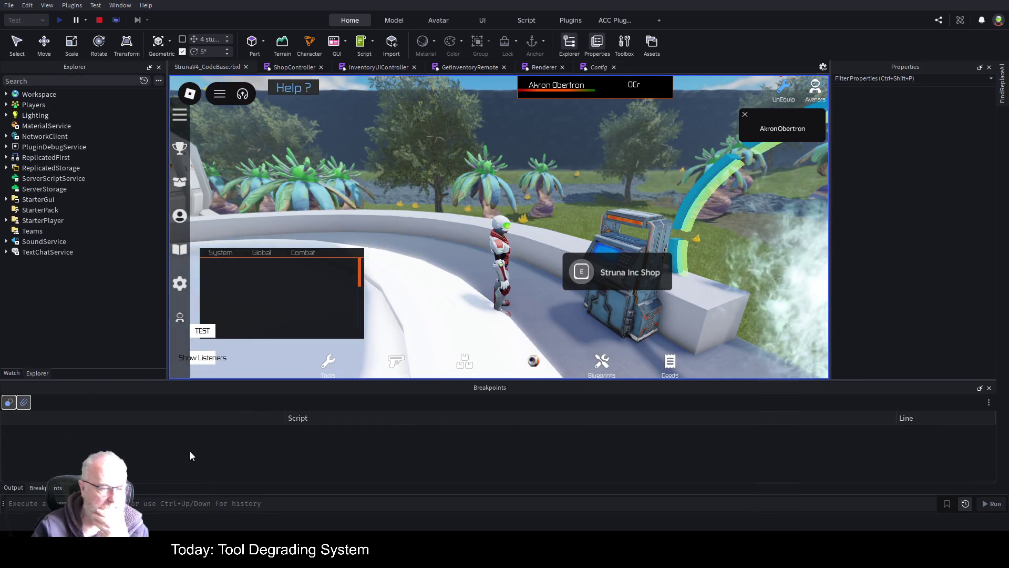
pyautogui.click(11, 489)
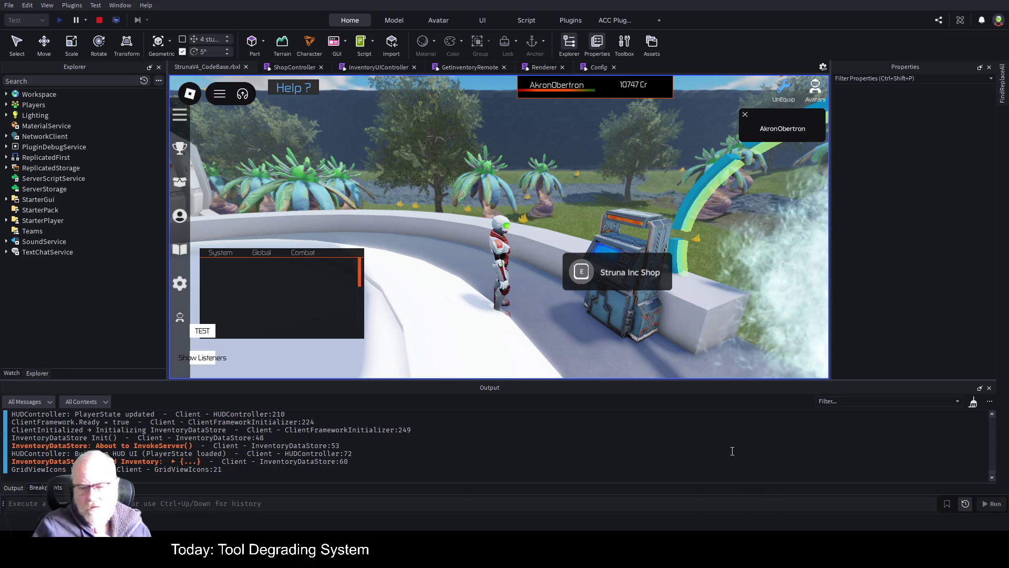
# In the Struna Inc Shop, view OOF001's details, then jump to the failing Renderer line 83
pyautogui.click(582, 272)
pyautogui.click(561, 206)
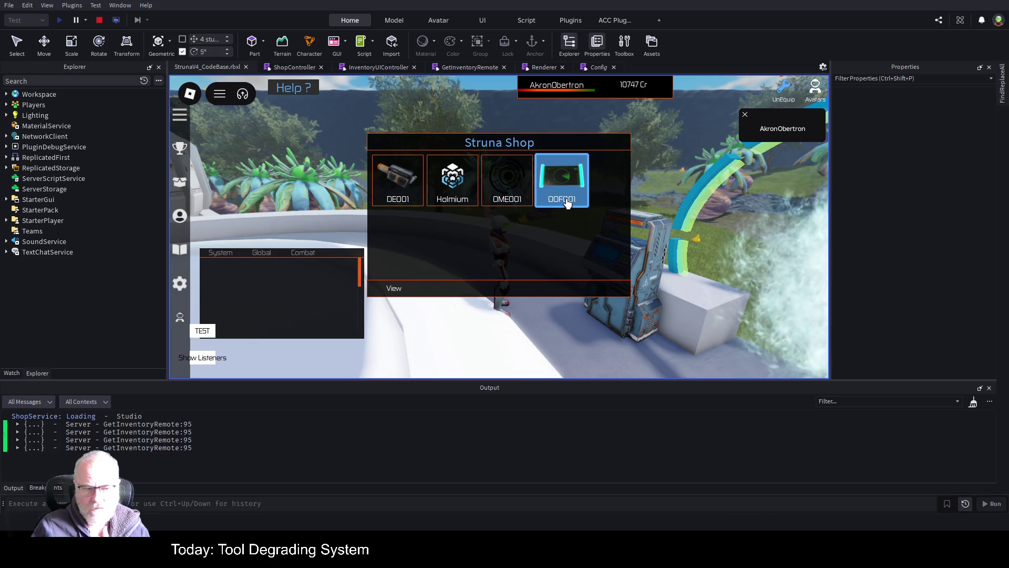
pyautogui.click(405, 290)
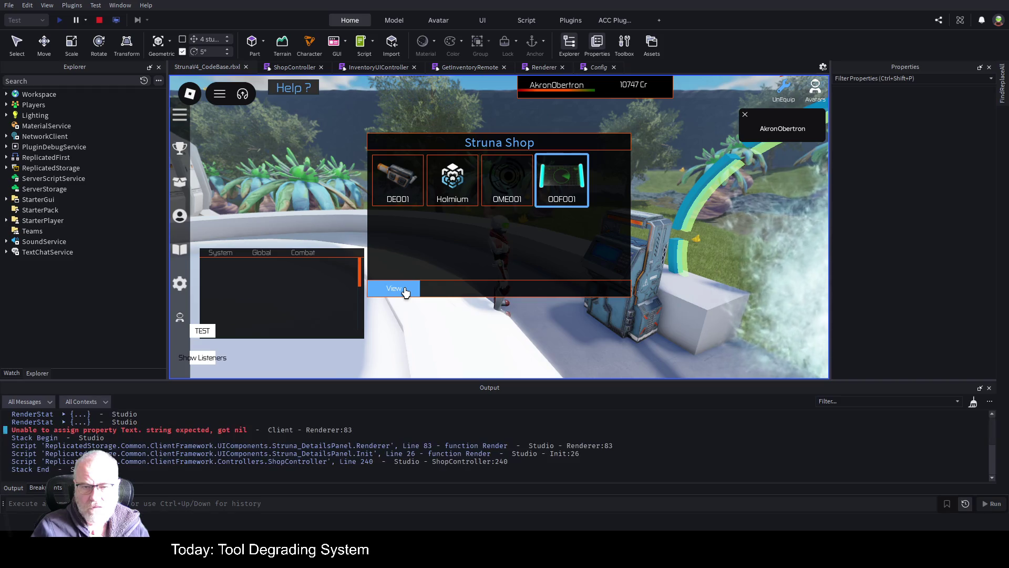
pyautogui.click(213, 434)
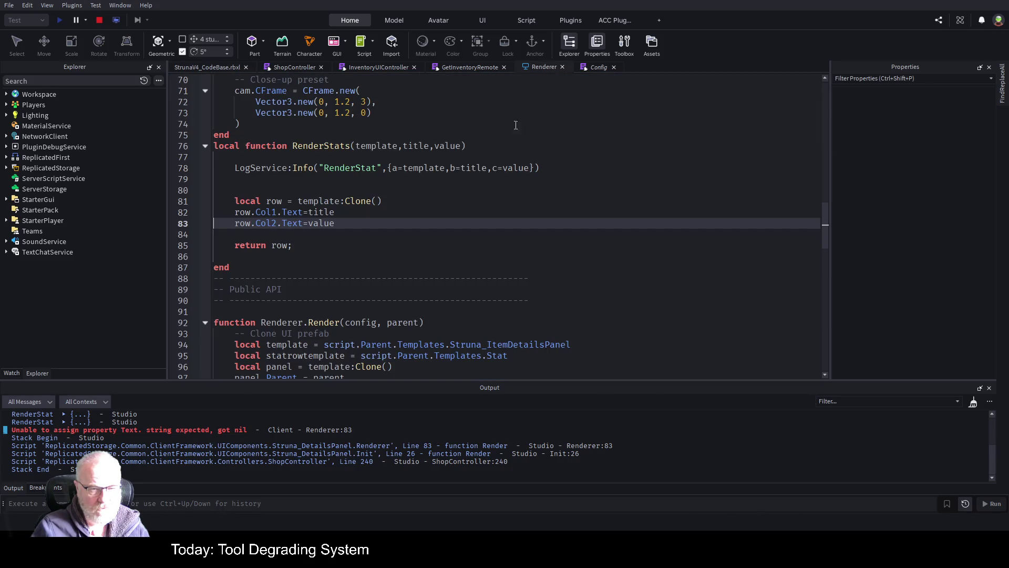
# Set a breakpoint on ShopController line 234's print, then return to the running game
pyautogui.click(292, 67)
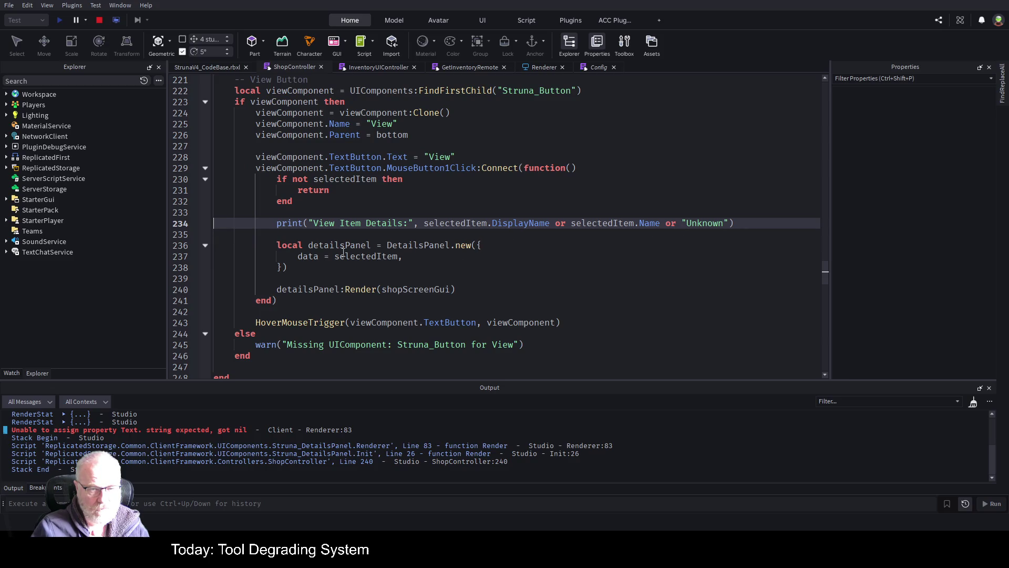
pyautogui.click(197, 225)
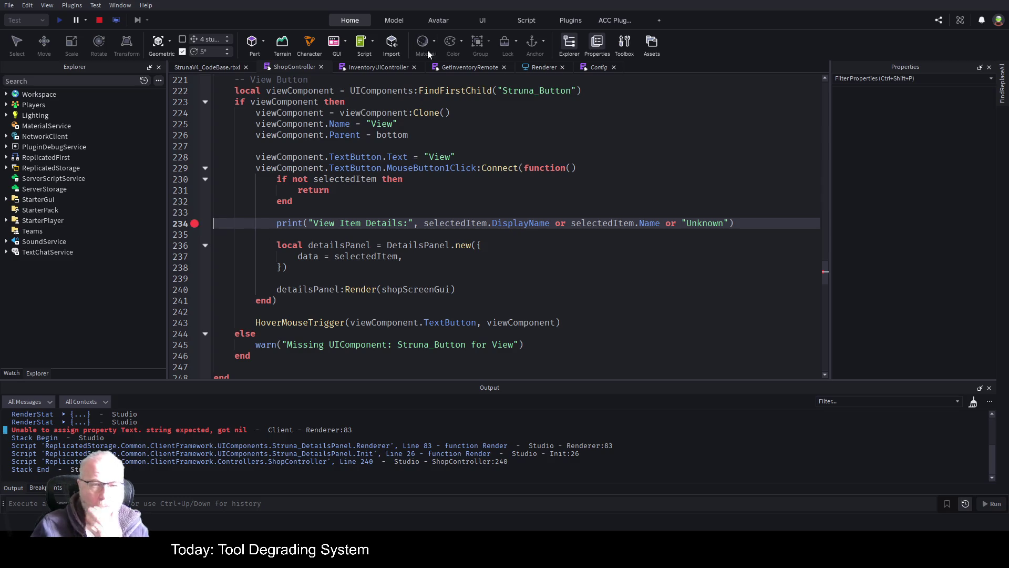
pyautogui.click(212, 66)
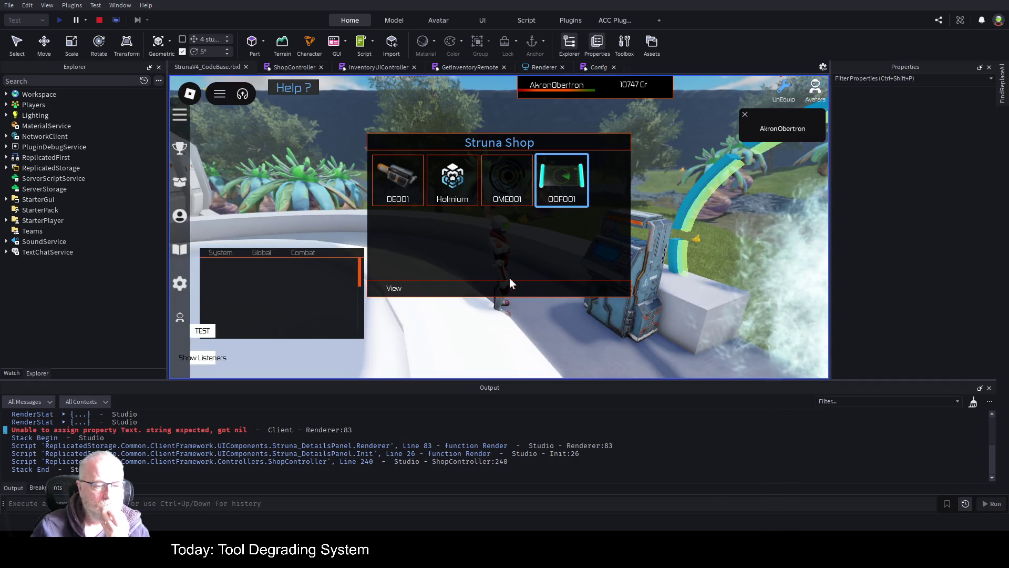
# View OOF001's details to pause at line 234, then list the local variables in Watch
pyautogui.click(401, 287)
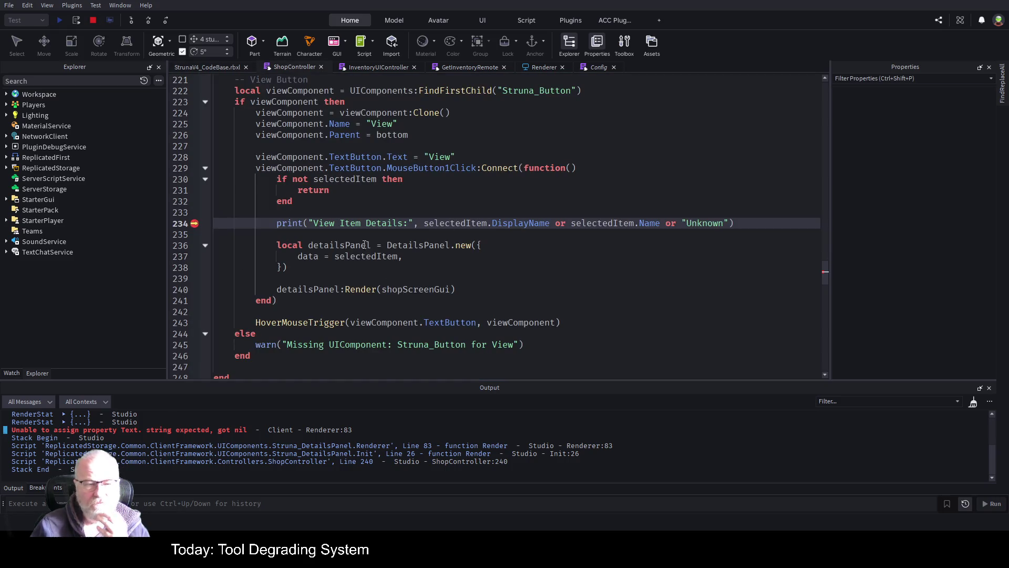
pyautogui.click(18, 374)
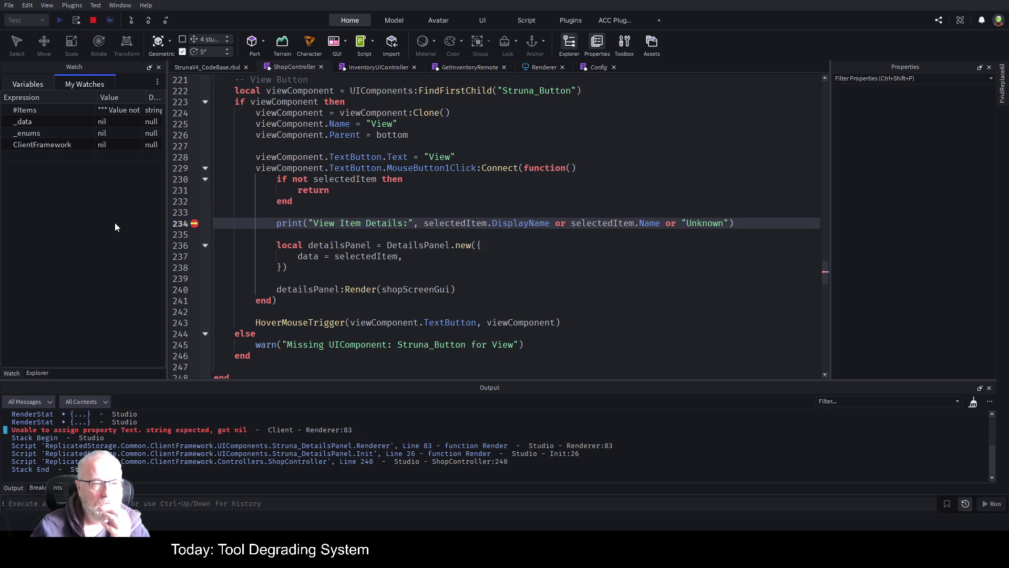
pyautogui.click(27, 85)
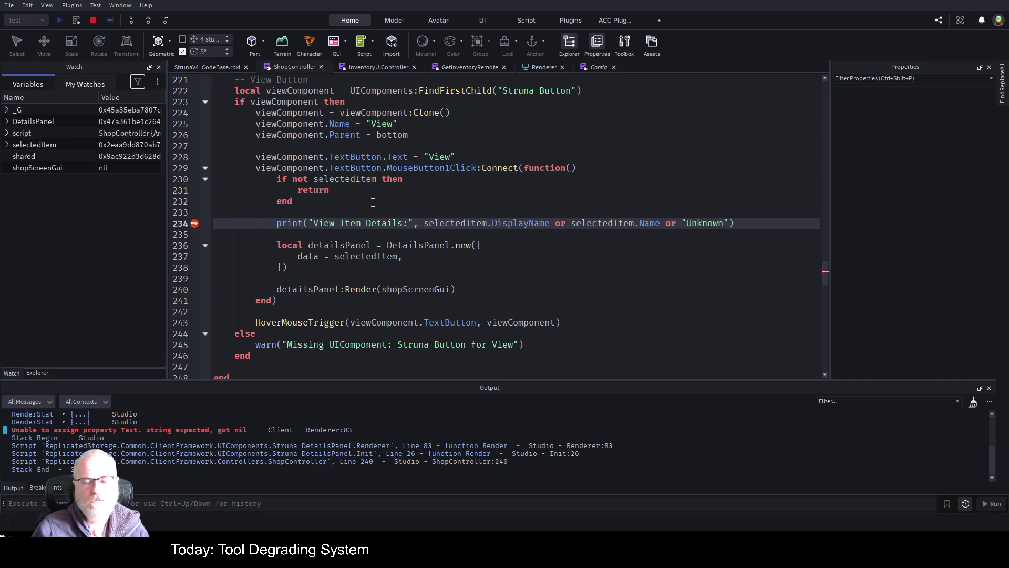
# Inspect ShopController lines 233–239 around the print and the uses of detailsPanel
pyautogui.click(296, 212)
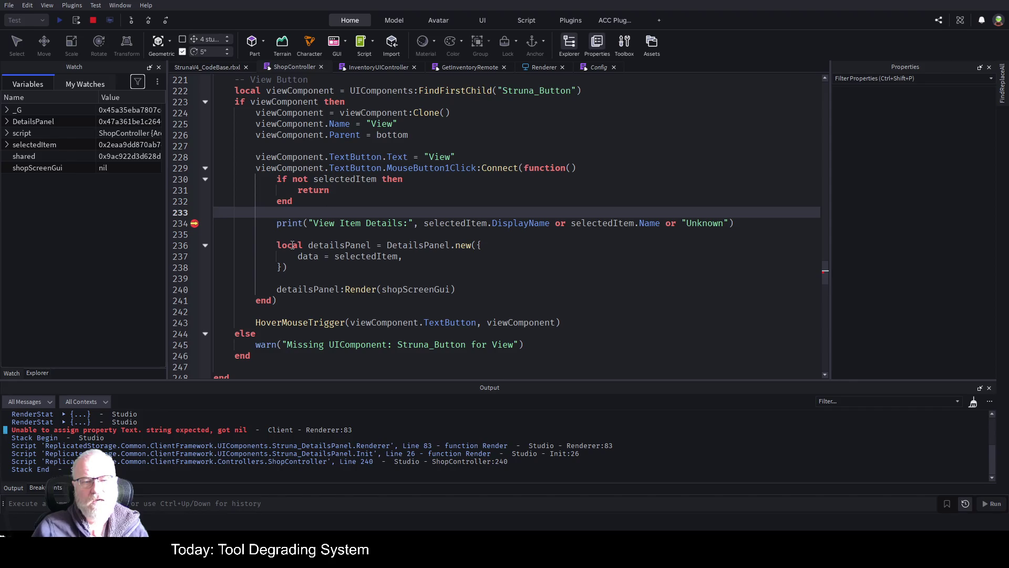
pyautogui.click(294, 279)
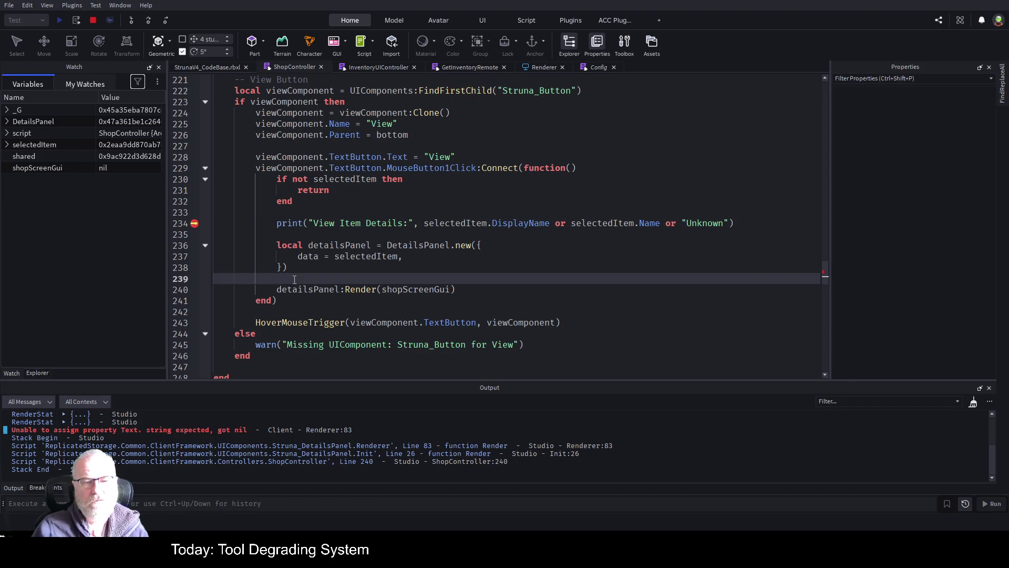
pyautogui.doubleClick(298, 225)
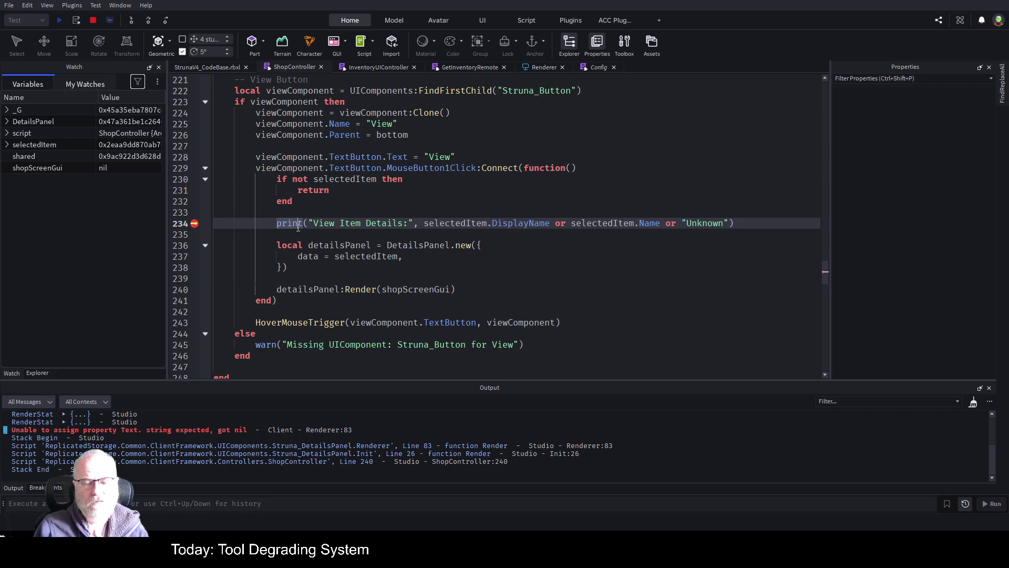
pyautogui.click(292, 288)
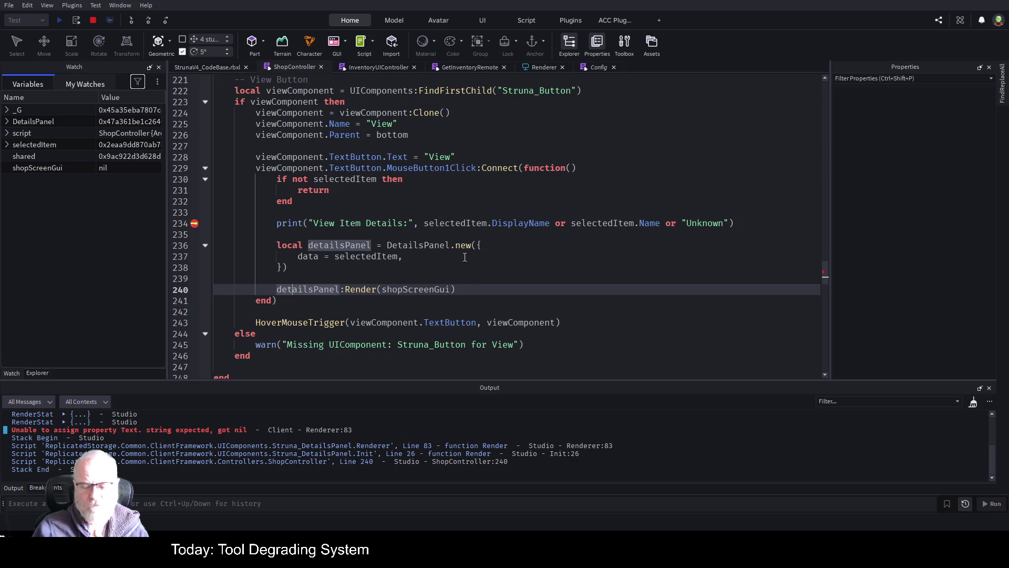
pyautogui.press('Up')
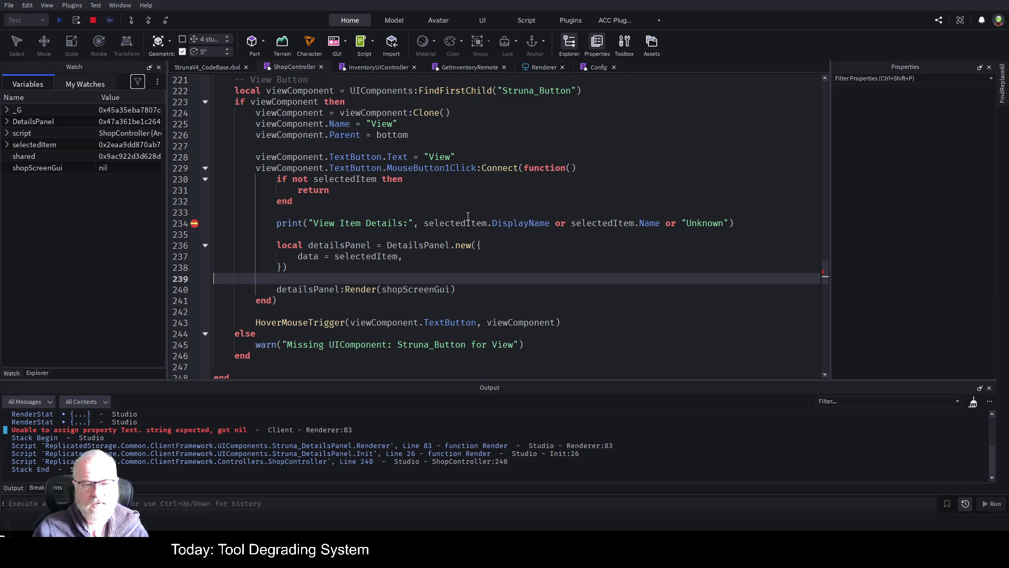
pyautogui.click(468, 213)
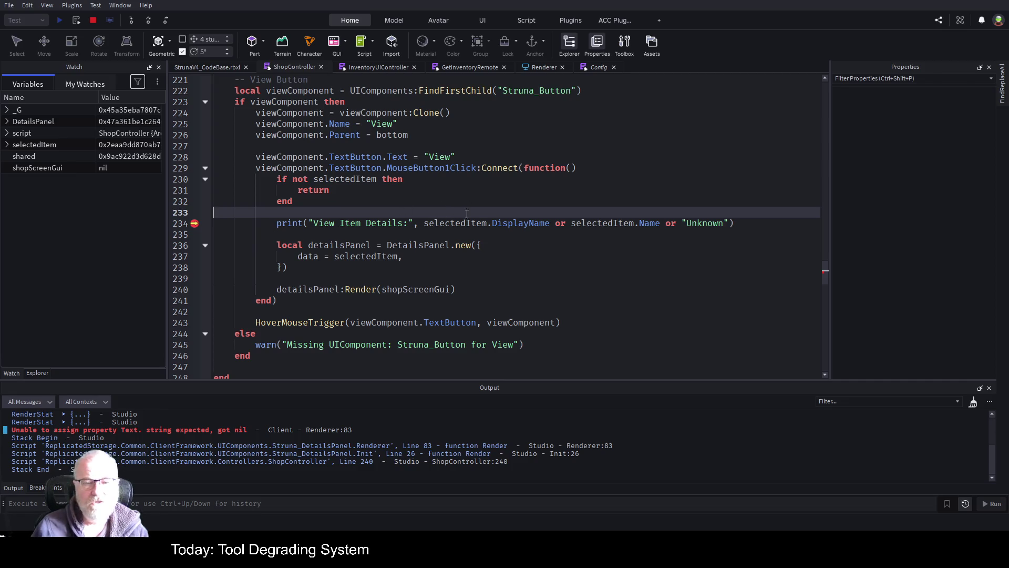
# Expand selectedItem in Watch (DisplayName OOF001, UnitValue 200) and bring up the Renderer script
pyautogui.click(31, 145)
pyautogui.click(7, 145)
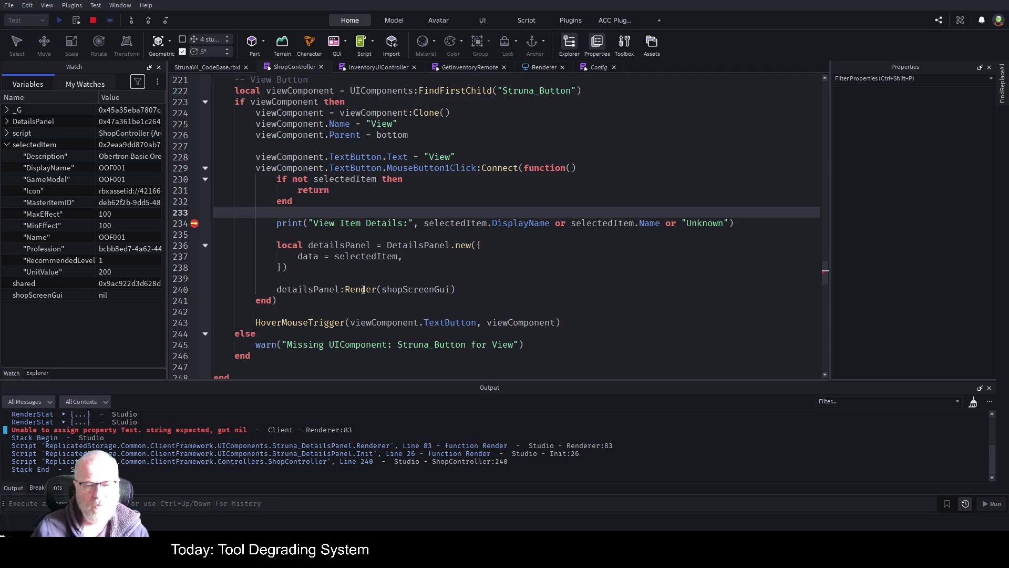
pyautogui.click(363, 290)
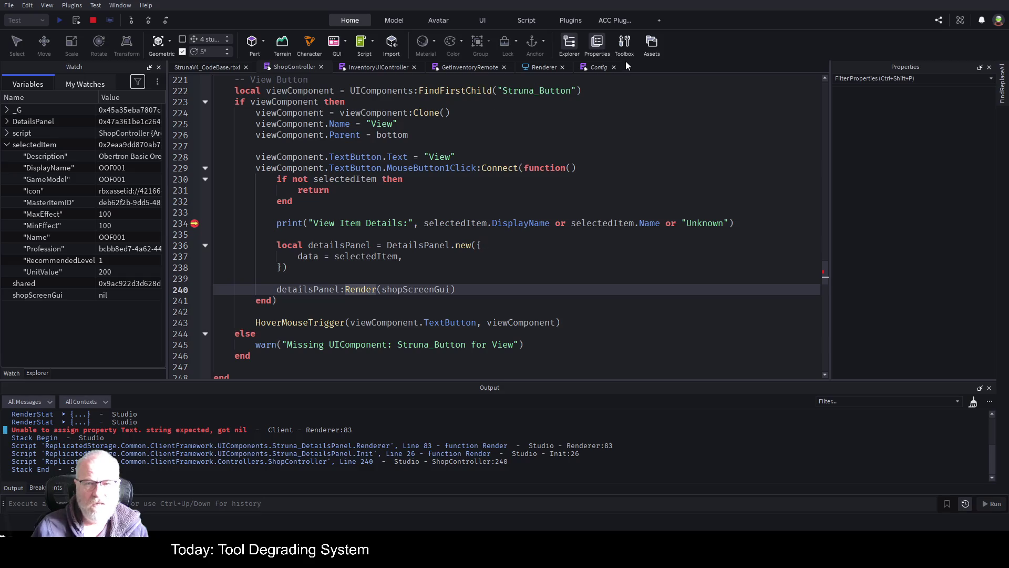
pyautogui.click(542, 67)
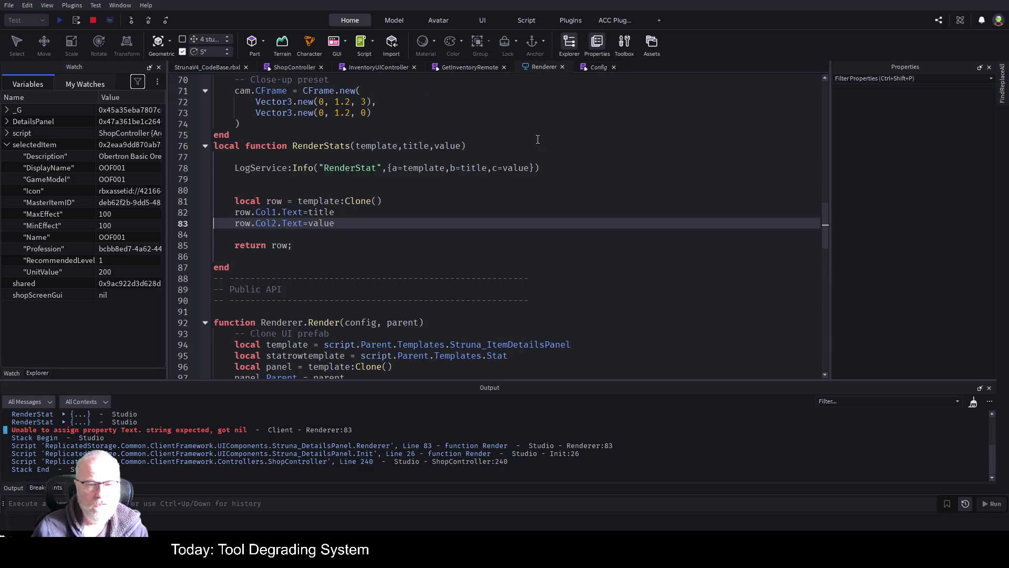
# Add a breakpoint on Renderer line 78, then step over to ShopController's details panel creation
pyautogui.click(196, 170)
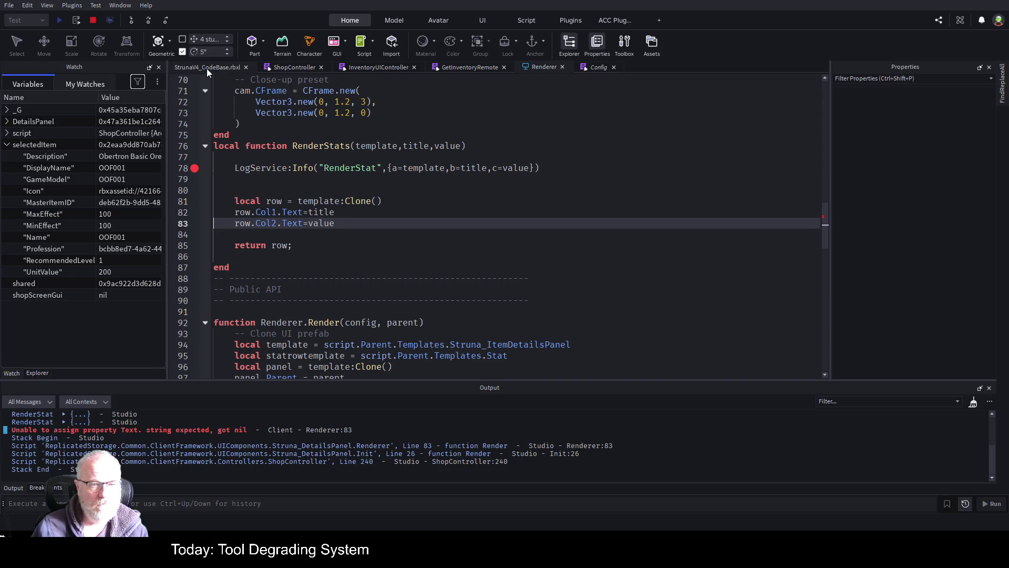
pyautogui.click(228, 69)
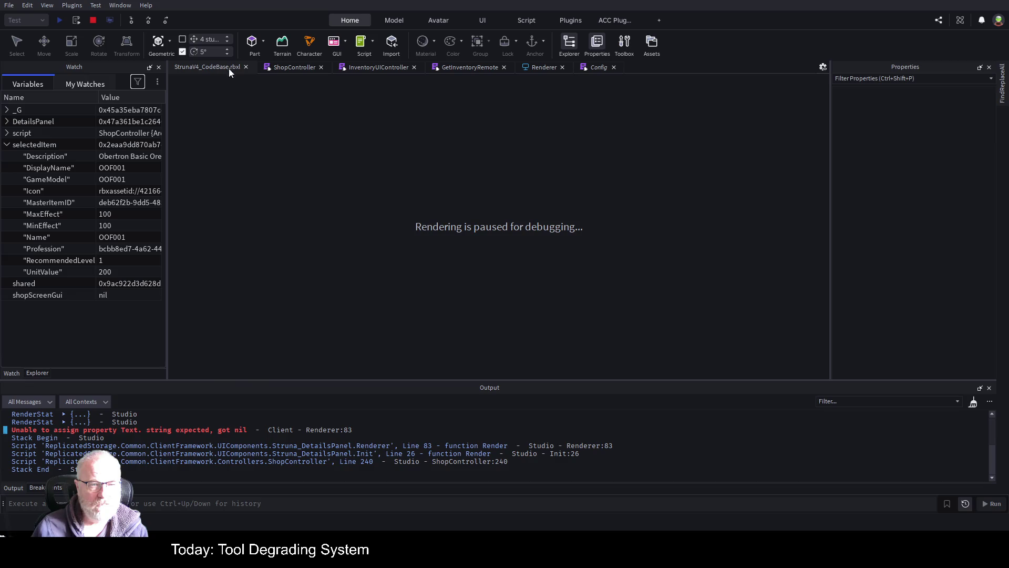
pyautogui.click(475, 67)
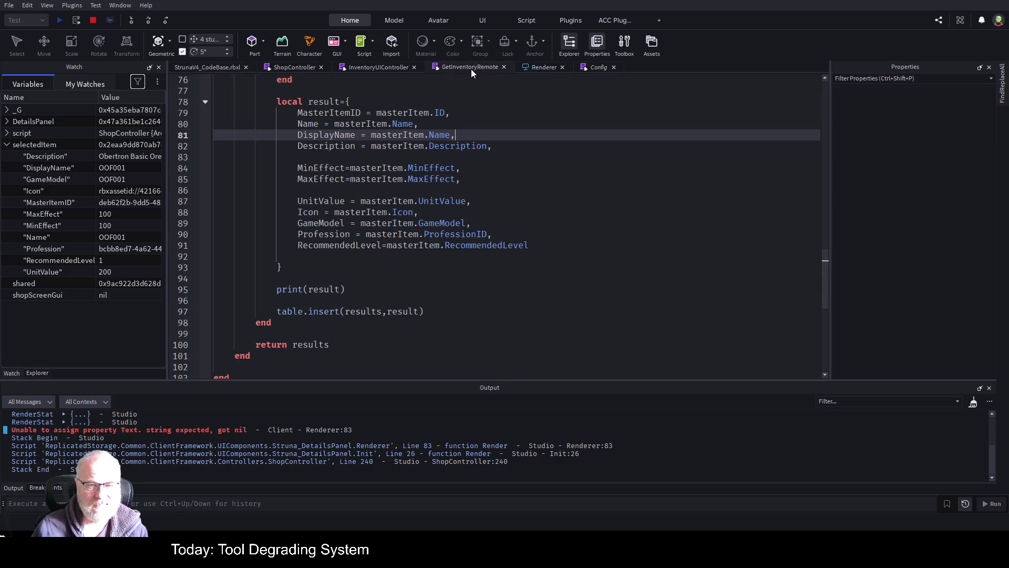
pyautogui.scroll(4, 390, 256)
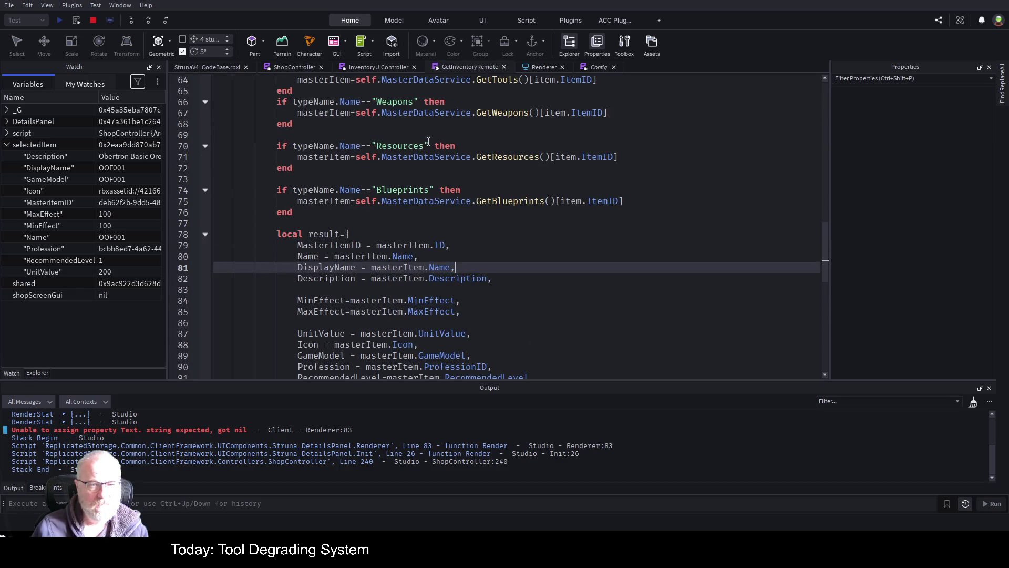
pyautogui.click(149, 21)
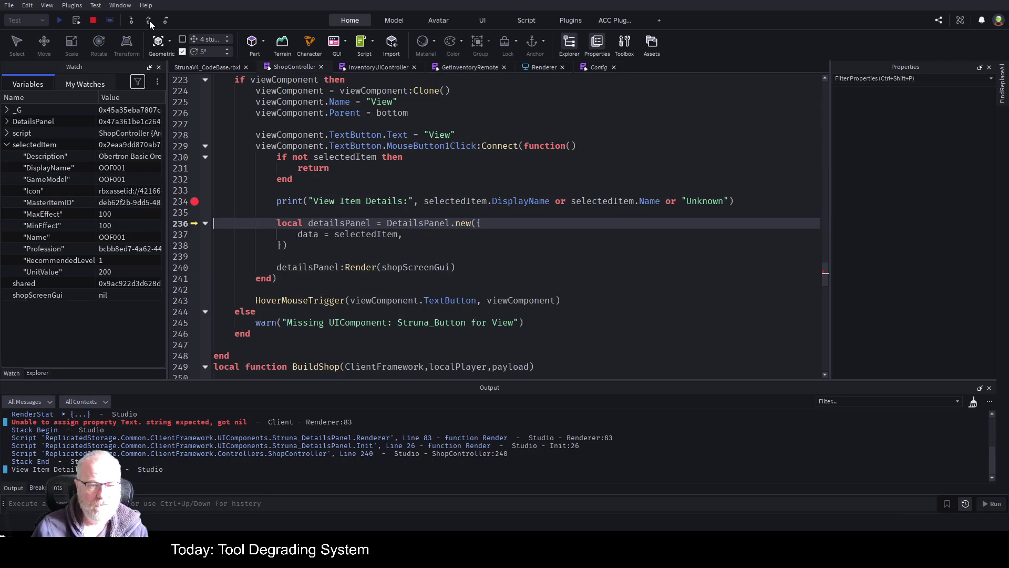
# Step to the line 240 Render call, inspect detailsPanel's config data and gameModel, then step into Panel:Render
pyautogui.click(149, 20)
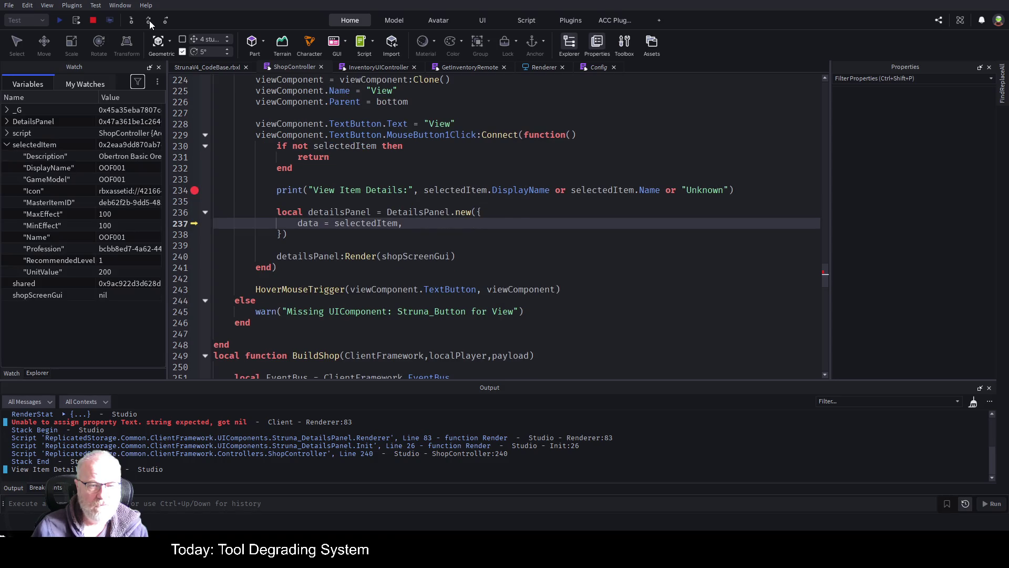
pyautogui.click(149, 20)
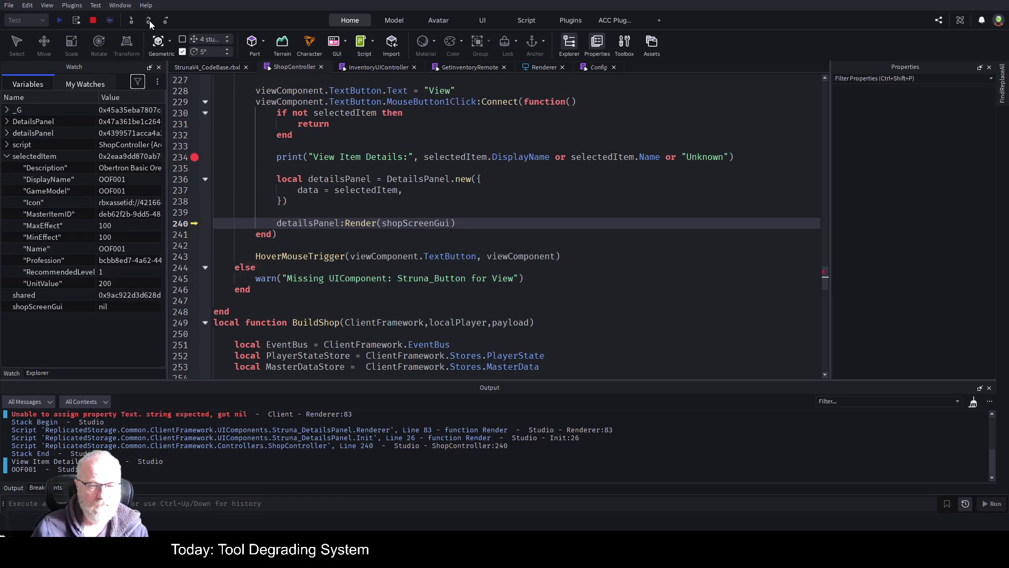
pyautogui.click(6, 134)
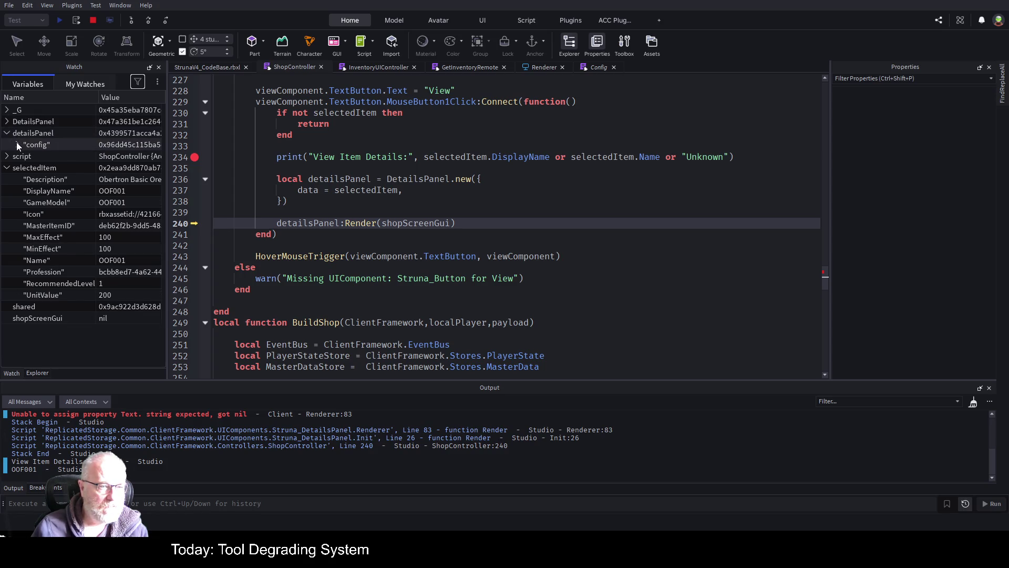
pyautogui.click(17, 143)
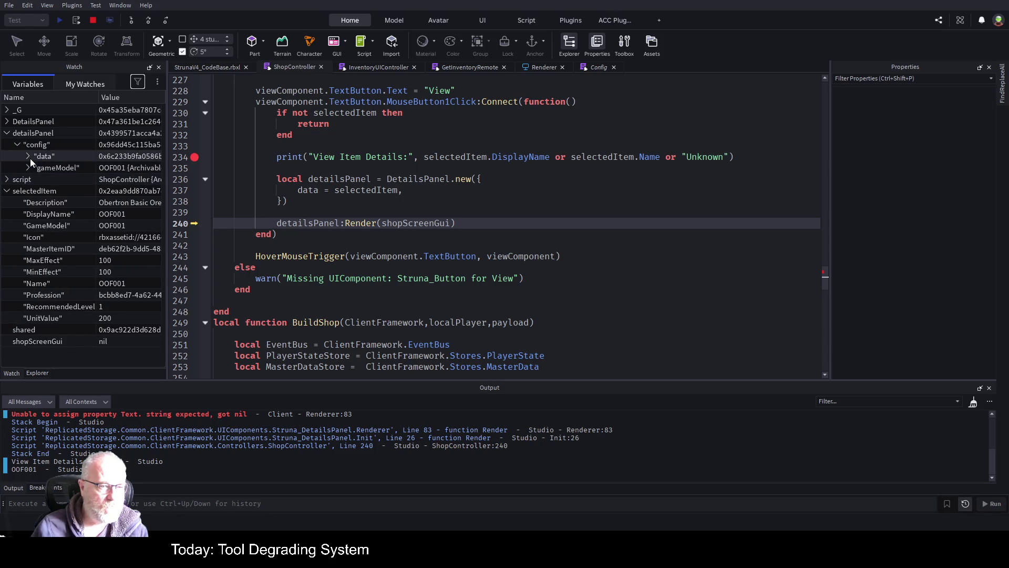
pyautogui.click(30, 158)
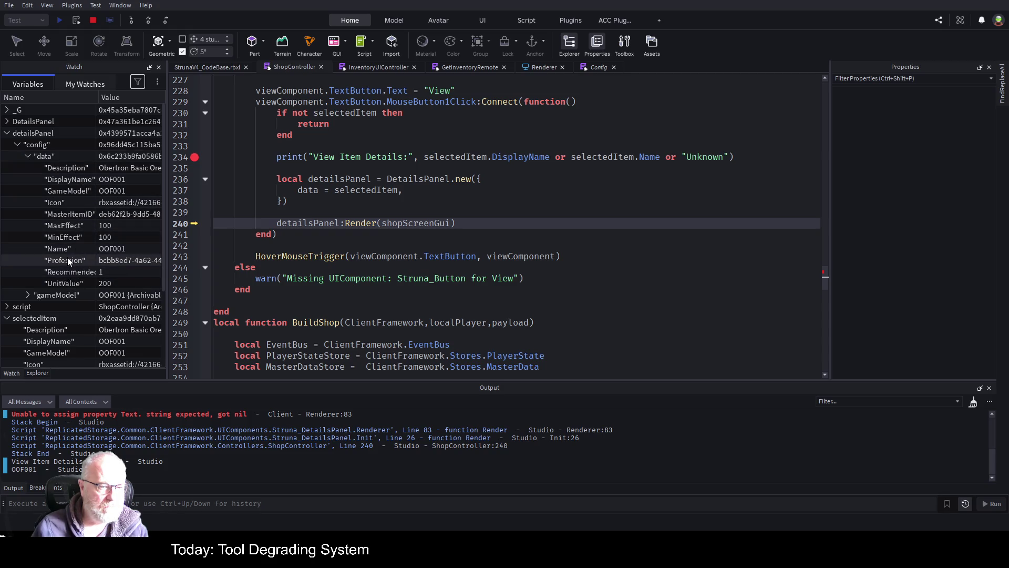
pyautogui.click(28, 155)
pyautogui.click(28, 167)
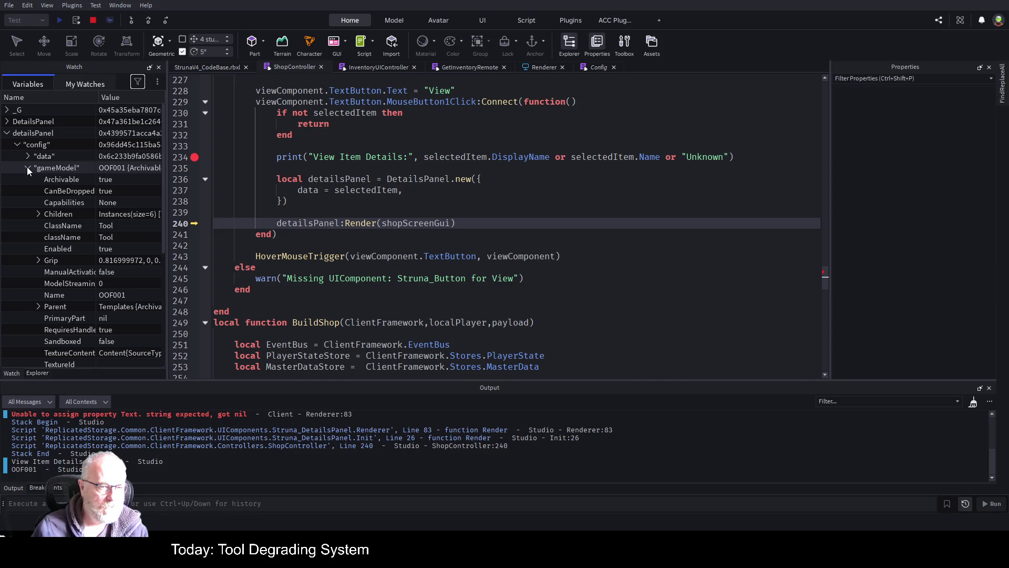
pyautogui.click(27, 166)
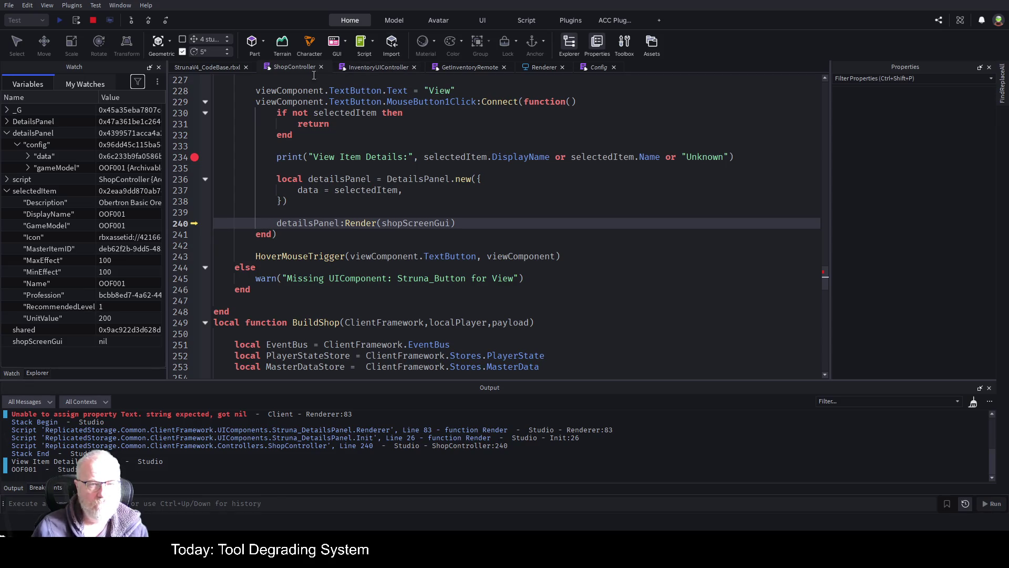
pyautogui.click(133, 20)
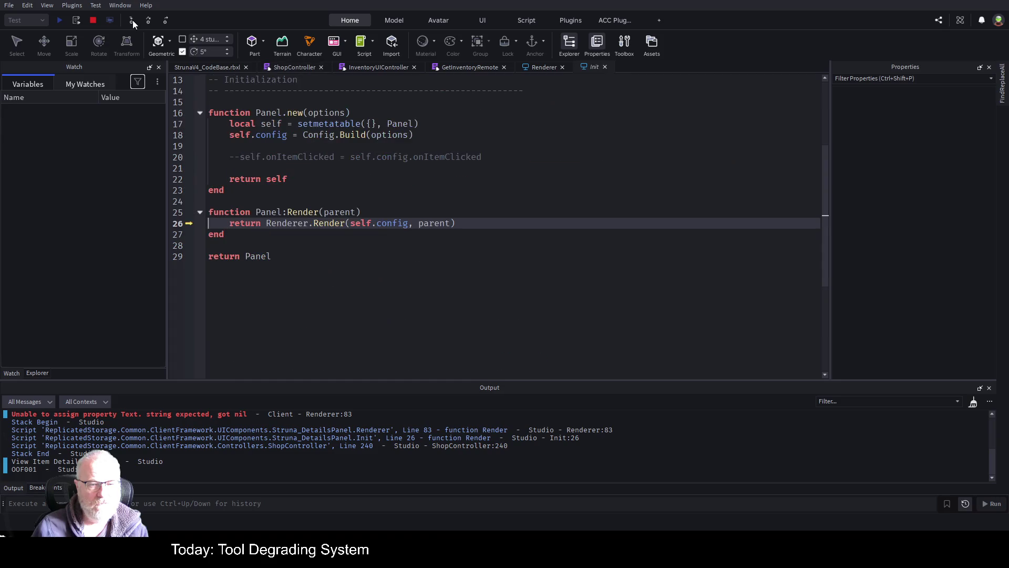
# Step into Renderer.Render and over lines 95–97 while reviewing the surrounding code
pyautogui.click(132, 20)
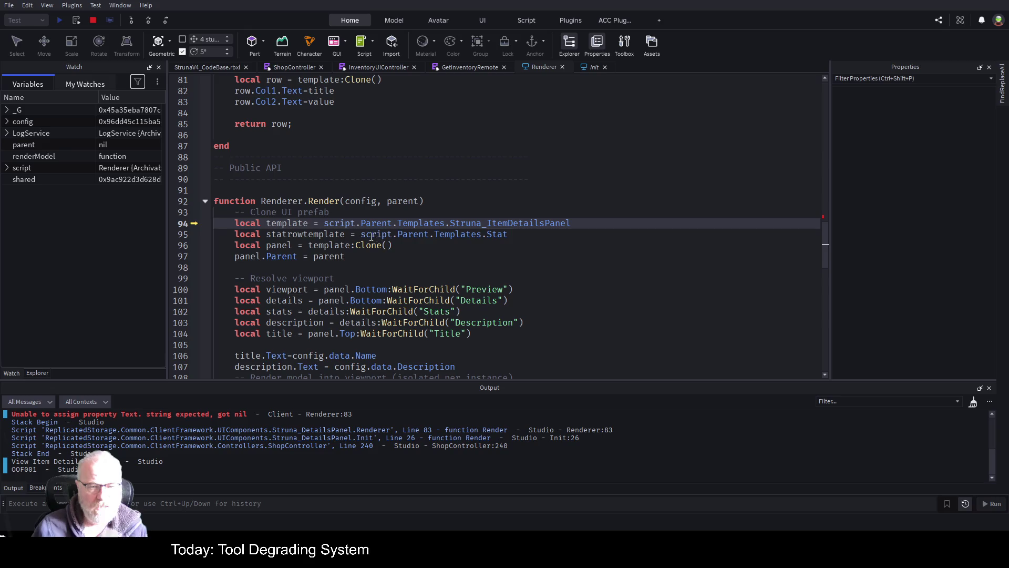
pyautogui.click(149, 21)
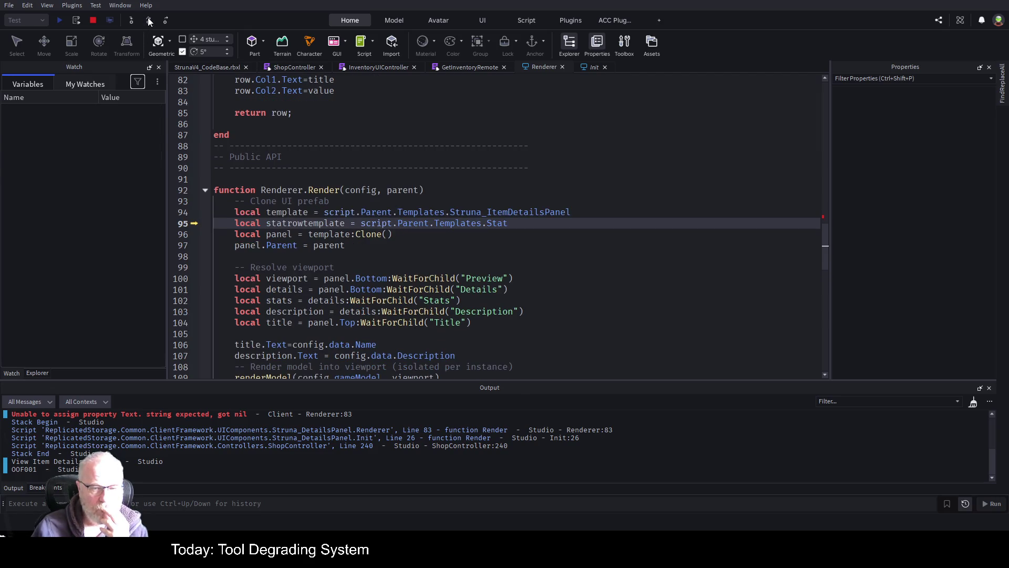
pyautogui.click(149, 21)
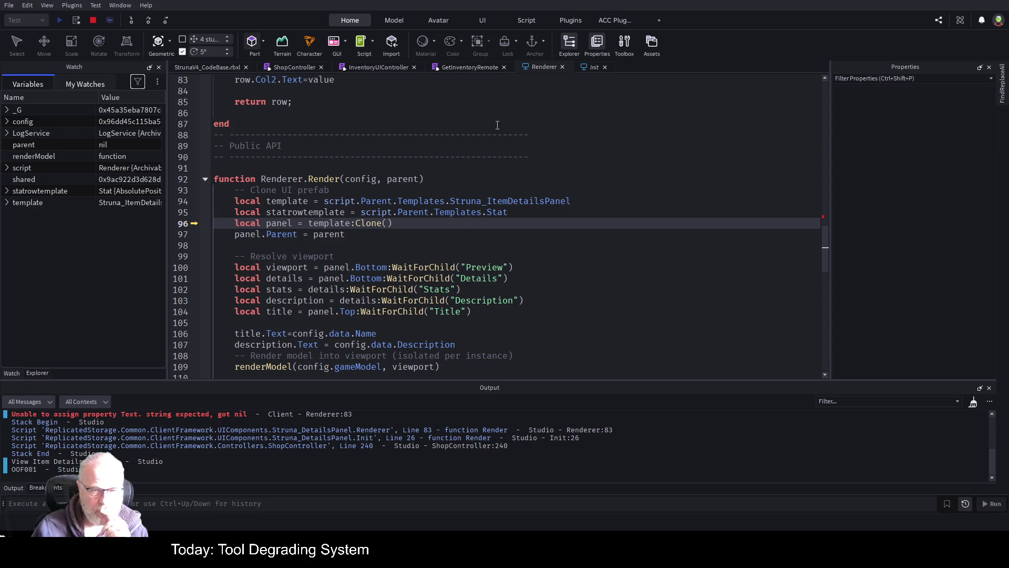
pyautogui.click(148, 21)
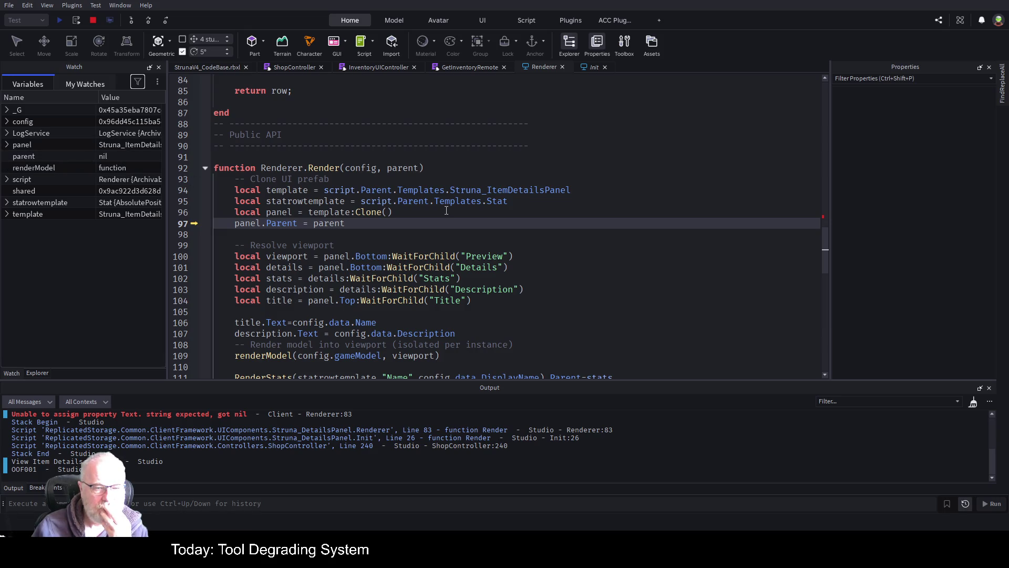
pyautogui.scroll(-3, 352, 222)
pyautogui.scroll(-8, 352, 223)
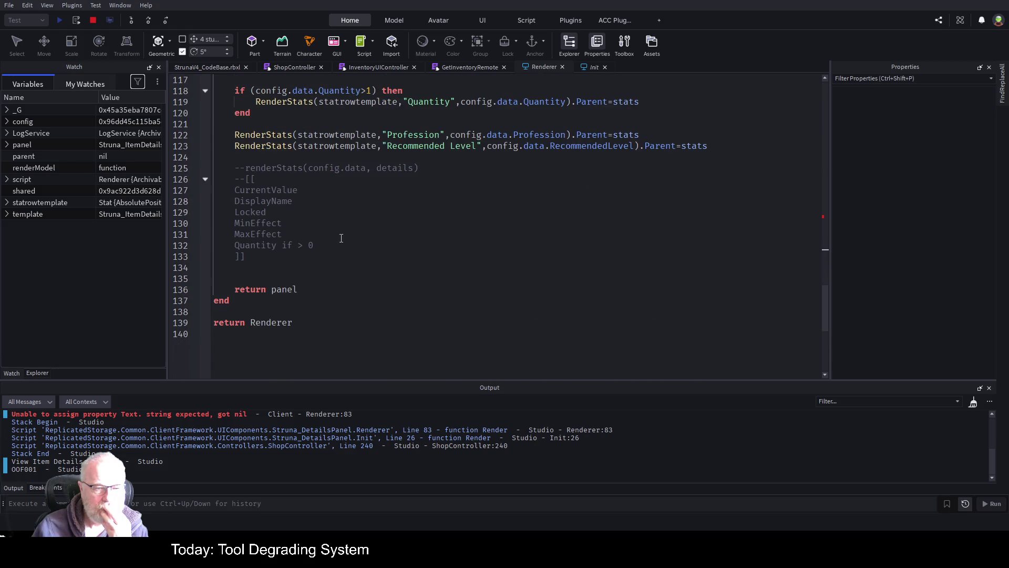
pyautogui.scroll(10, 400, 255)
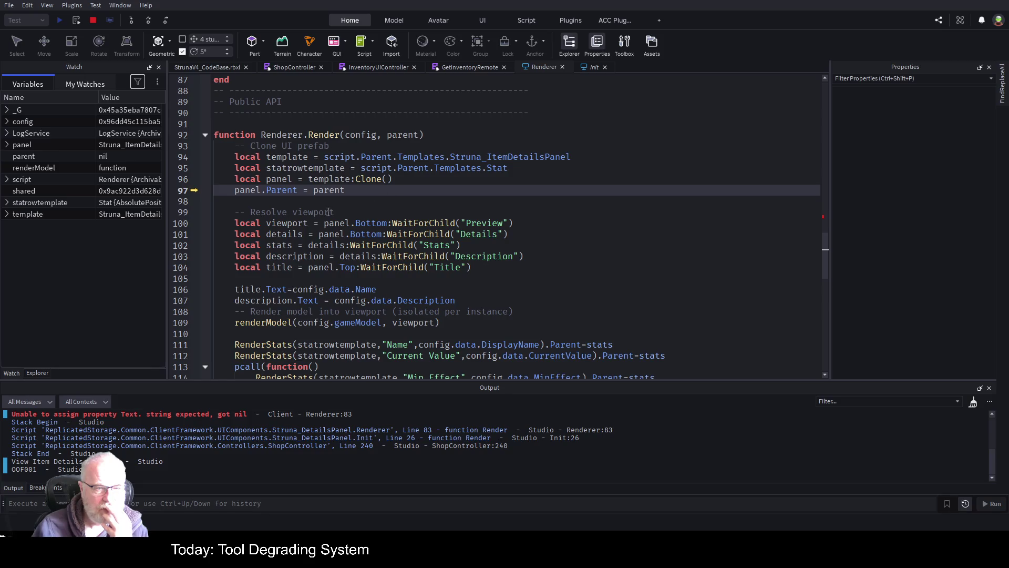
pyautogui.scroll(4, 327, 212)
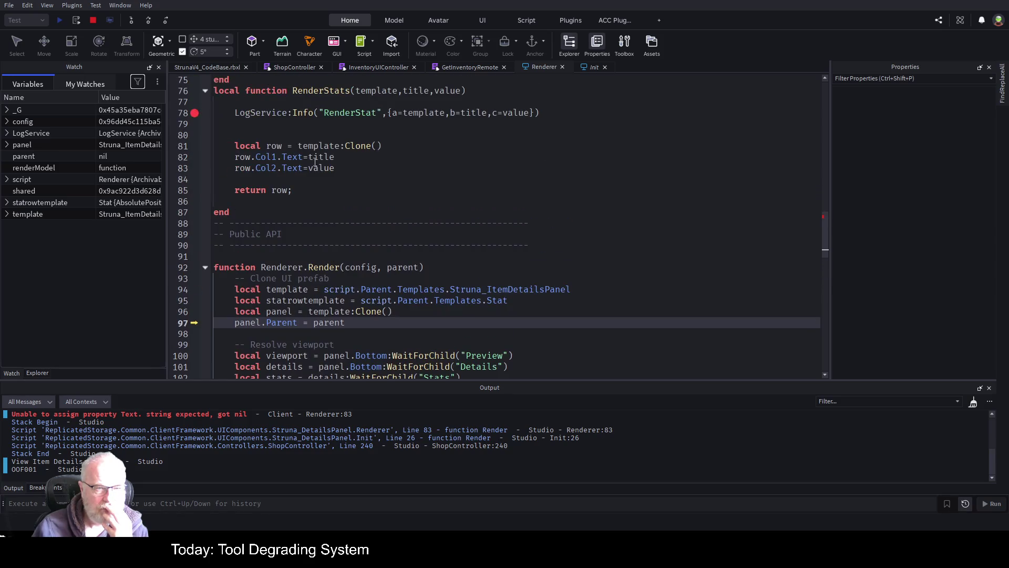
pyautogui.scroll(-3, 382, 185)
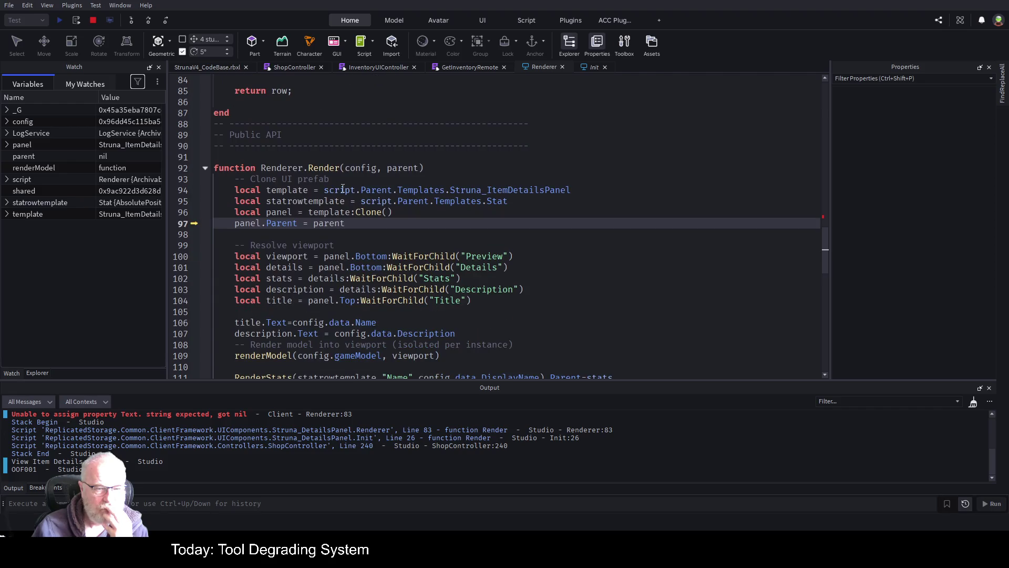
pyautogui.scroll(-2, 353, 239)
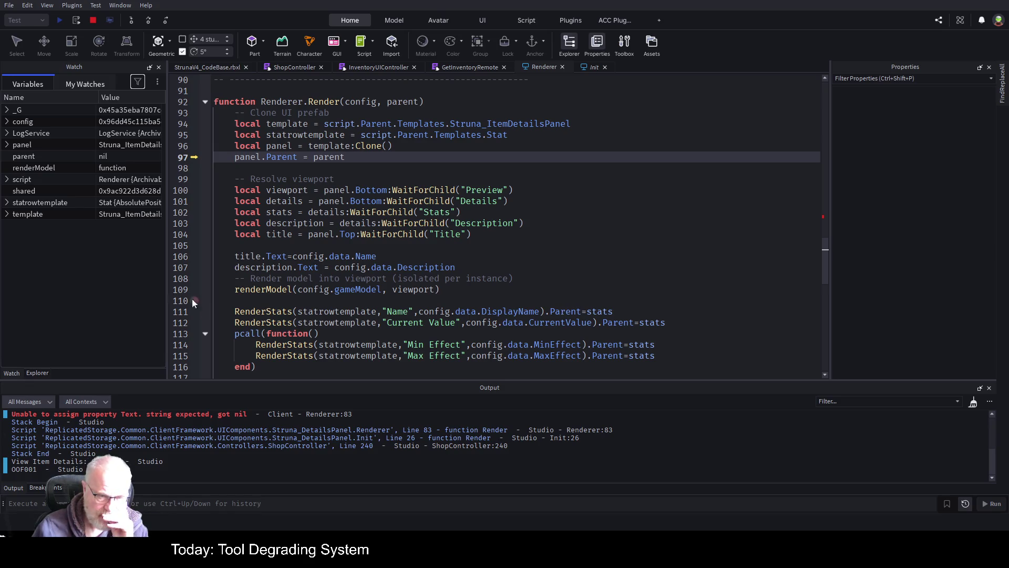
# Add a breakpoint on the line 111 Name stats row, run to it, and step into RenderStats
pyautogui.click(193, 312)
pyautogui.press('F5')
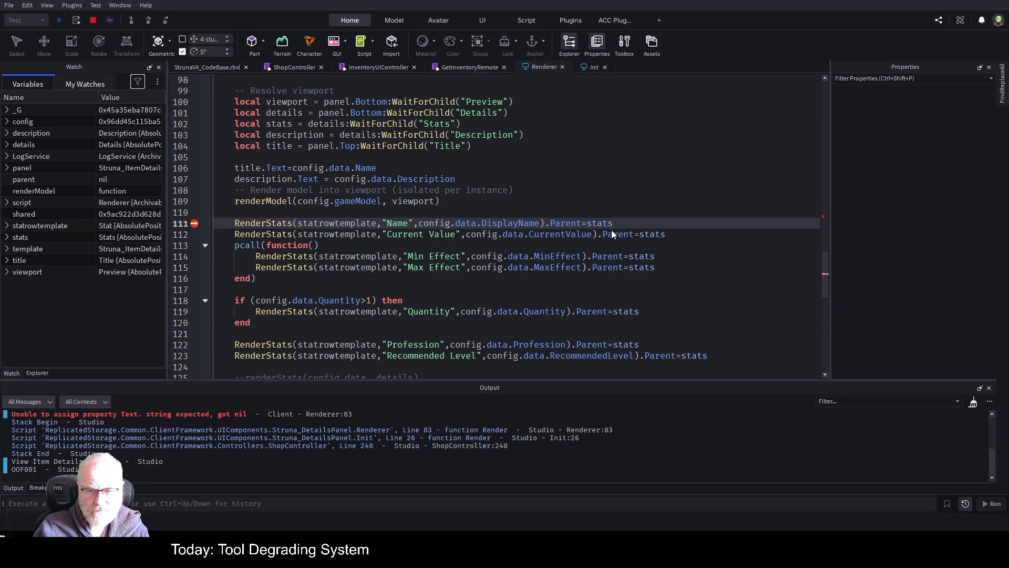
pyautogui.click(586, 180)
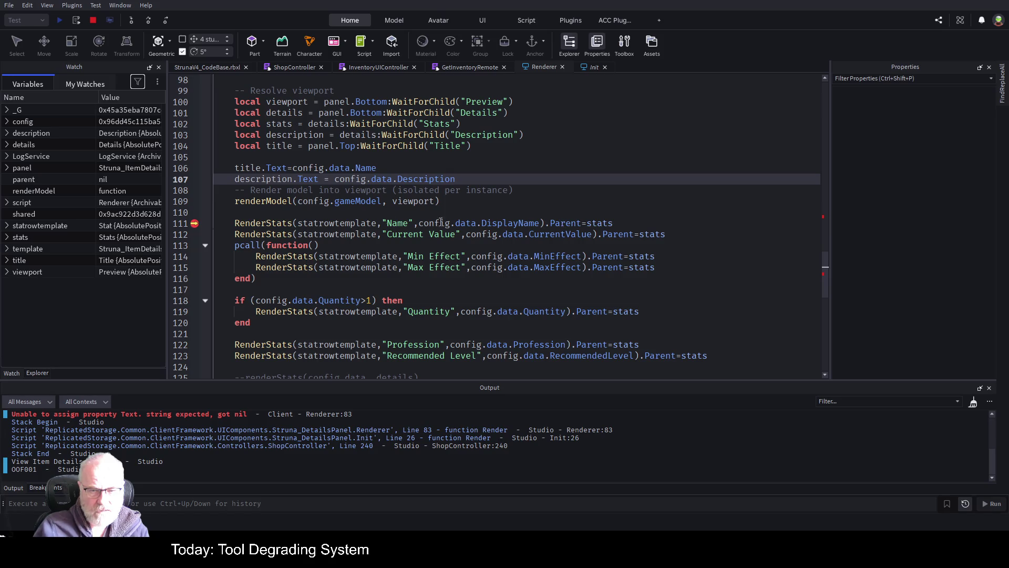
pyautogui.scroll(10, 345, 168)
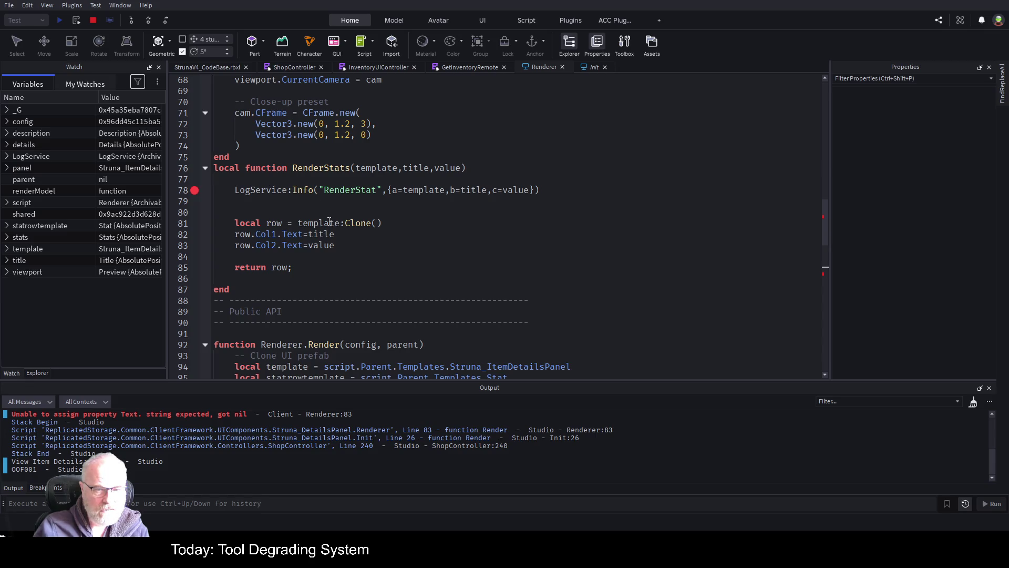
pyautogui.scroll(-9, 523, 243)
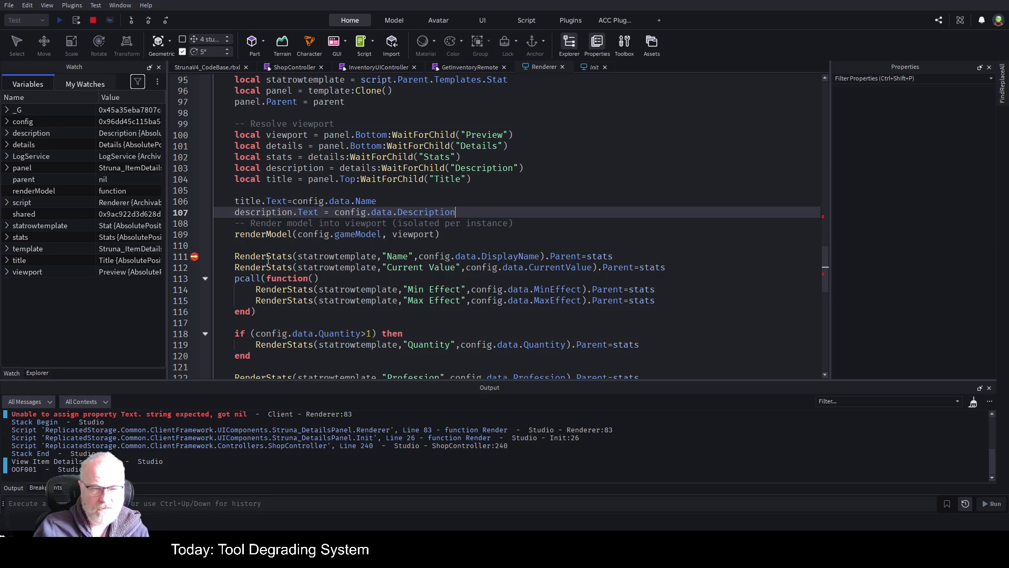
pyautogui.click(149, 20)
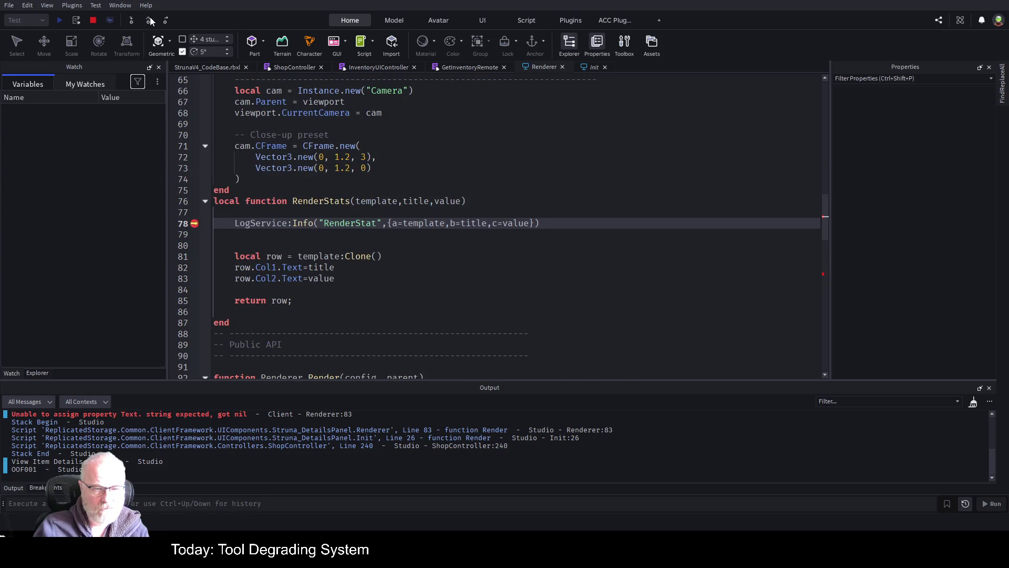
# Step past the RenderStat logging call to pause at RenderStats line 81, reviewing lines 74–80
pyautogui.click(150, 20)
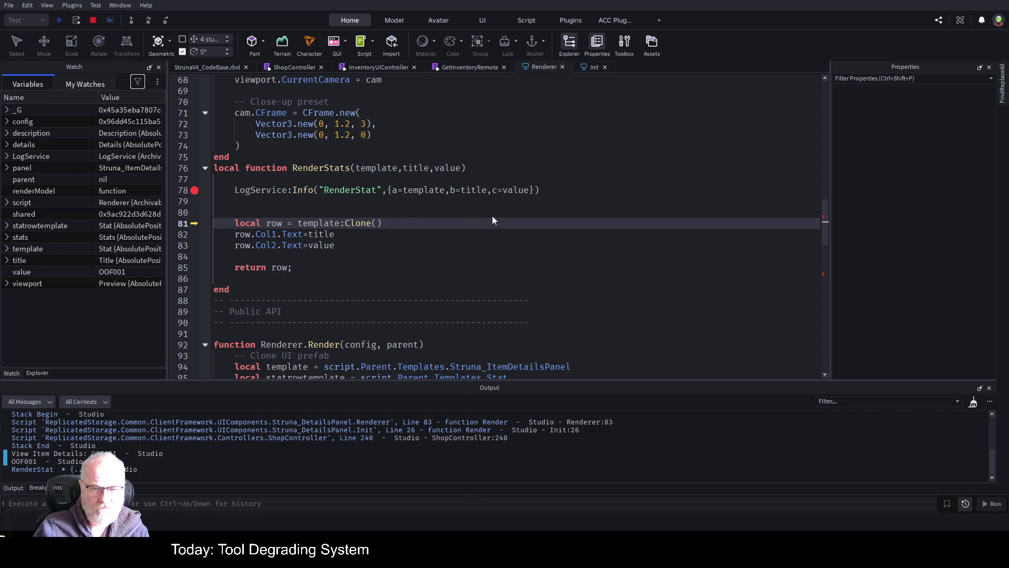
pyautogui.click(485, 142)
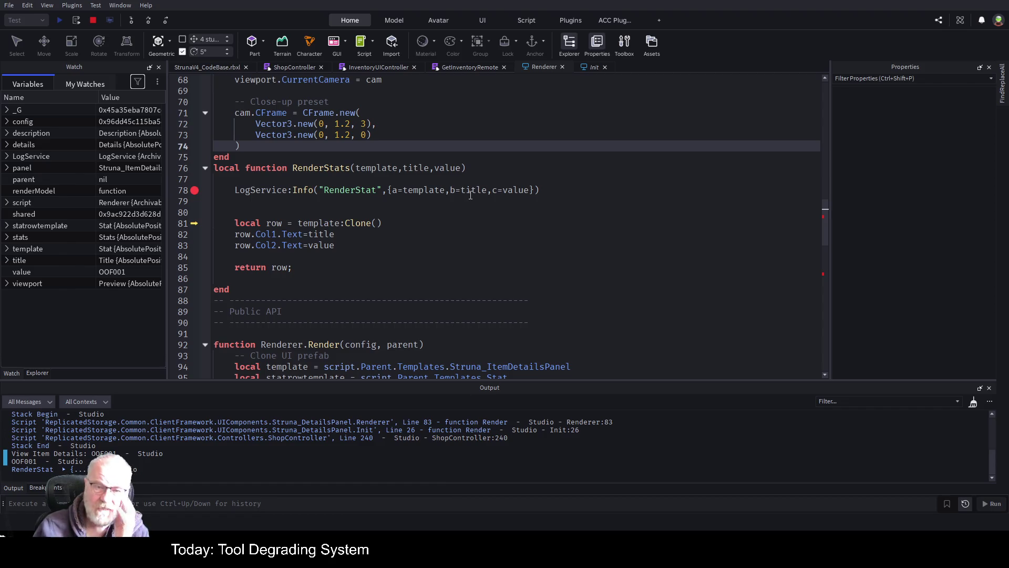
pyautogui.click(449, 209)
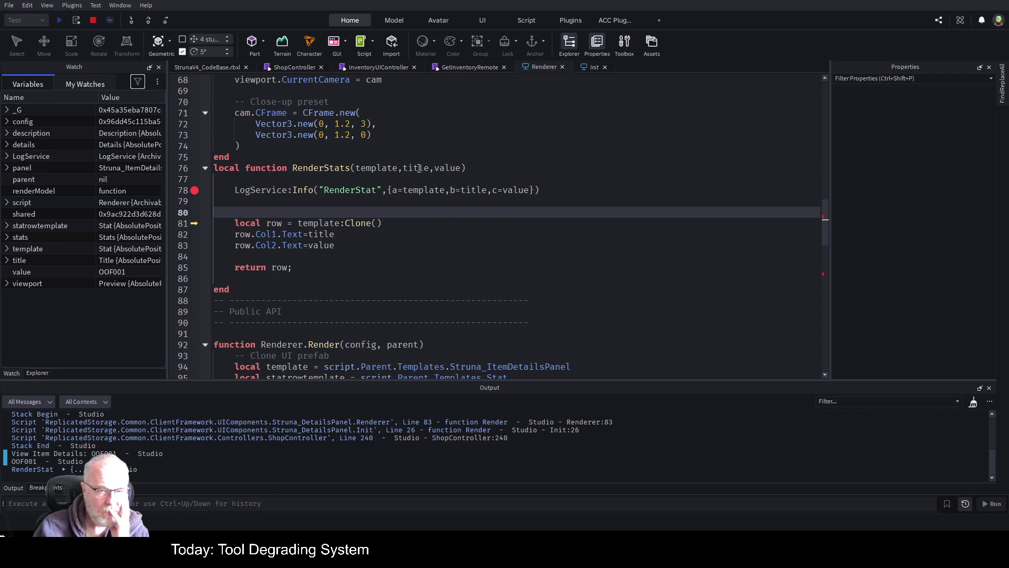
pyautogui.scroll(-11, 408, 240)
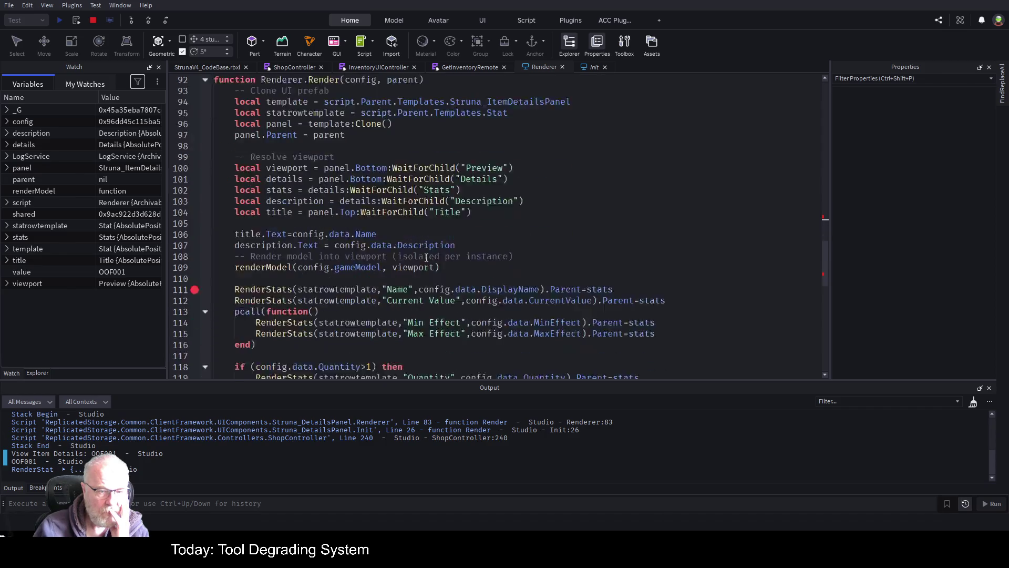
pyautogui.scroll(-3, 484, 263)
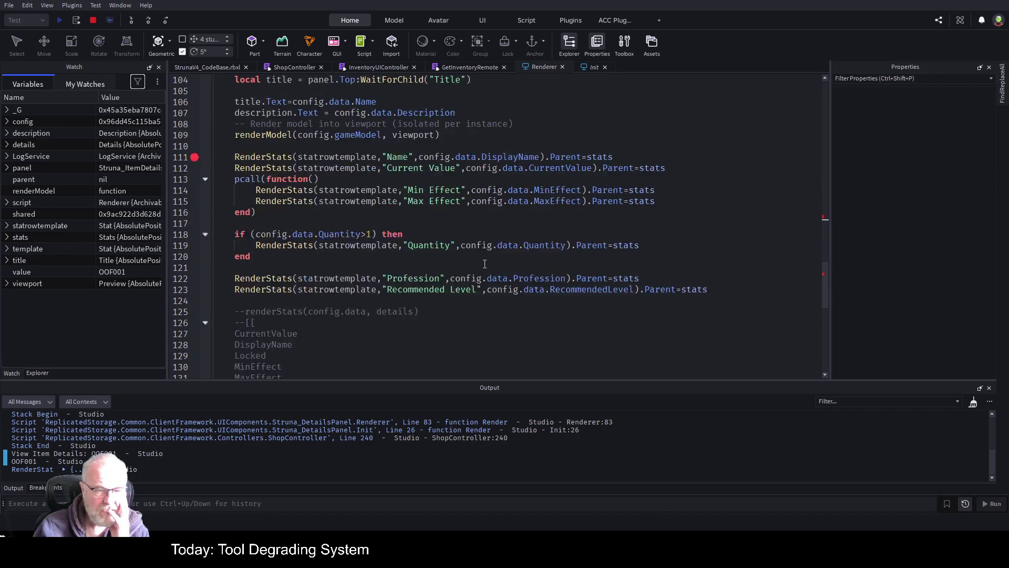
pyautogui.scroll(4, 484, 263)
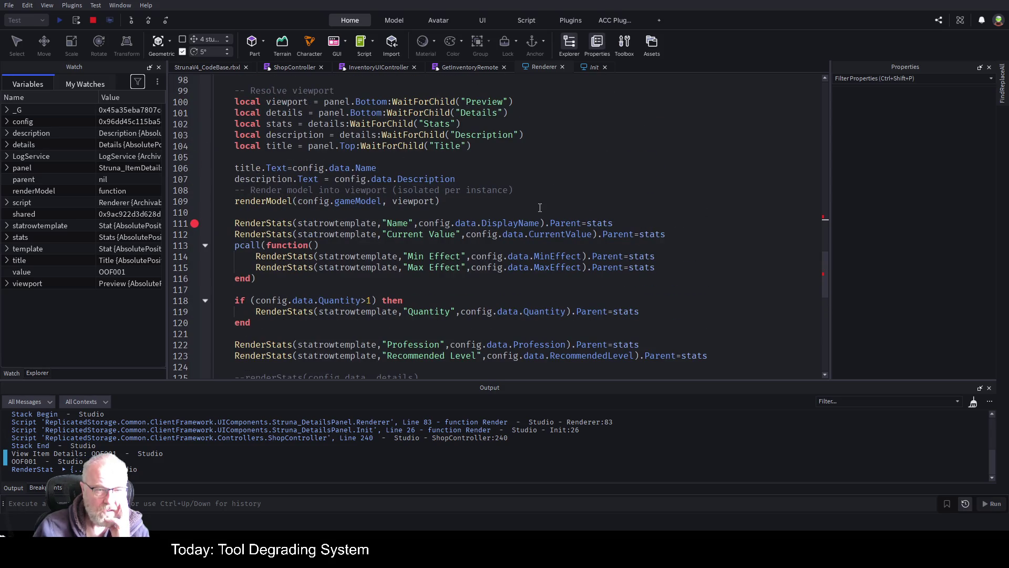
pyautogui.scroll(5, 540, 208)
pyautogui.scroll(-3, 504, 337)
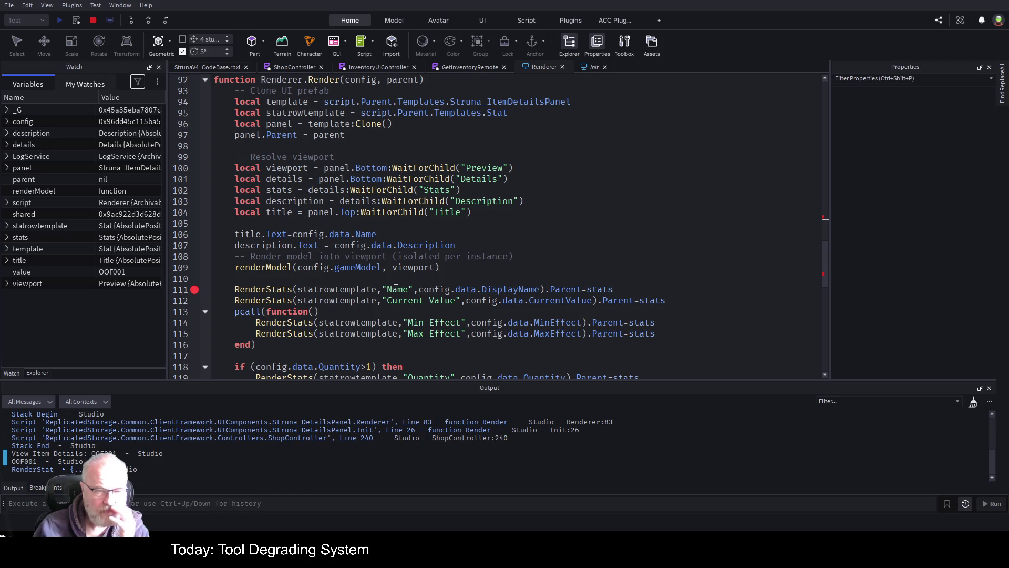
pyautogui.doubleClick(358, 290)
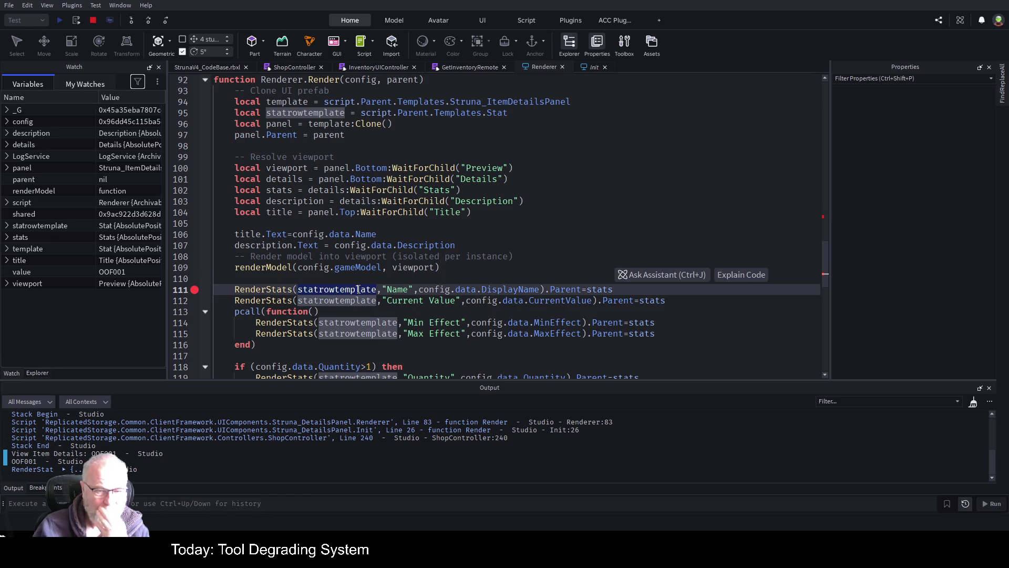
pyautogui.click(584, 227)
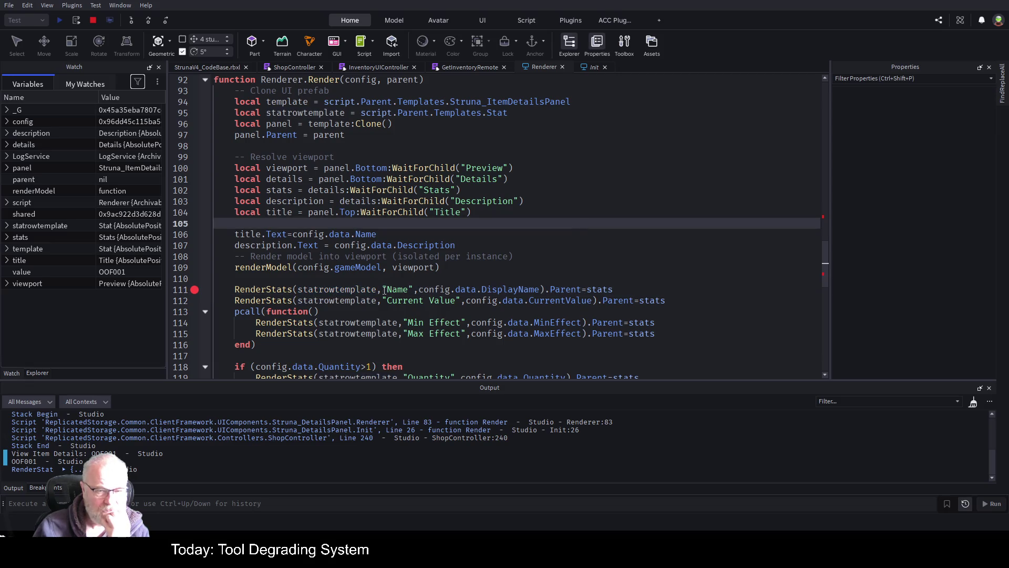
pyautogui.doubleClick(347, 290)
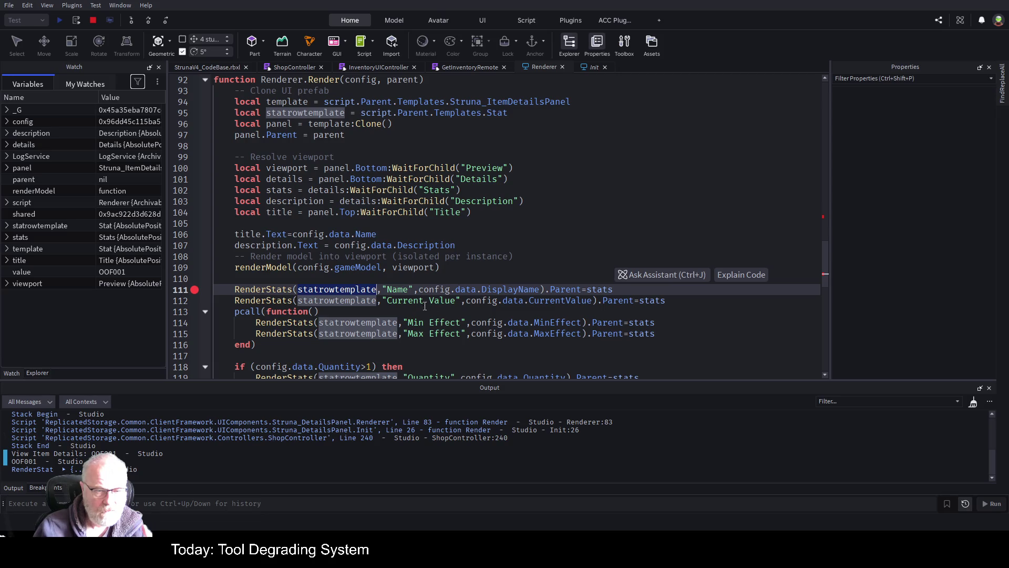
pyautogui.scroll(6, 442, 243)
pyautogui.scroll(3, 442, 243)
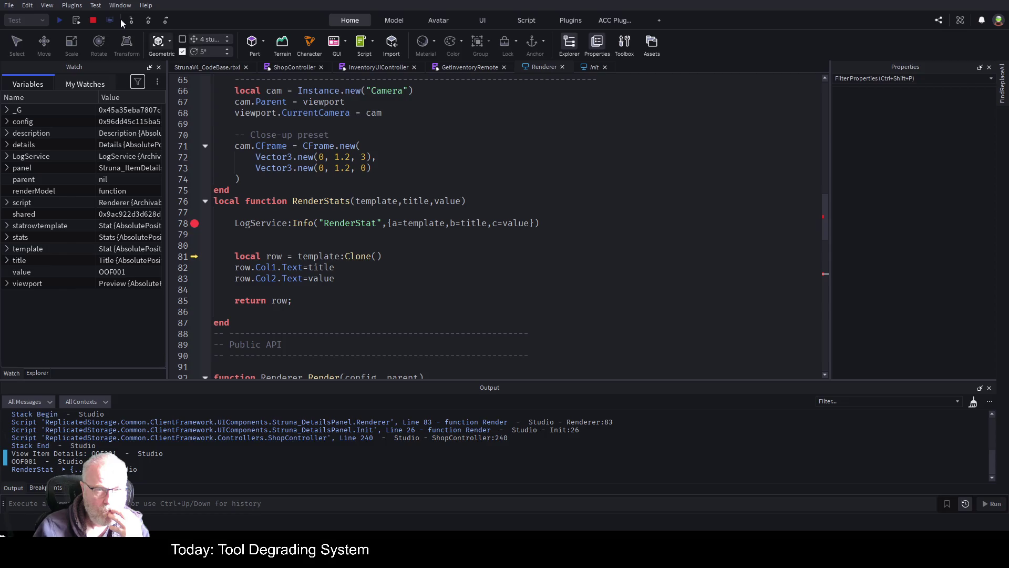
# Step over the template clone and title assignment to line 83, checking title's properties in Watch
pyautogui.click(147, 20)
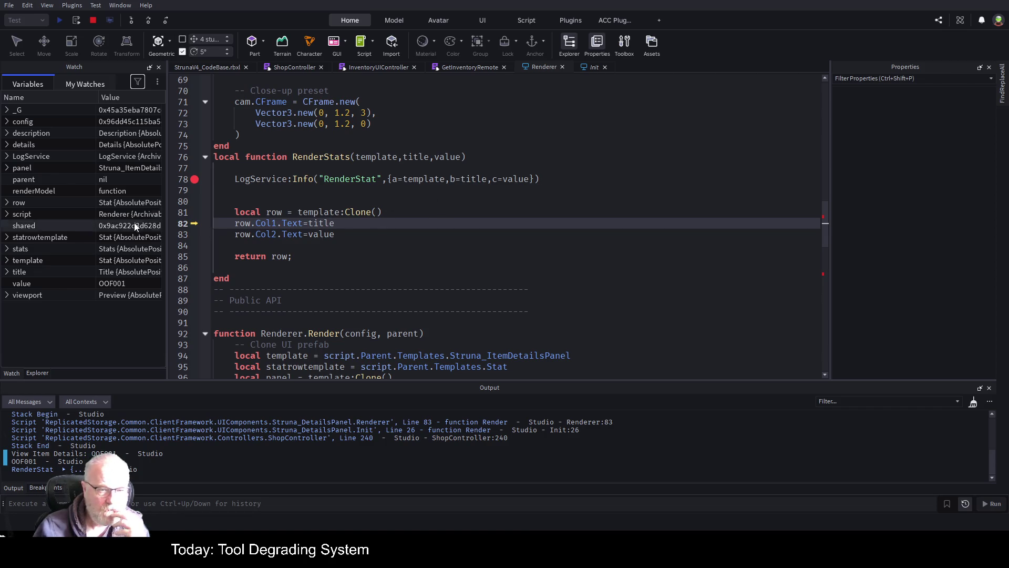
pyautogui.click(7, 272)
pyautogui.click(7, 272)
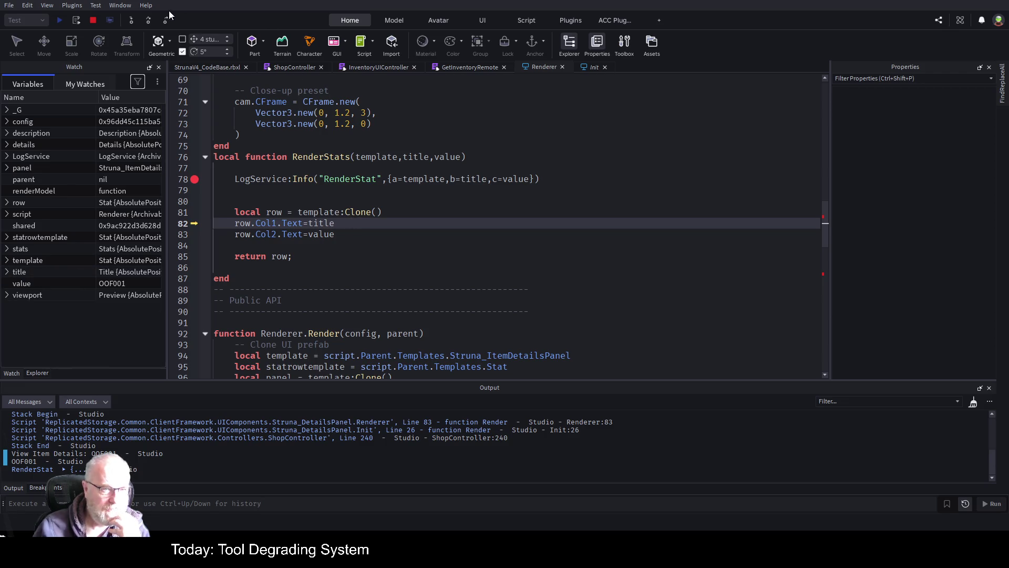
pyautogui.click(146, 19)
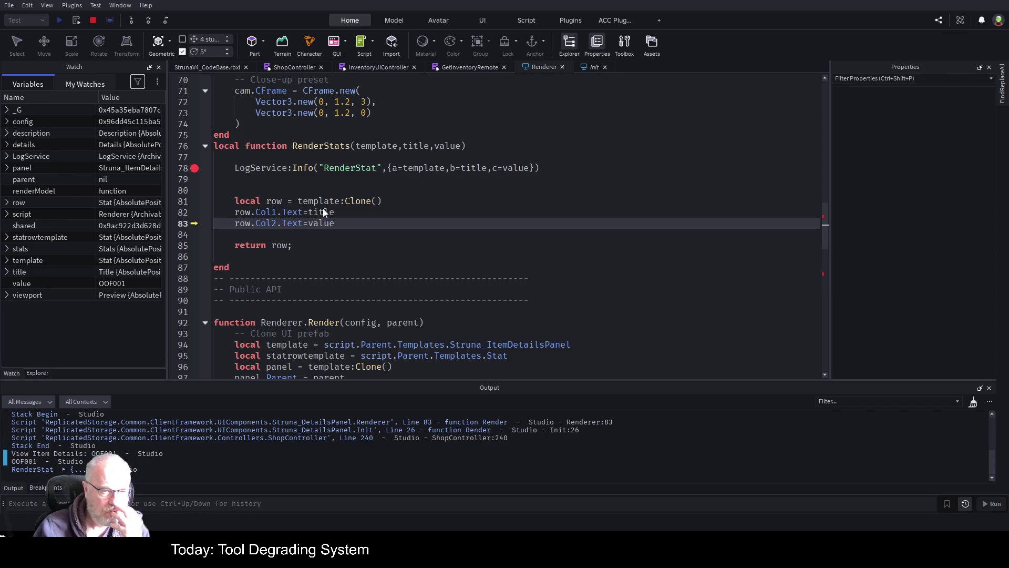
pyautogui.click(474, 256)
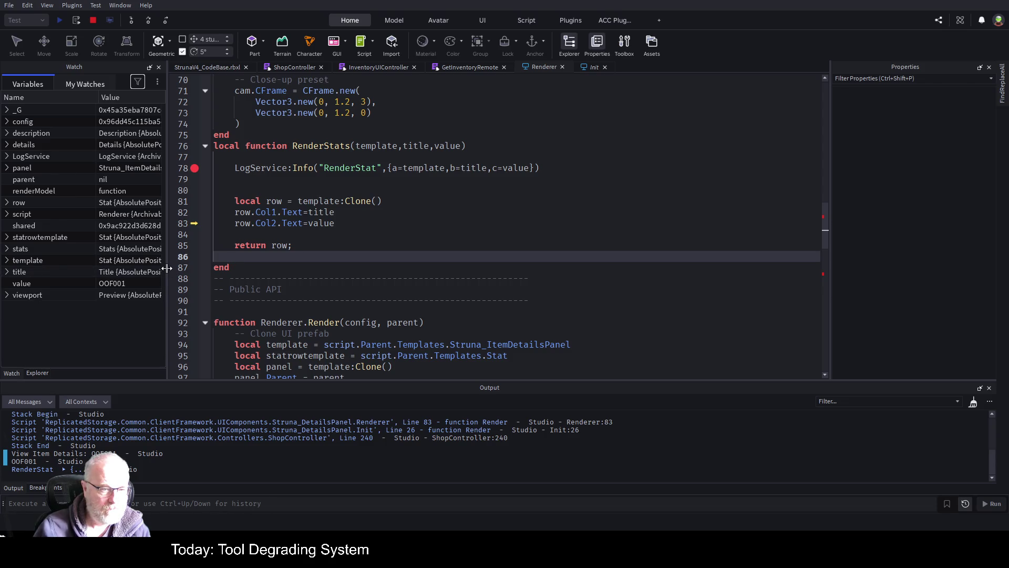
pyautogui.moveTo(166, 269); pyautogui.dragTo(374, 273)
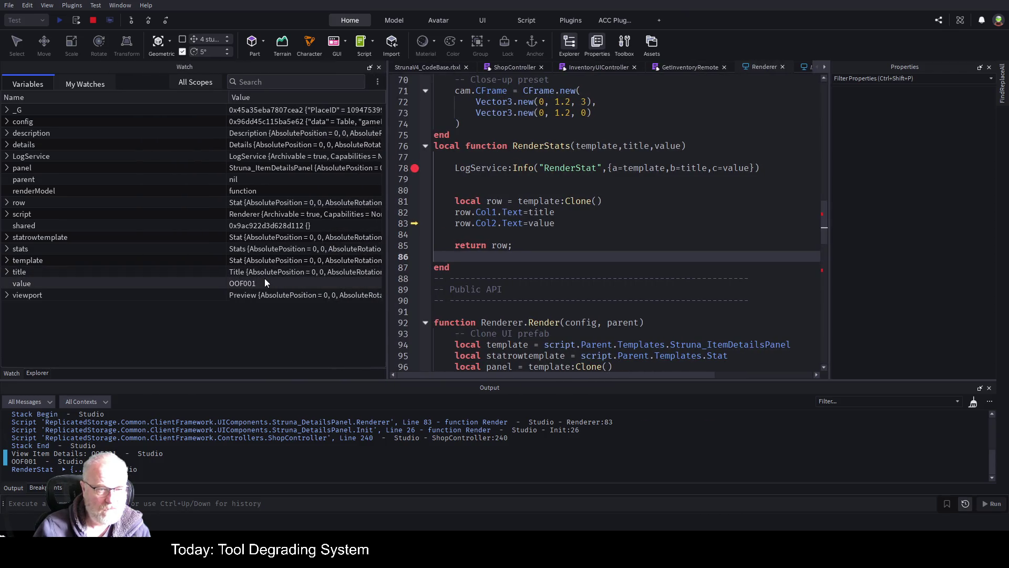
pyautogui.click(7, 271)
pyautogui.click(6, 272)
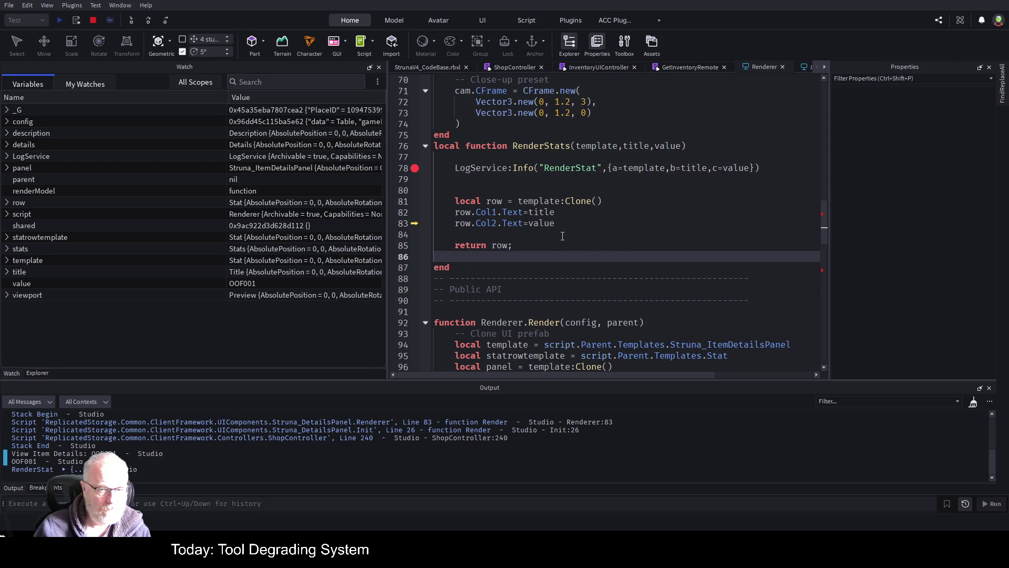
pyautogui.click(7, 203)
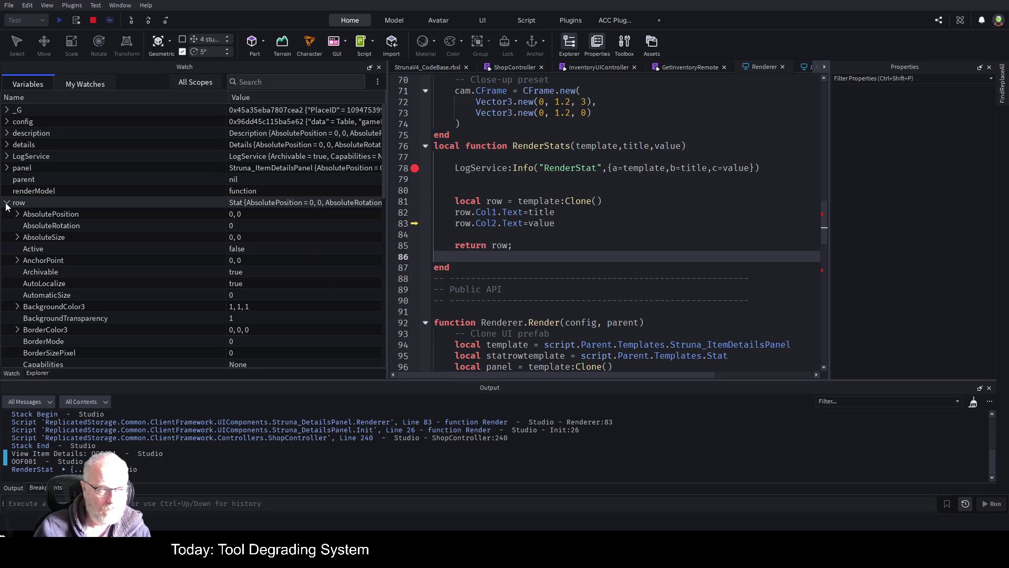
pyautogui.click(7, 202)
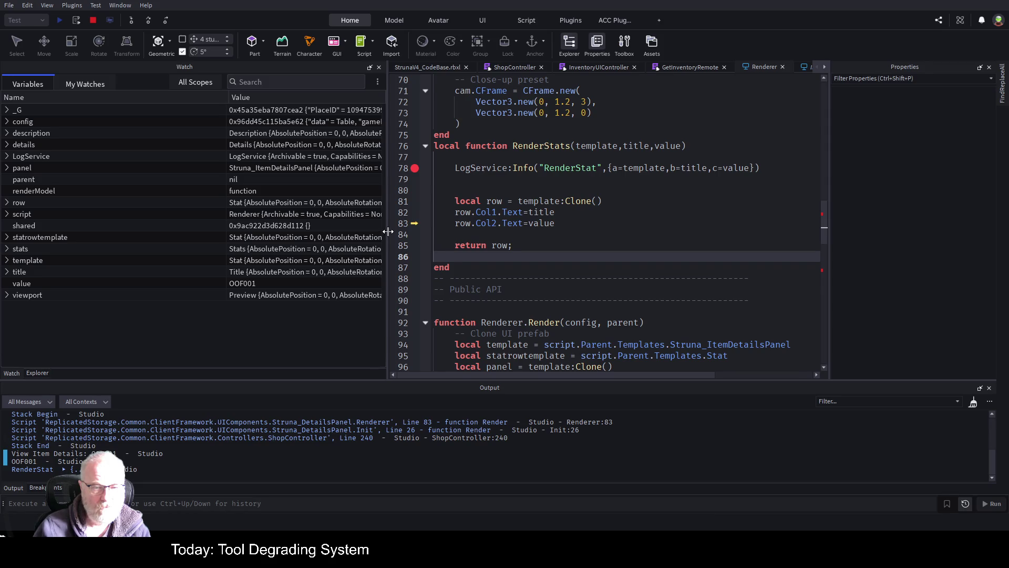
pyautogui.moveTo(389, 232); pyautogui.dragTo(200, 231)
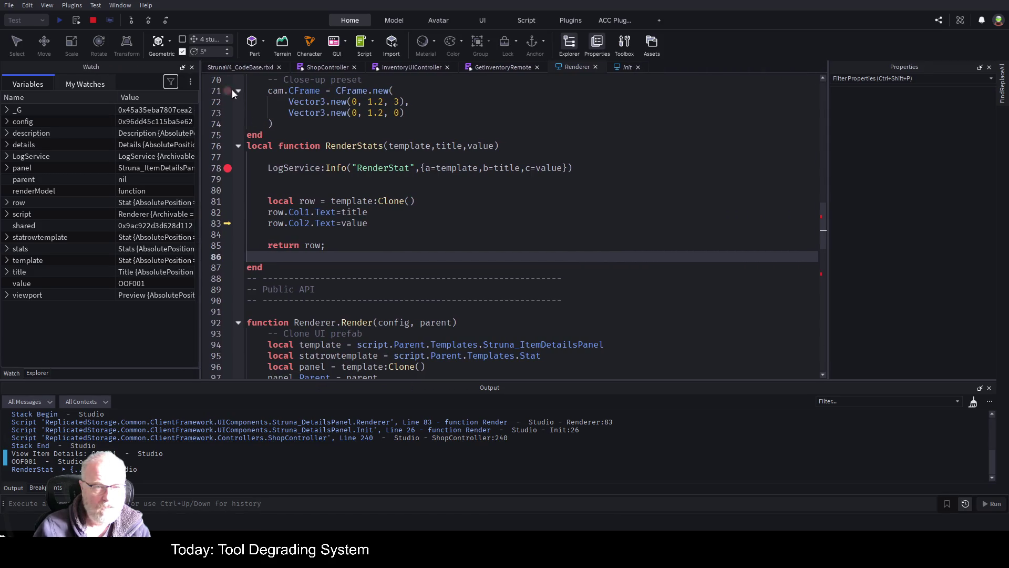
pyautogui.click(148, 21)
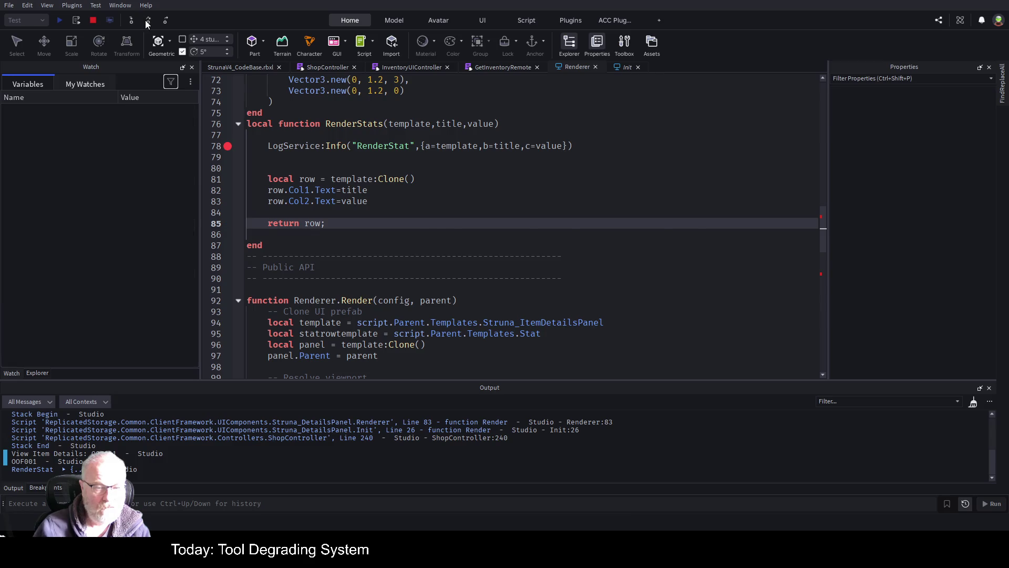
# Step out of RenderStats back into Render and inspect the stats frame's properties in Watch
pyautogui.click(145, 20)
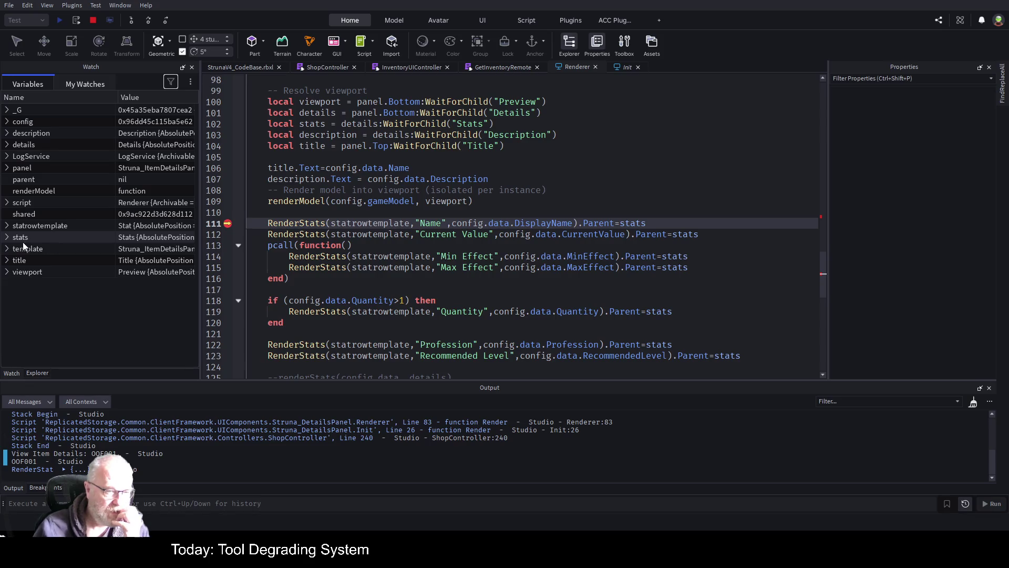
pyautogui.click(6, 237)
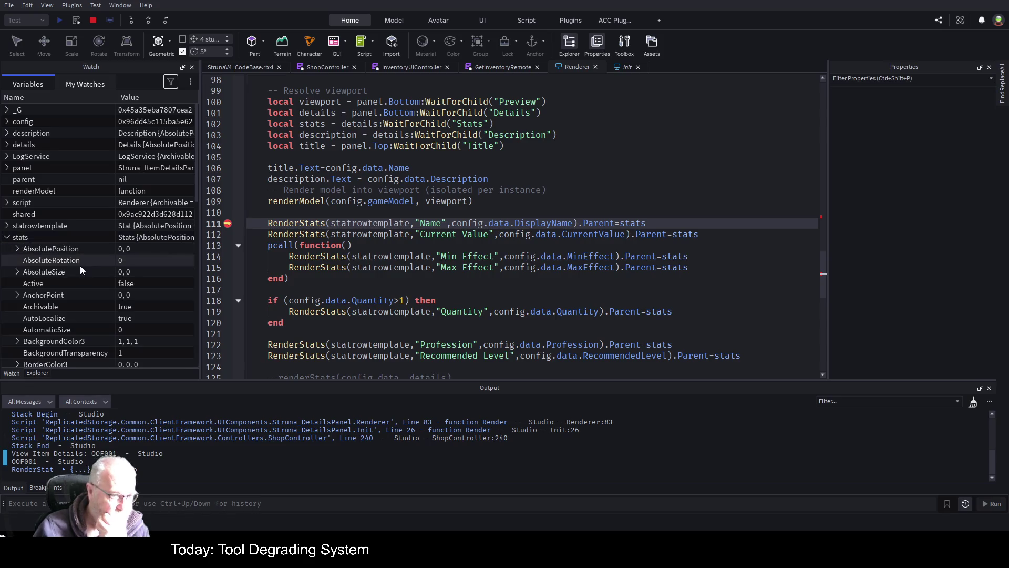
pyautogui.scroll(-5, 92, 295)
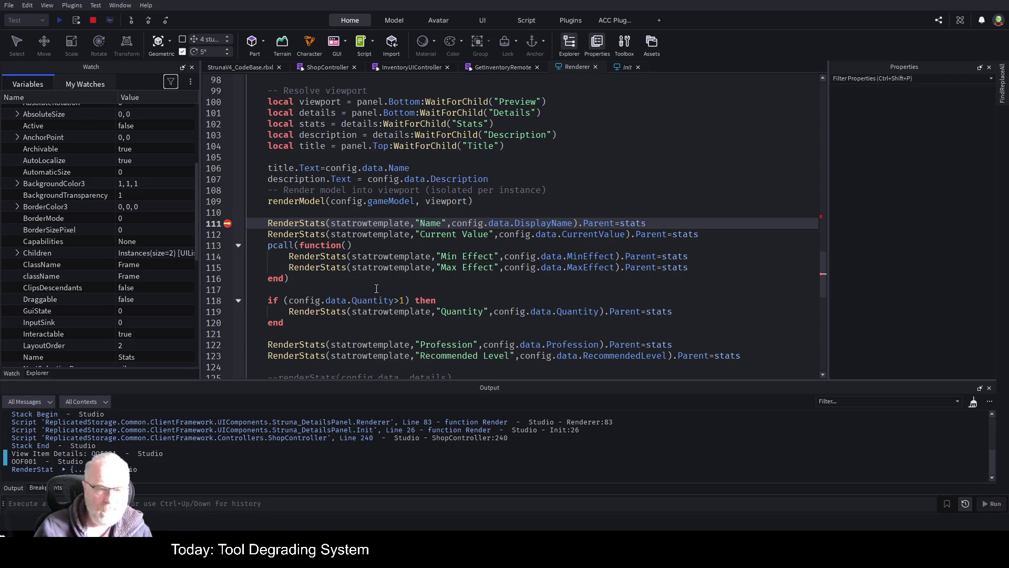
# Highlight every use of Quantity in the Renderer, then switch to the ShopController script
pyautogui.click(482, 287)
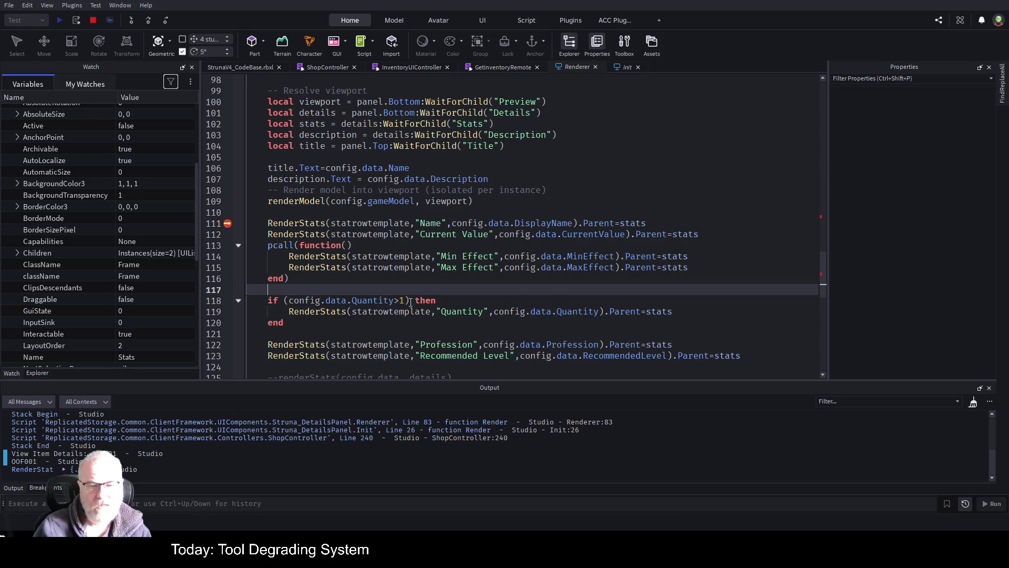
pyautogui.click(394, 301)
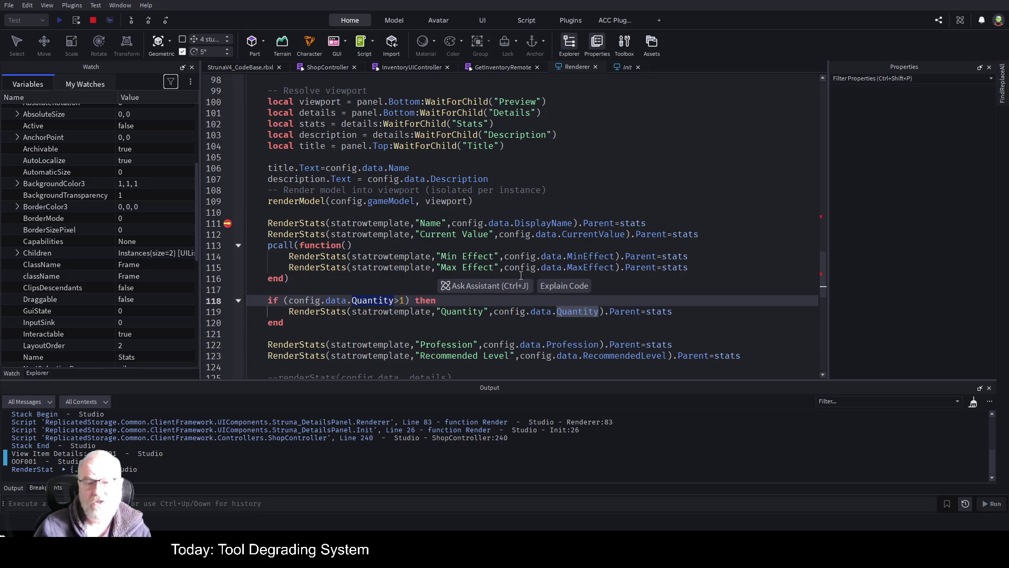
pyautogui.click(332, 68)
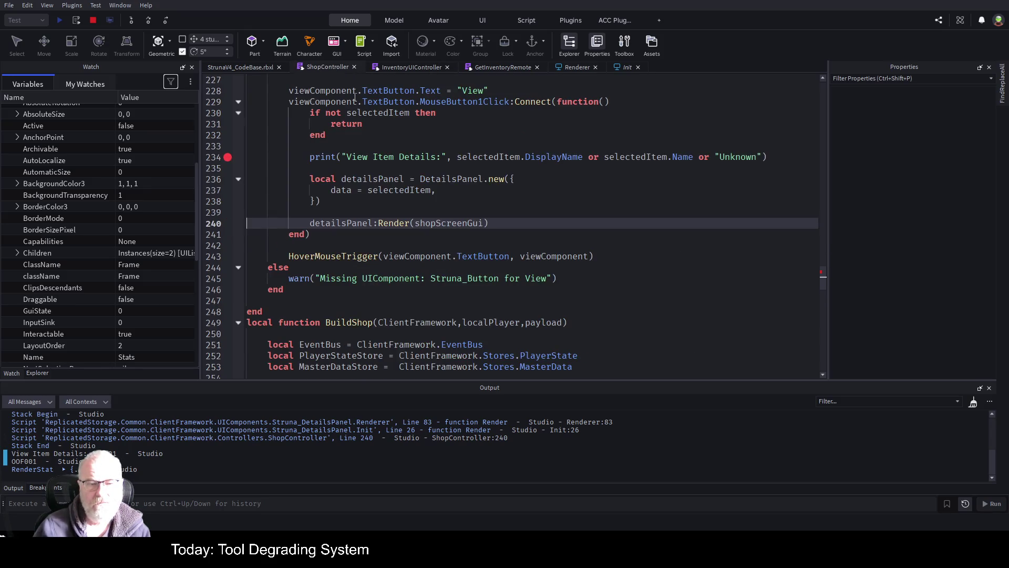
# Add a trailing comma and new line after RecommendedLevel on line 91 of GetInventoryRemote
pyautogui.scroll(-7, 369, 287)
pyautogui.scroll(-15, 369, 287)
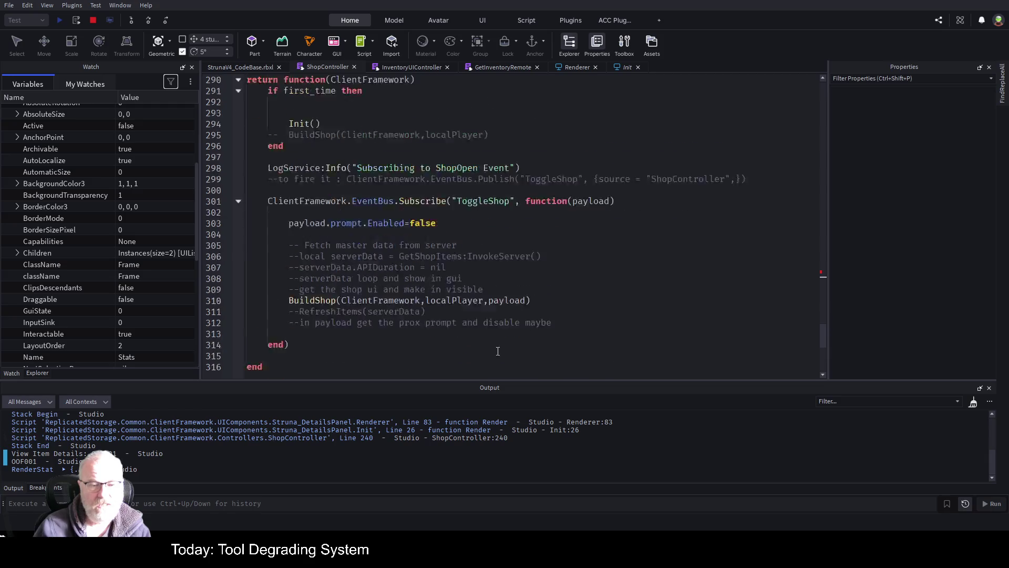
pyautogui.scroll(6, 478, 323)
pyautogui.click(511, 67)
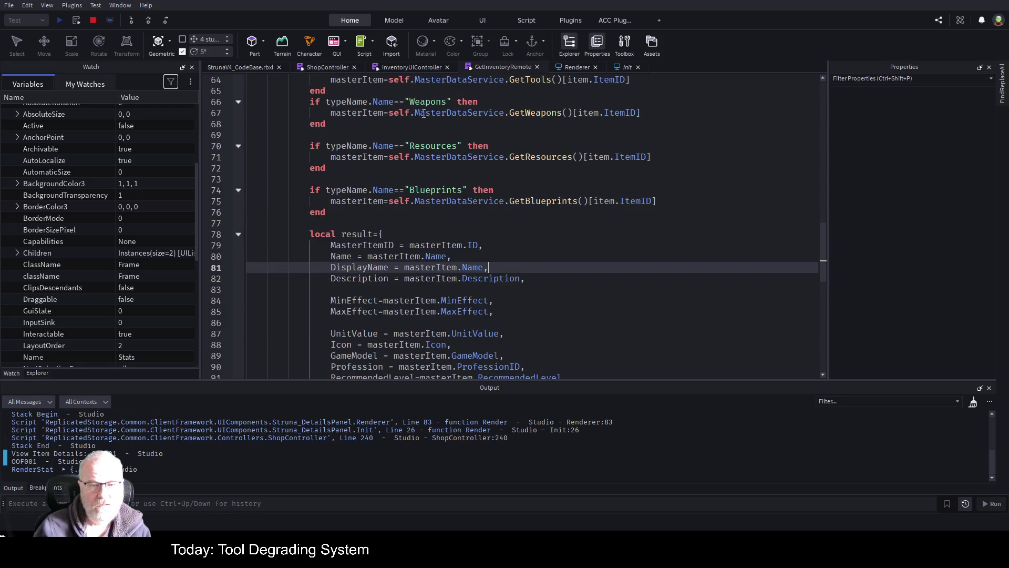
pyautogui.scroll(-3, 427, 205)
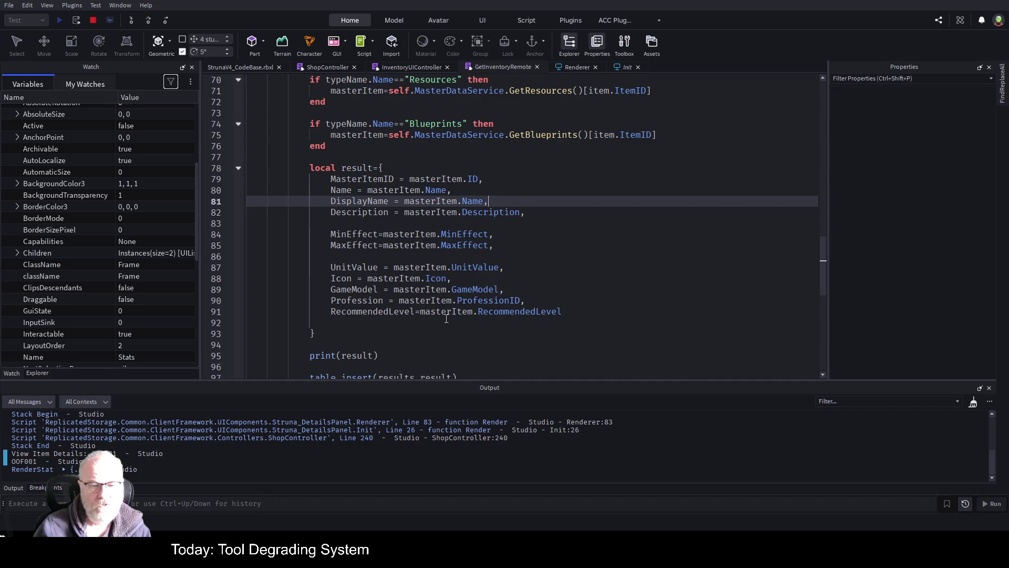
pyautogui.click(584, 312)
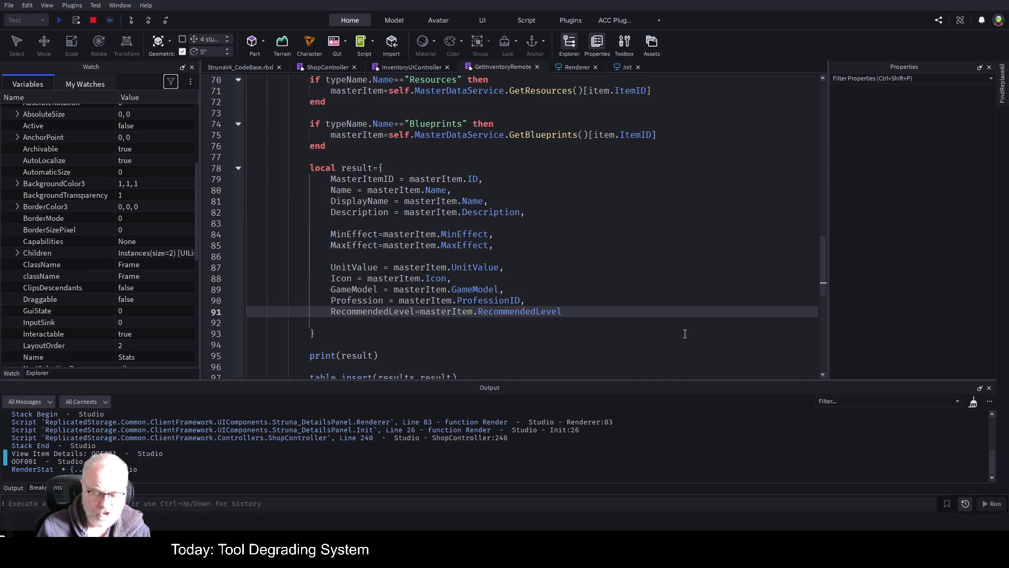
pyautogui.write(',')
pyautogui.press('Return')
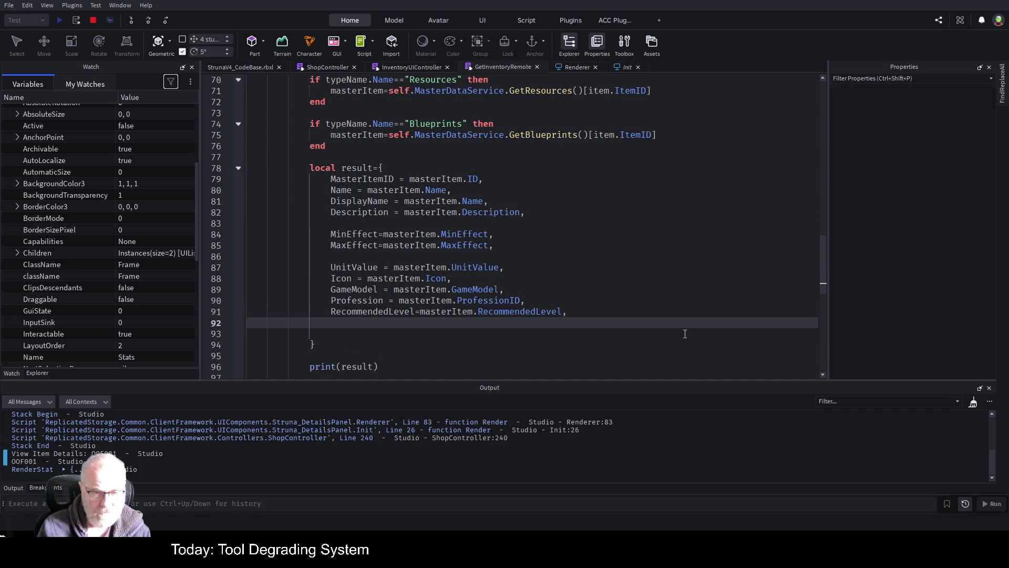
pyautogui.write('Q')
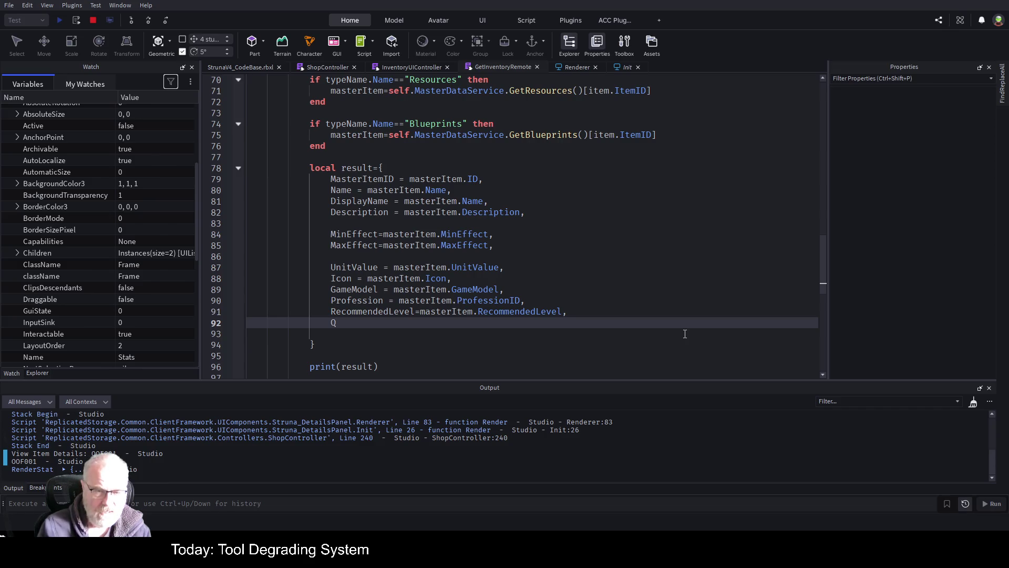
pyautogui.write('uan')
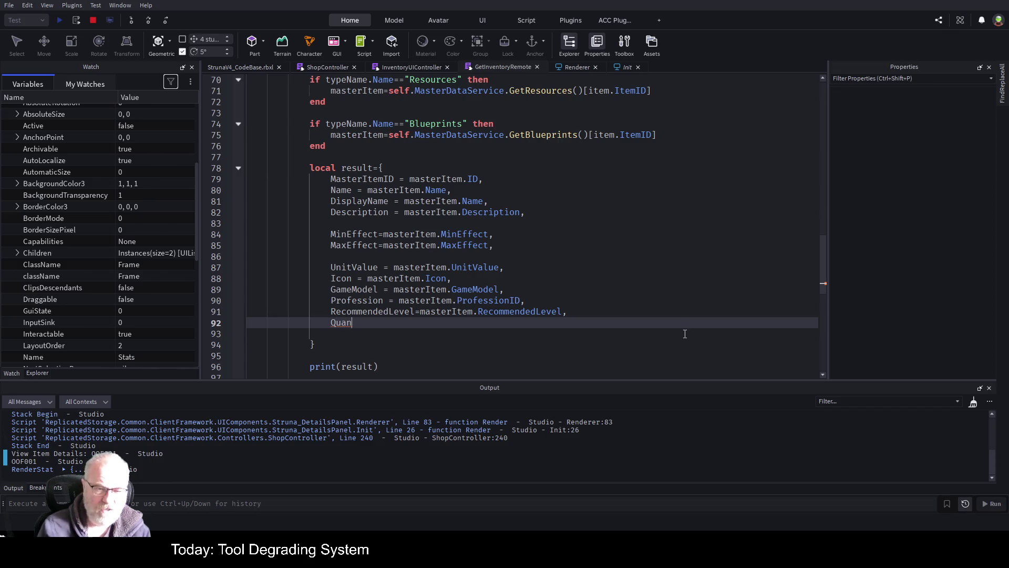
pyautogui.press('BackSpace')
pyautogui.press('BackSpace')
pyautogui.press('BackSpace')
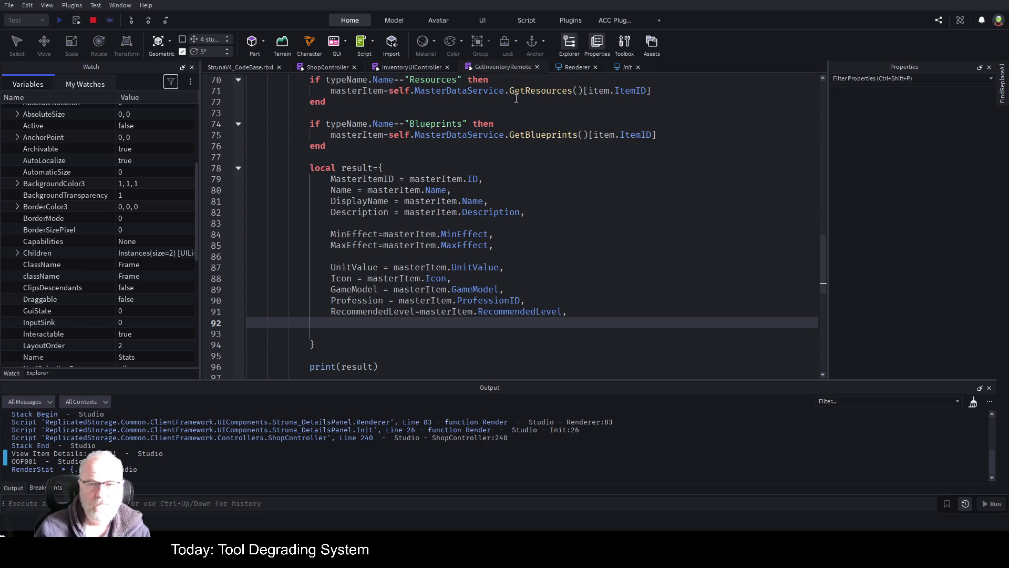
pyautogui.click(581, 68)
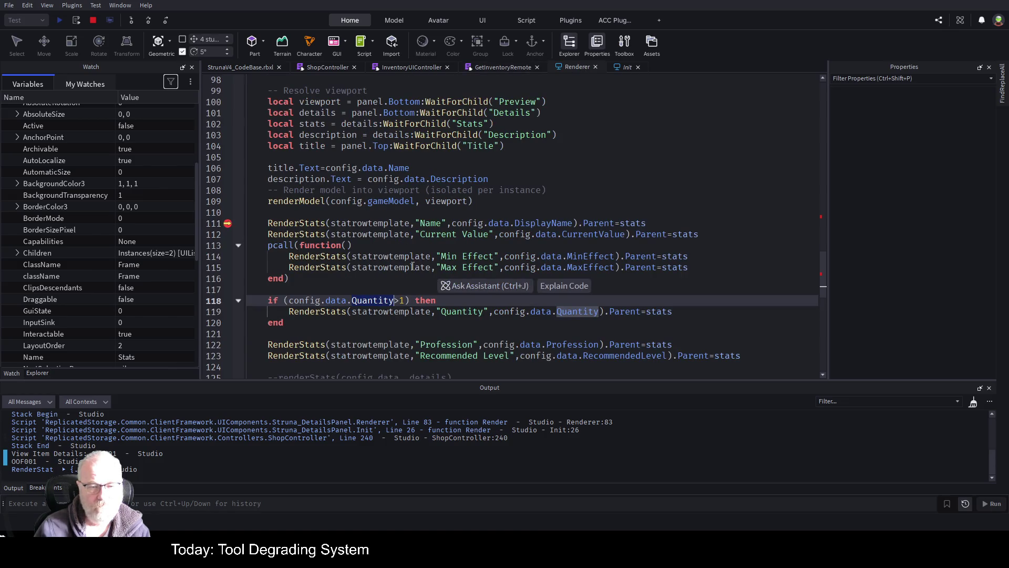
# Stop the test and add 'if (config.data.Quantity) then' above the Quantity>1 check
pyautogui.click(93, 21)
pyautogui.click(359, 289)
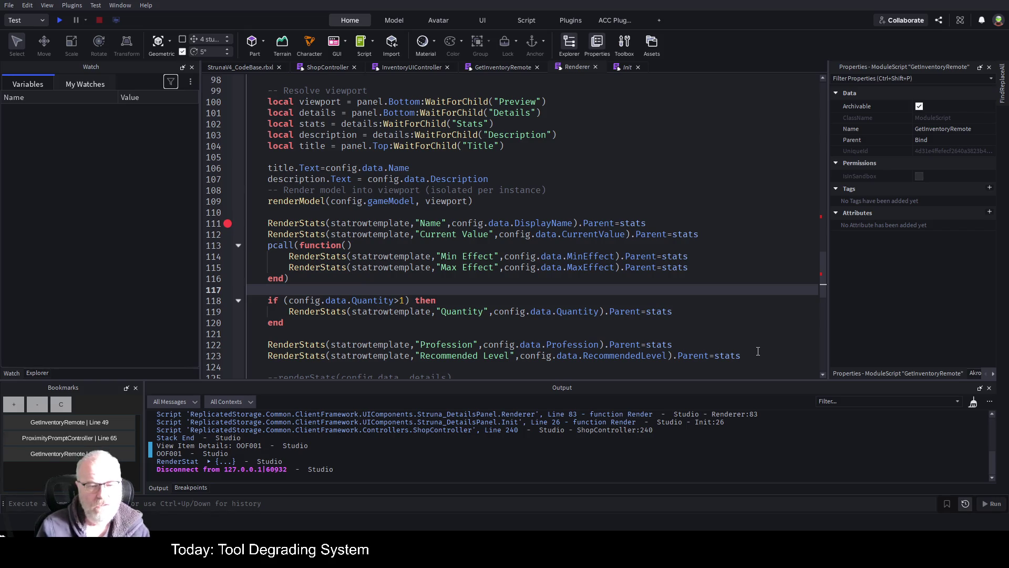
pyautogui.press('Return')
pyautogui.write('if ')
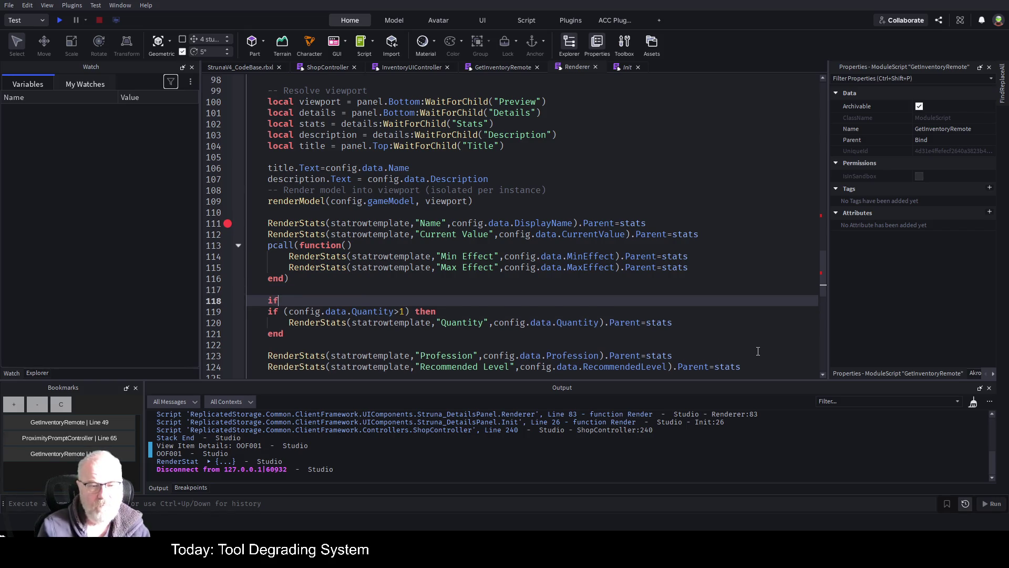
pyautogui.write('(con')
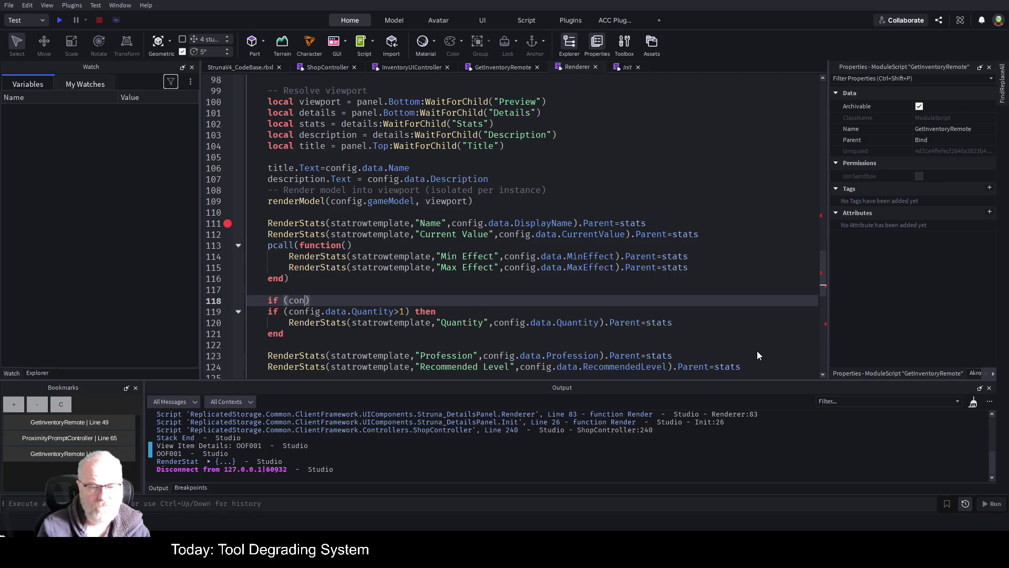
pyautogui.write('fig.data.')
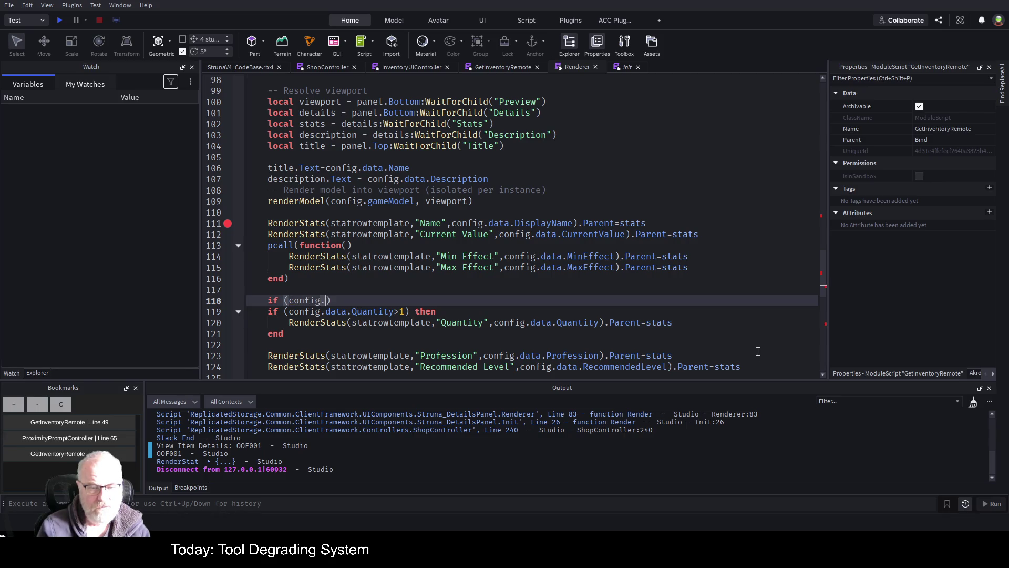
pyautogui.write('Q')
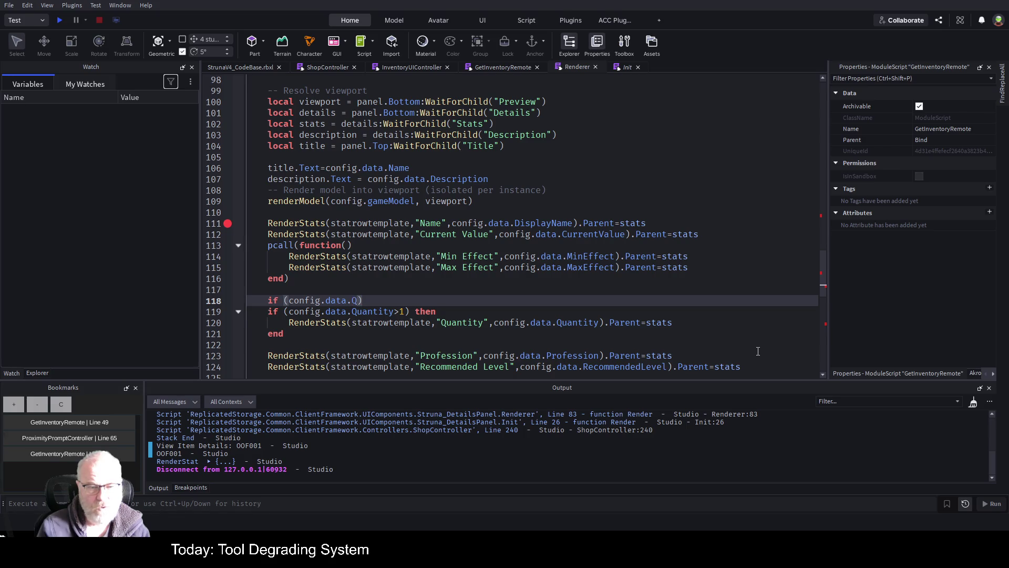
pyautogui.write('uantity')
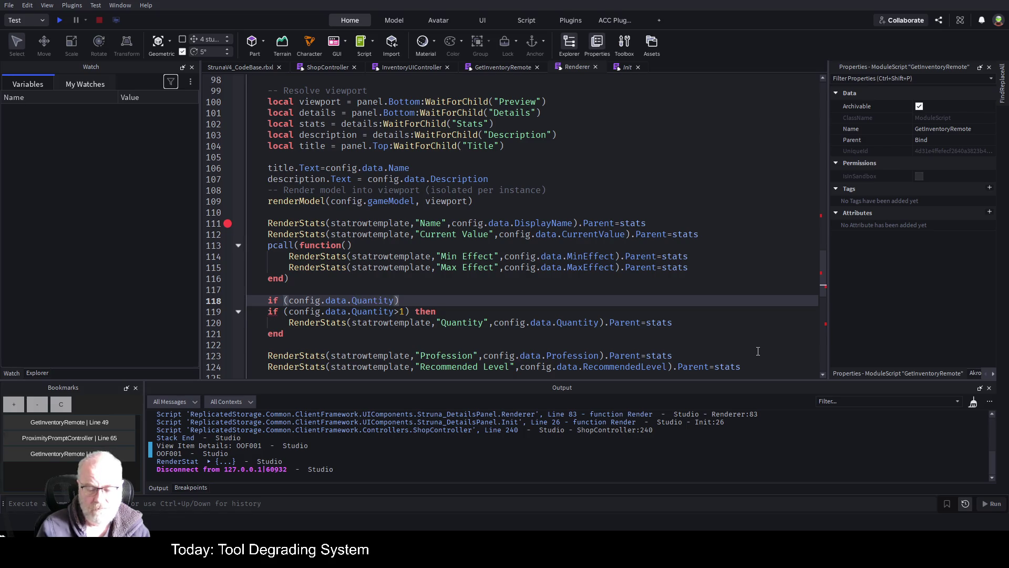
pyautogui.press('End')
pyautogui.write('then')
pyautogui.press('Return')
# Move the old Quantity>1 block inside the new config.data.Quantity if block
pyautogui.press('Down')
pyautogui.press('Down')
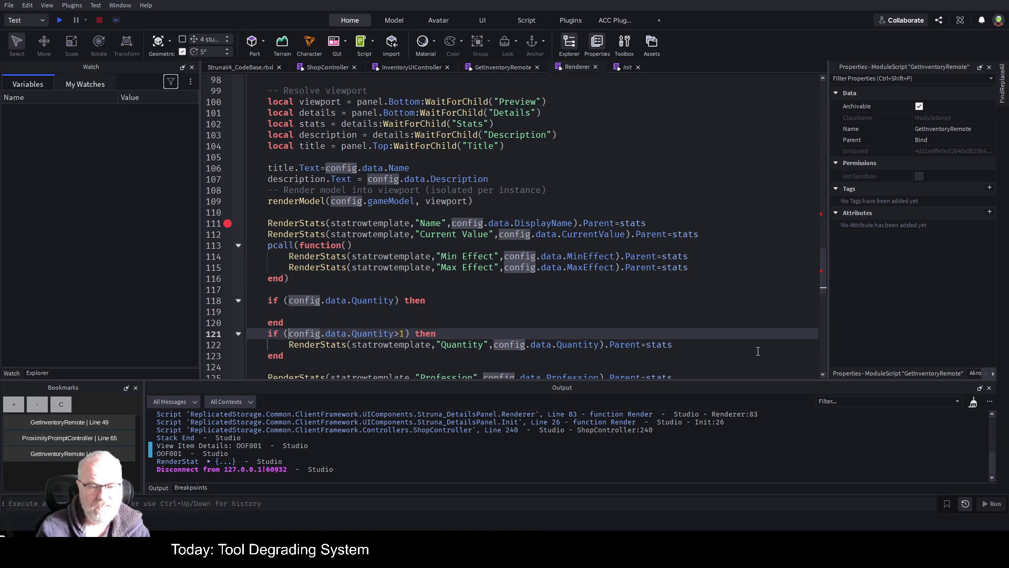
pyautogui.press('Home')
pyautogui.hotkey('shift', 'Down')
pyautogui.hotkey('shift', 'Down')
pyautogui.hotkey('shift', 'Down')
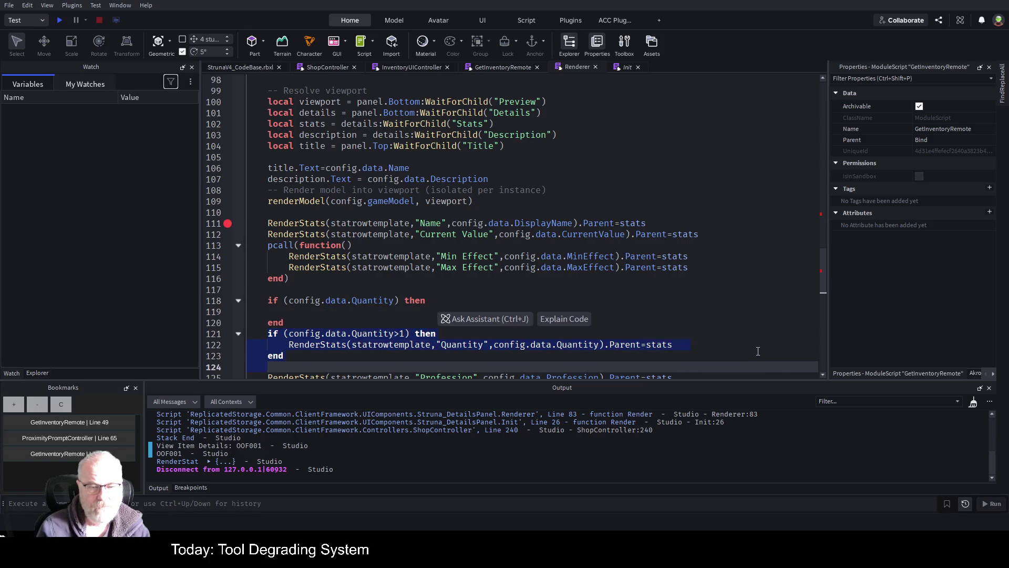
pyautogui.hotkey('ctrl', 'x')
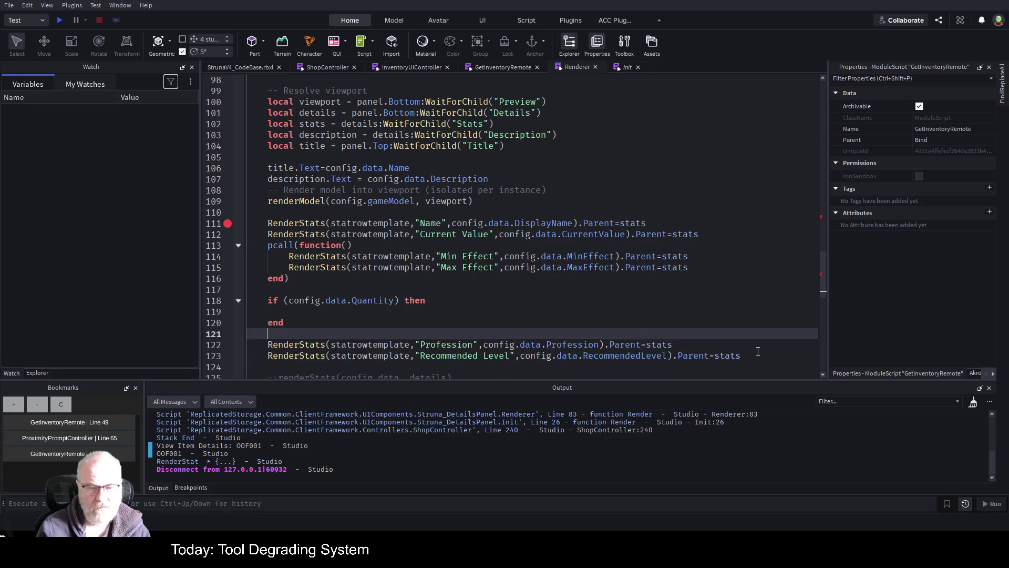
pyautogui.press('Up')
pyautogui.press('Up')
pyautogui.hotkey('ctrl', 'v')
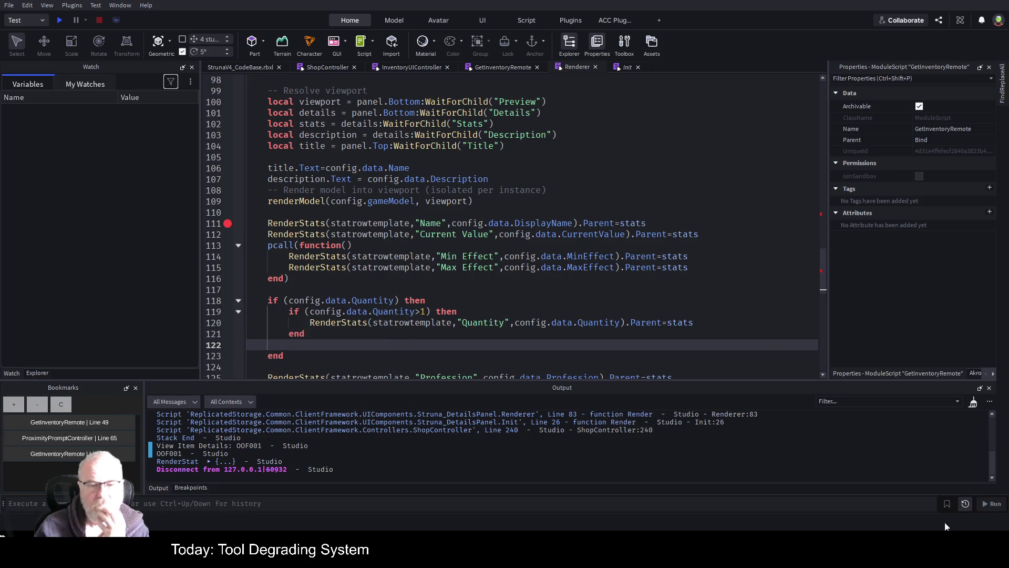
pyautogui.scroll(-4, 474, 248)
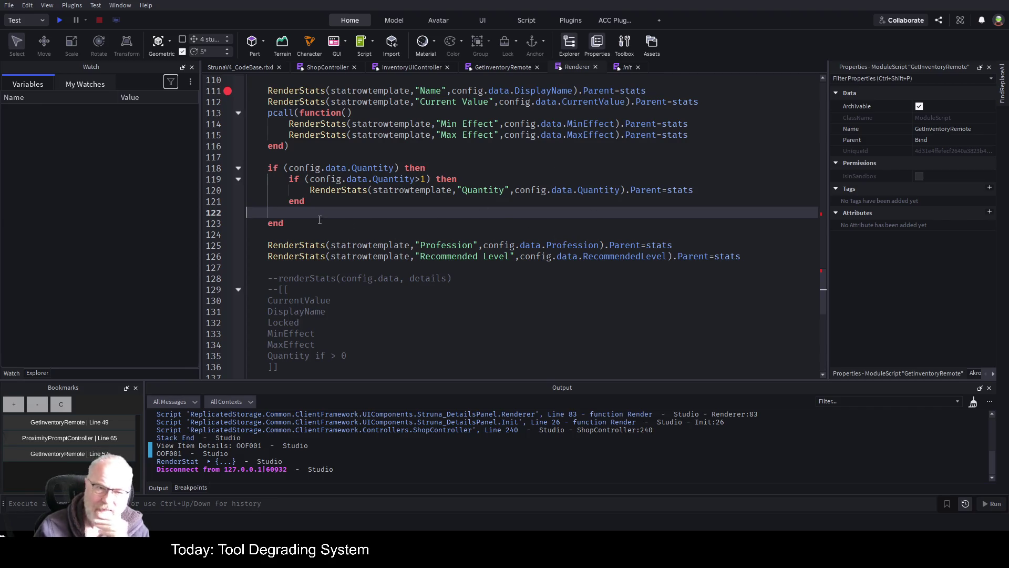
pyautogui.press('Down')
pyautogui.scroll(2, 468, 139)
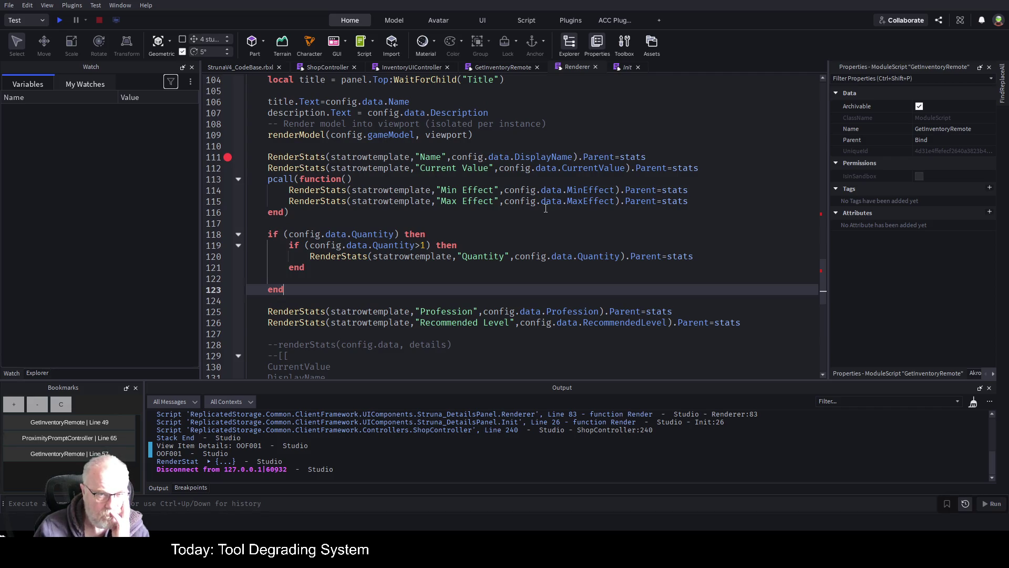
pyautogui.scroll(5, 545, 209)
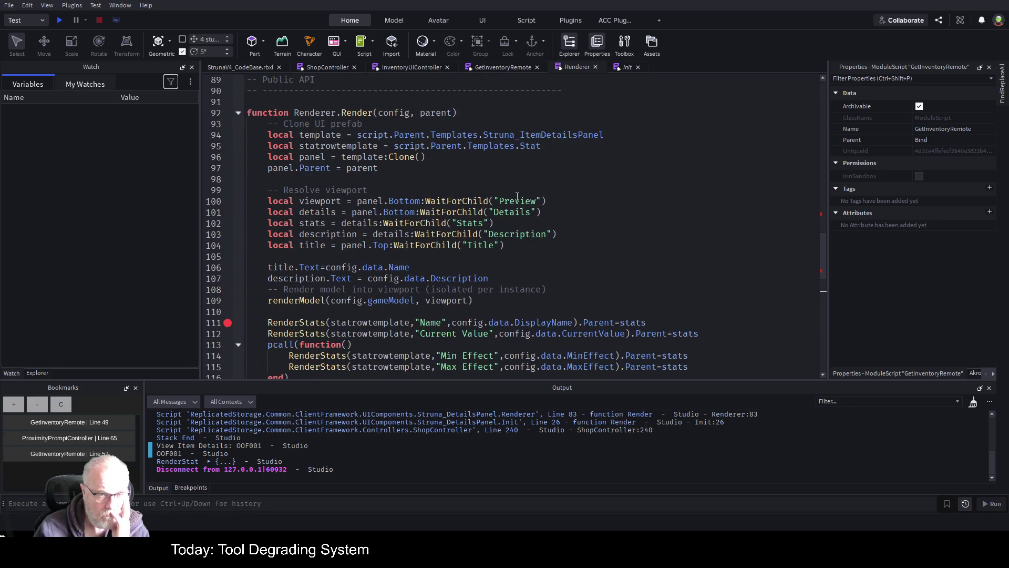
pyautogui.scroll(-3, 517, 196)
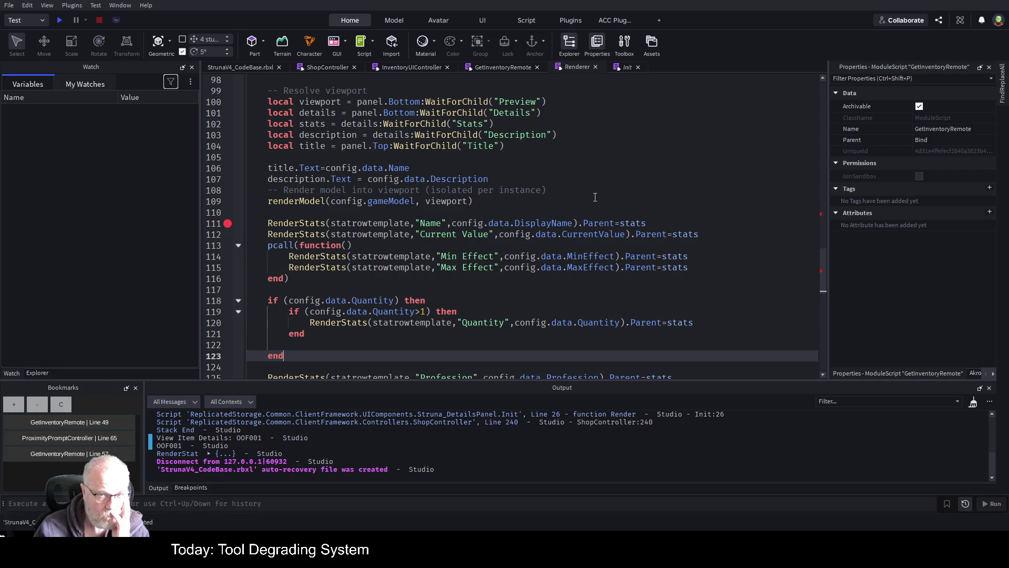
pyautogui.scroll(1, 597, 157)
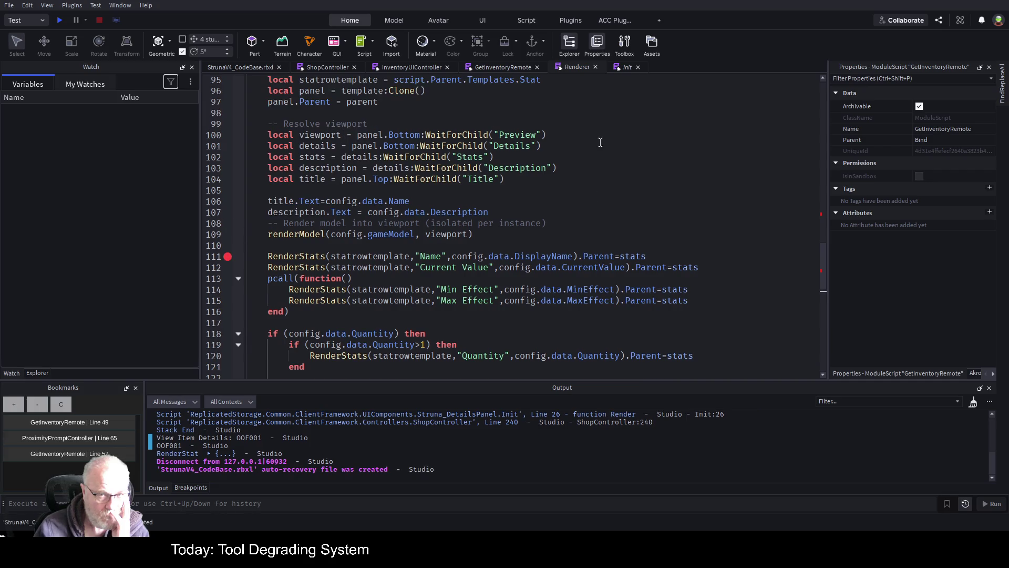
pyautogui.click(499, 66)
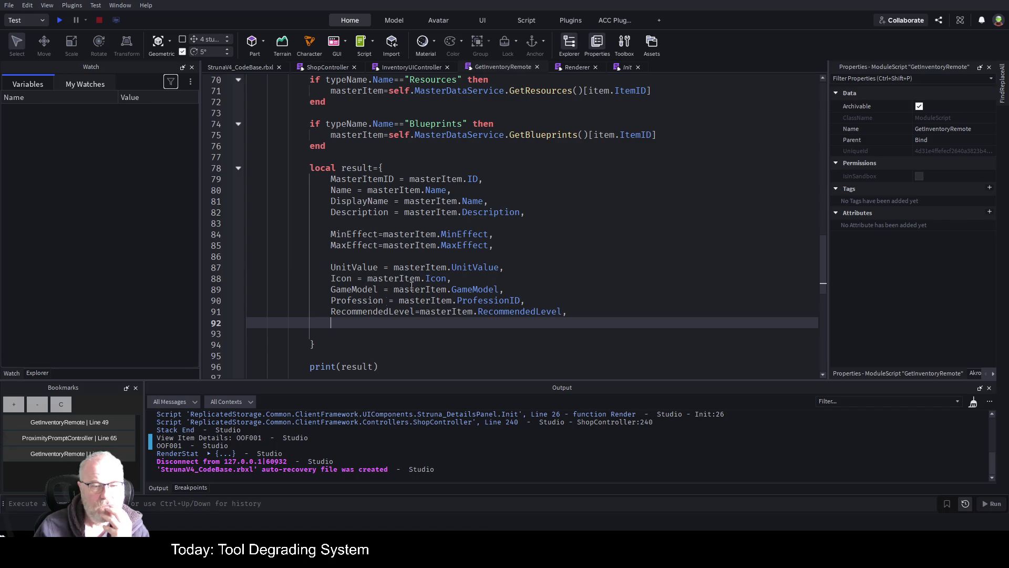
pyautogui.click(573, 72)
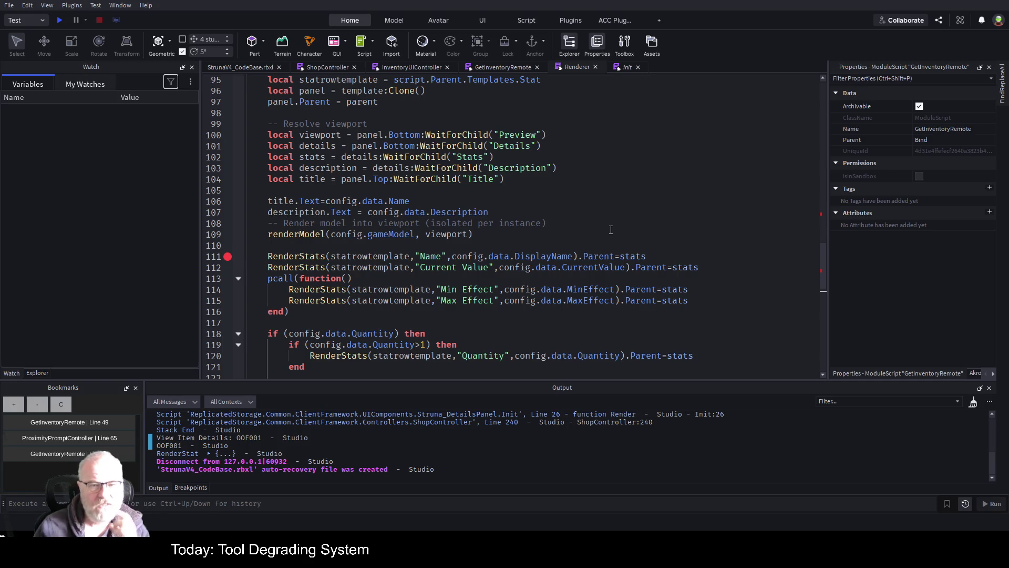
pyautogui.scroll(-1, 597, 234)
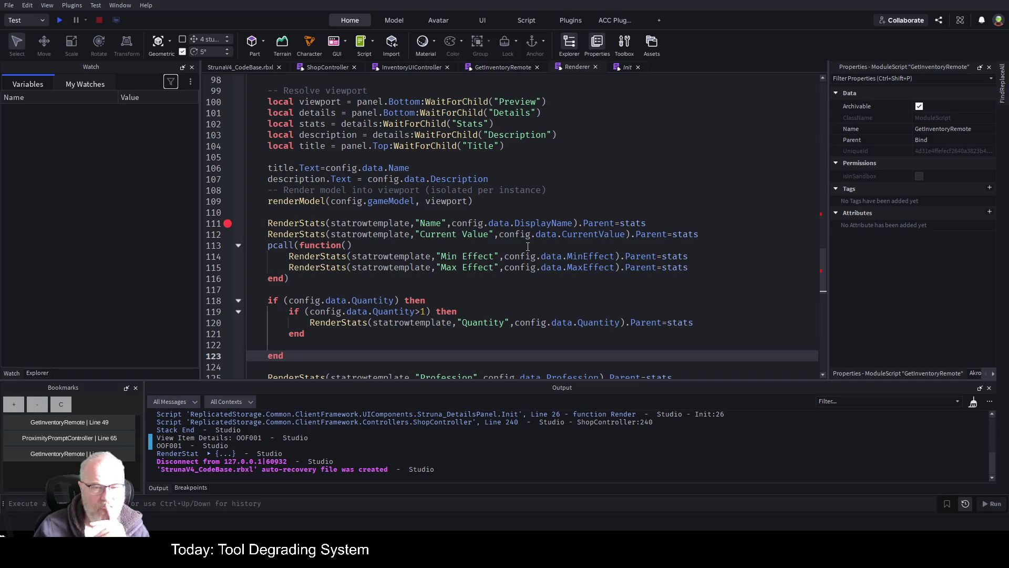
# Add a TODO comment about not hard-coding RenderStats for a specific item, and save
pyautogui.click(447, 215)
pyautogui.press('Return')
pyautogui.press('Return')
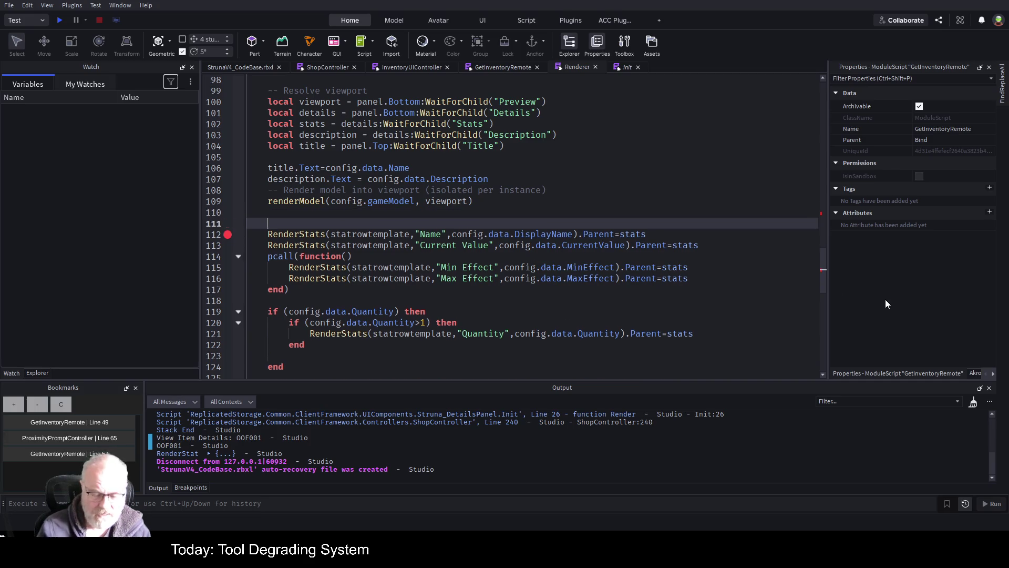
pyautogui.press('Up')
pyautogui.write('--TODO ')
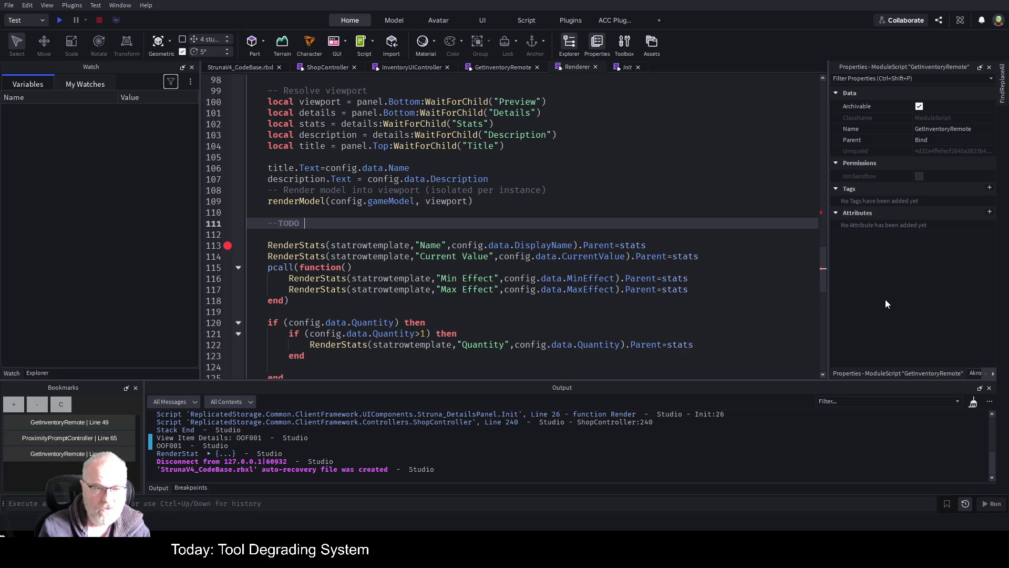
pyautogui.write(': We should not be')
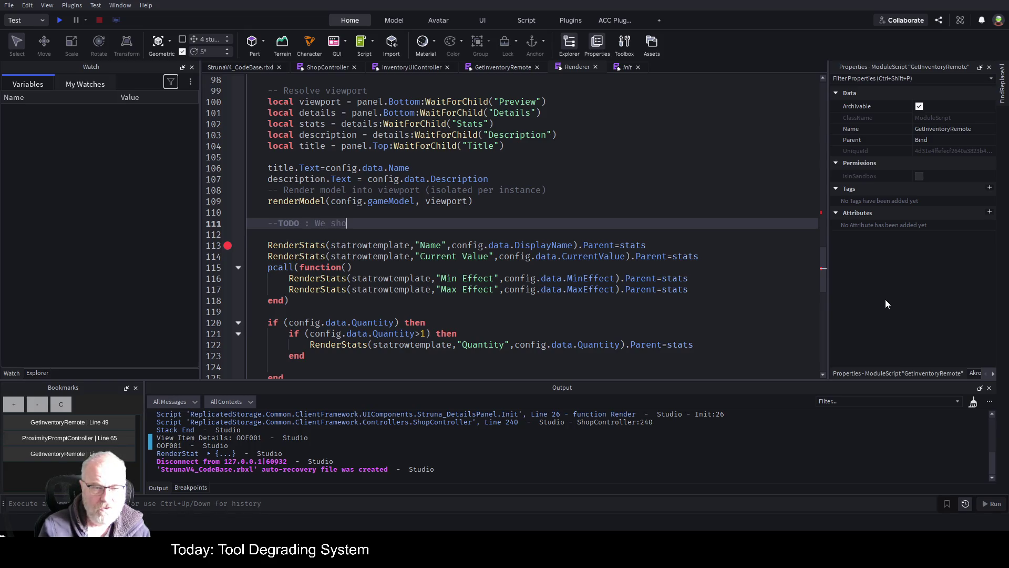
pyautogui.write(' hard coding ')
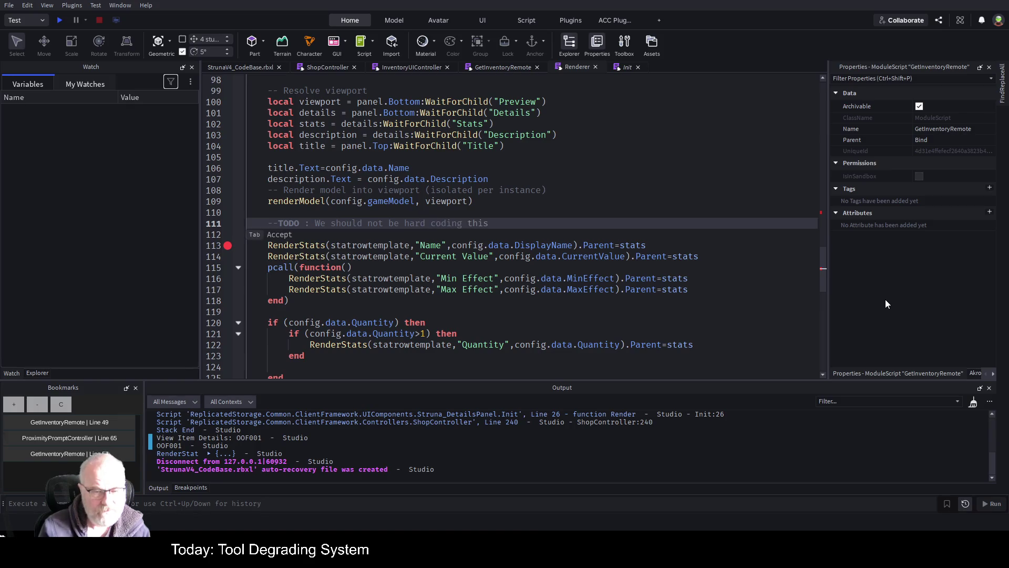
pyautogui.write('Render')
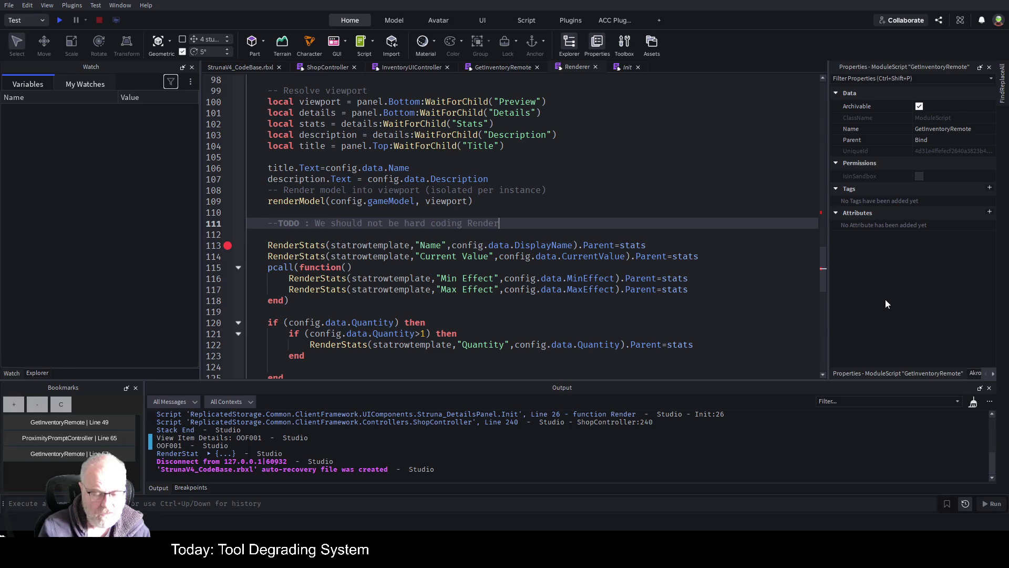
pyautogui.write('Stats for a sp')
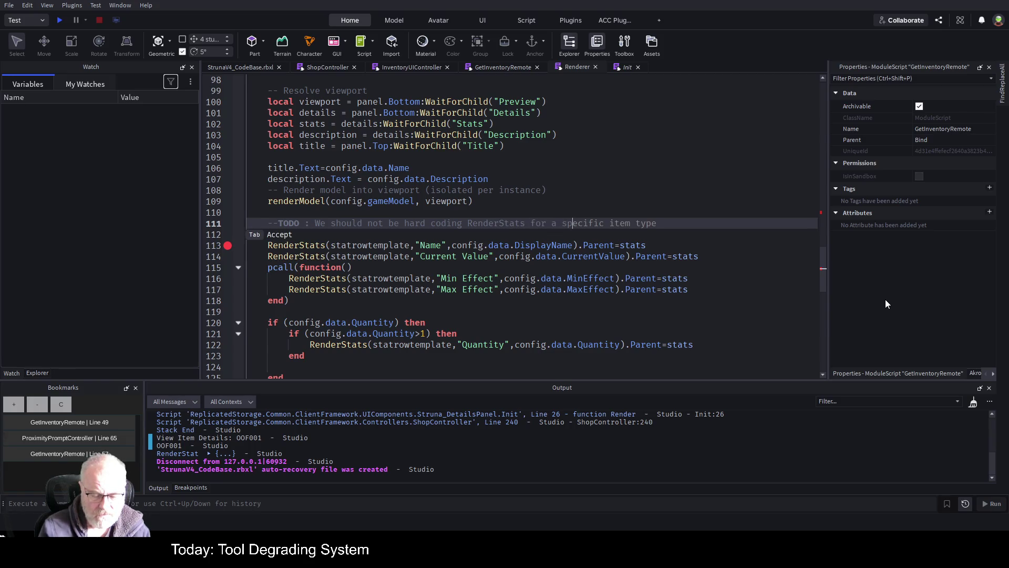
pyautogui.write('ecif')
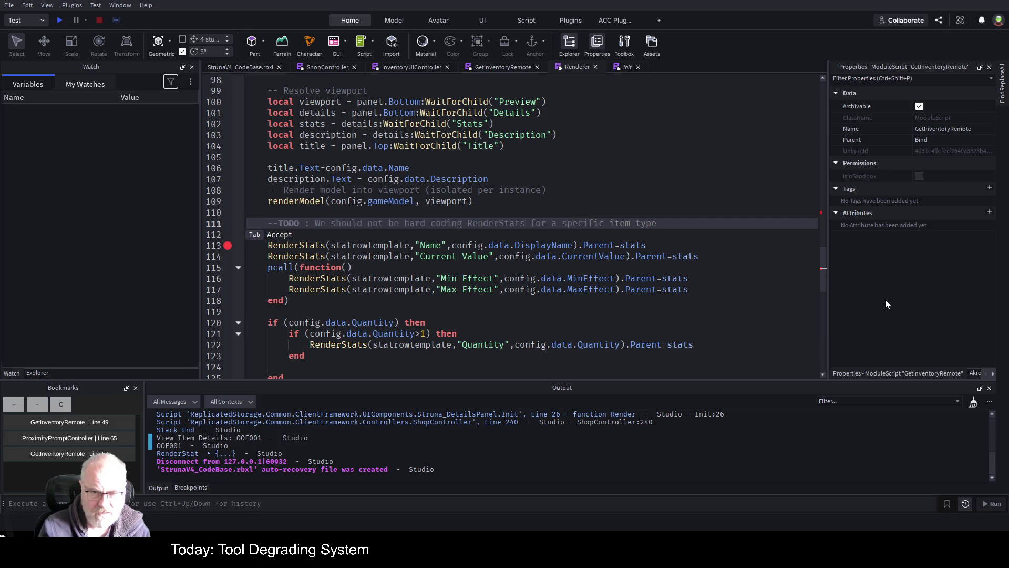
pyautogui.press('Tab')
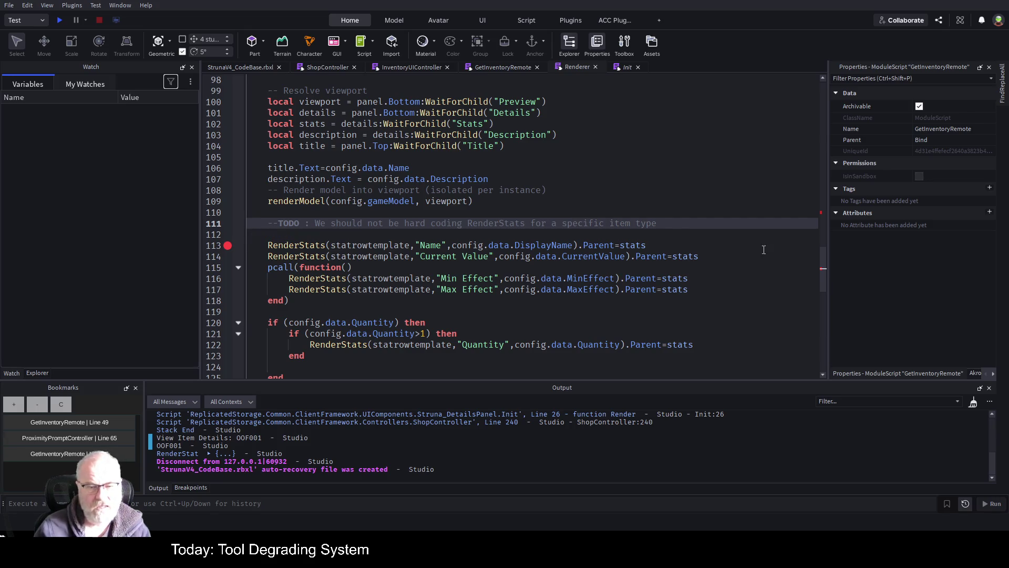
pyautogui.hotkey('ctrl', 's')
# Add a second comment line about using the passed-in data and save again
pyautogui.press('Return')
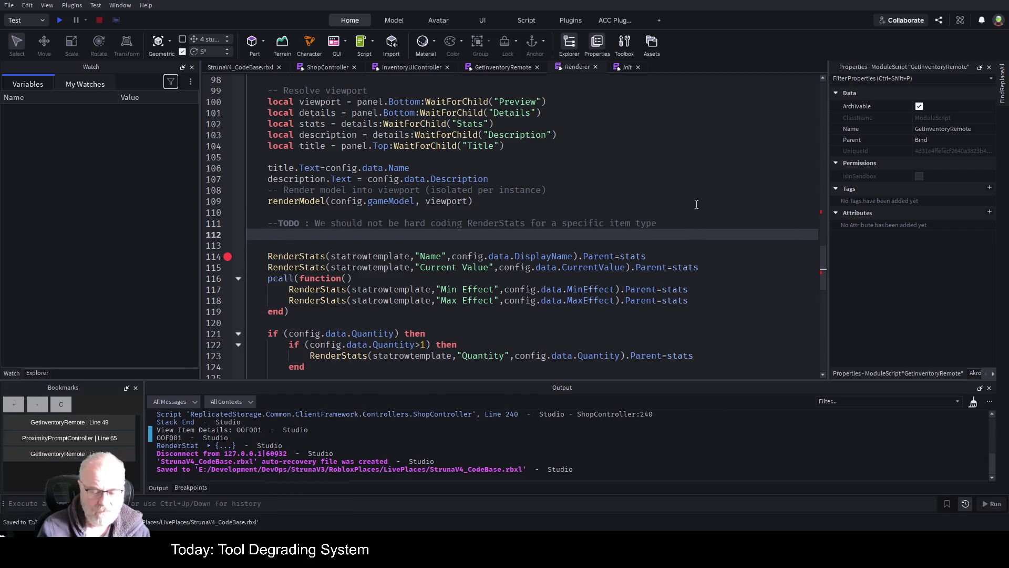
pyautogui.write('--we should be usi')
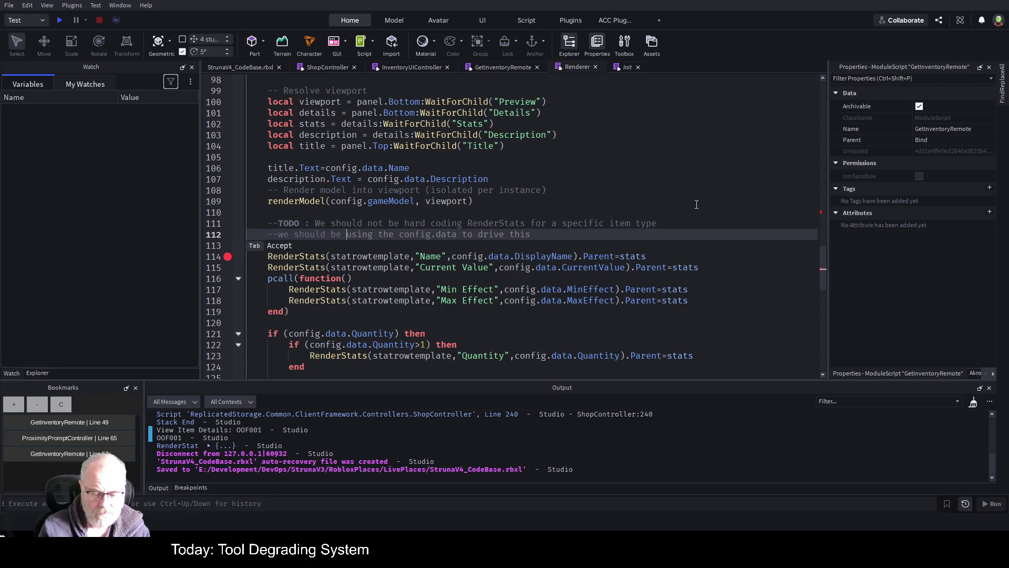
pyautogui.write('ng the')
pyautogui.write(' data passed in')
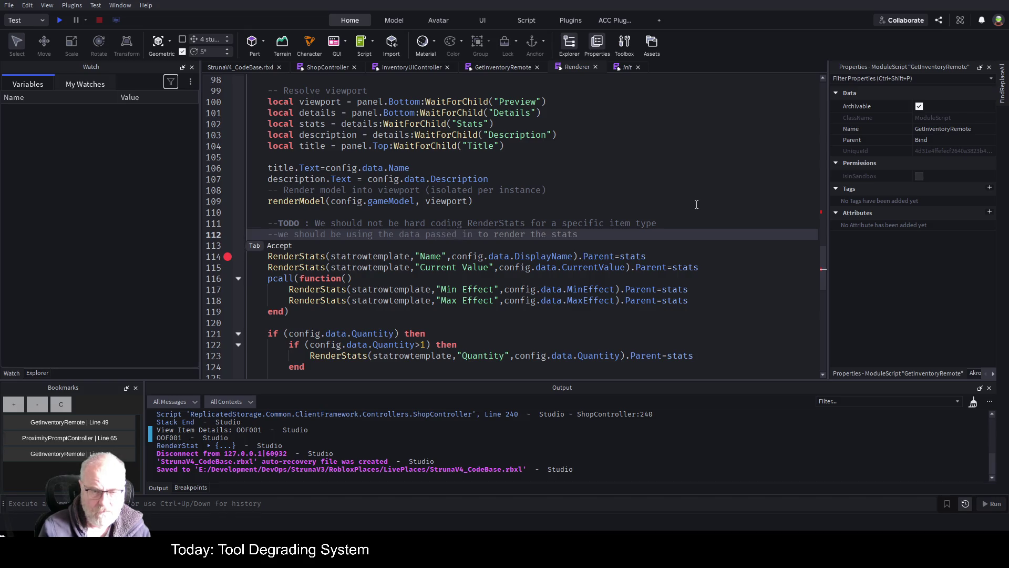
pyautogui.hotkey('ctrl', 's')
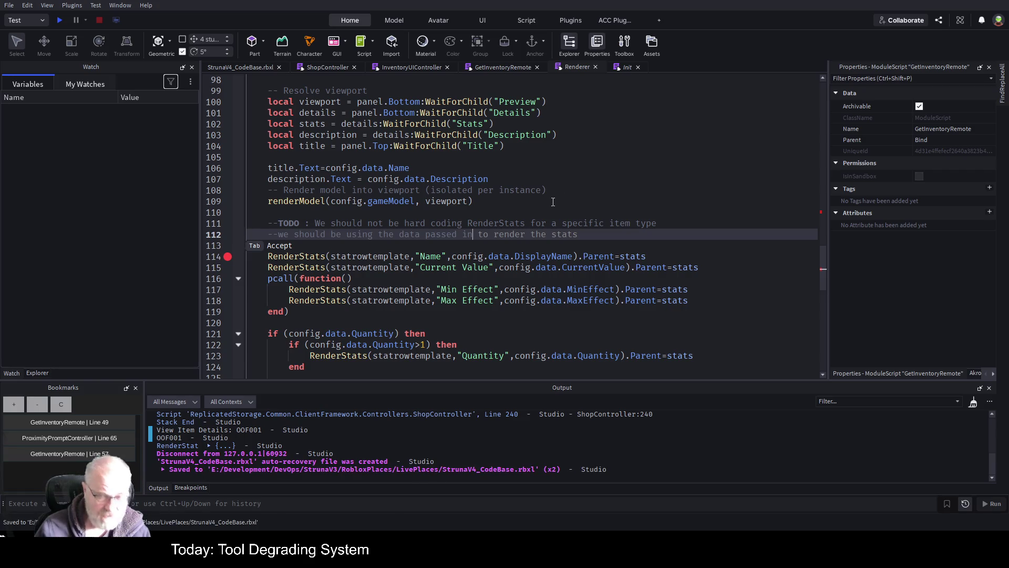
pyautogui.scroll(-3, 498, 236)
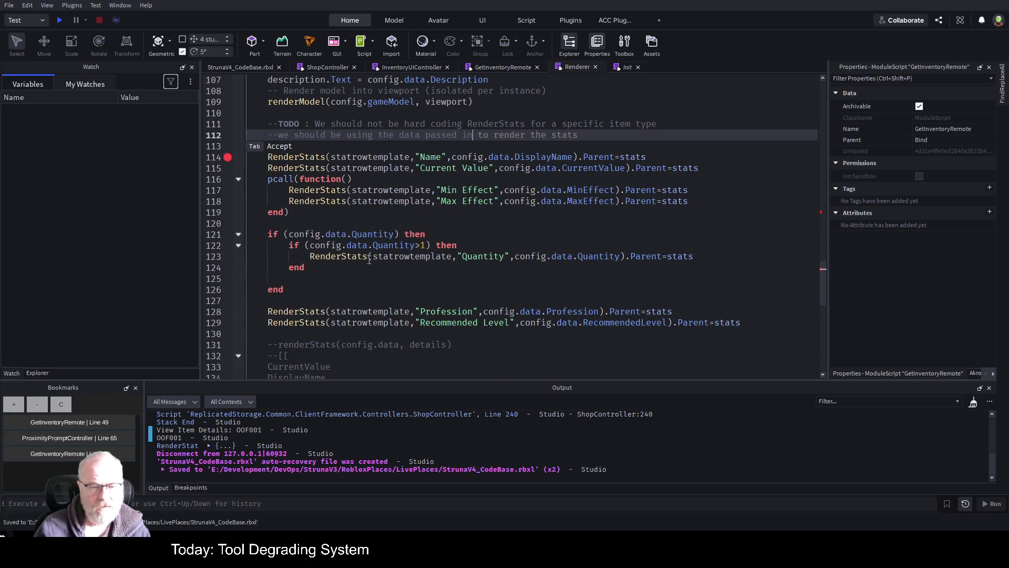
pyautogui.click(394, 268)
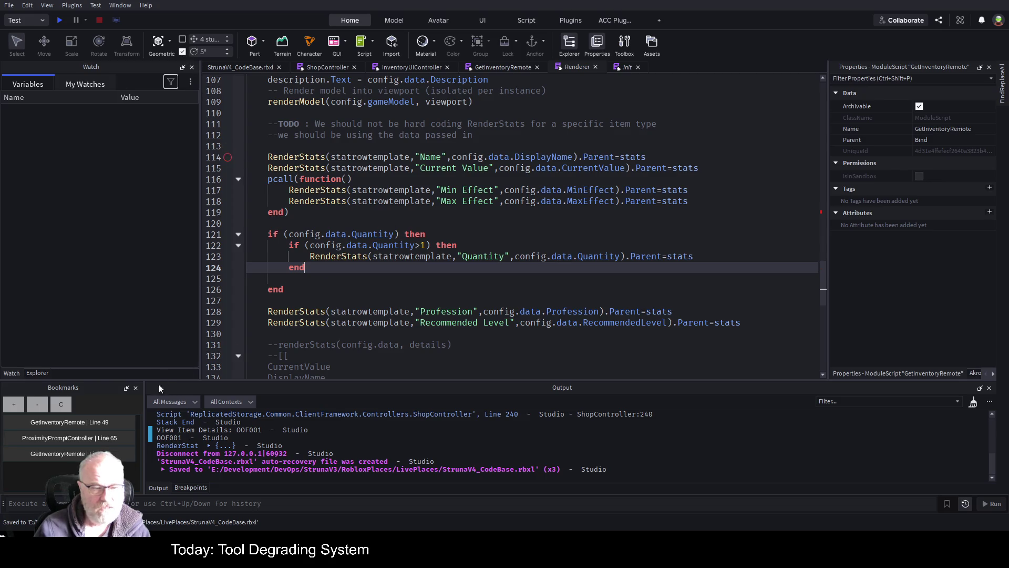
pyautogui.click(290, 179)
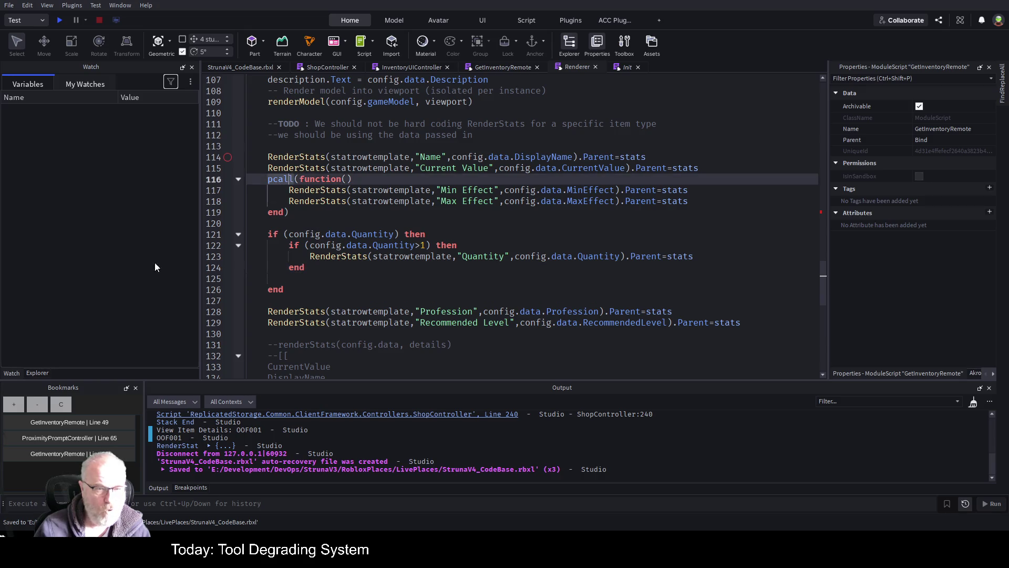
# Bookmark the pcall line in Renderer and remove all breakpoints
pyautogui.click(14, 404)
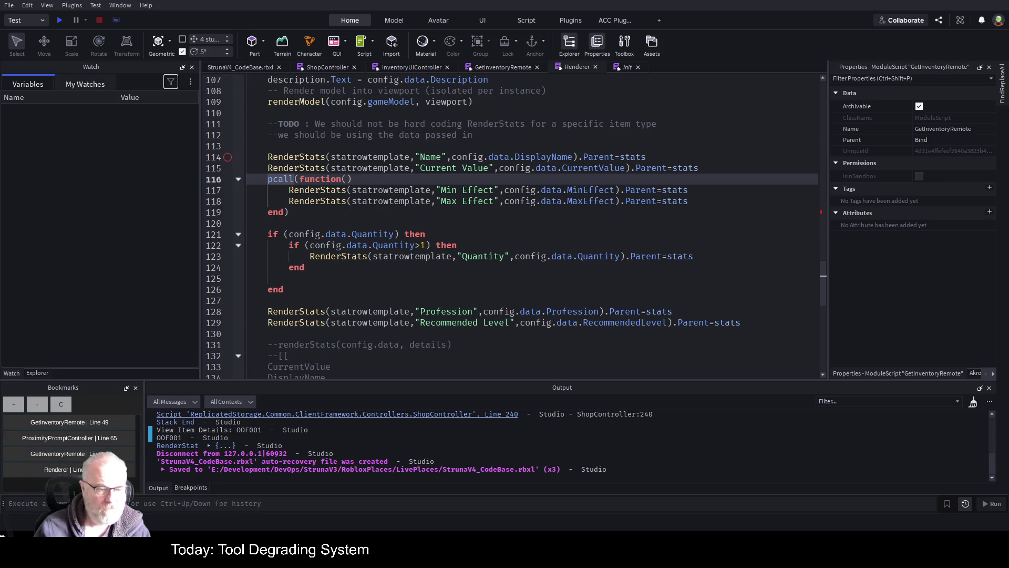
pyautogui.click(195, 487)
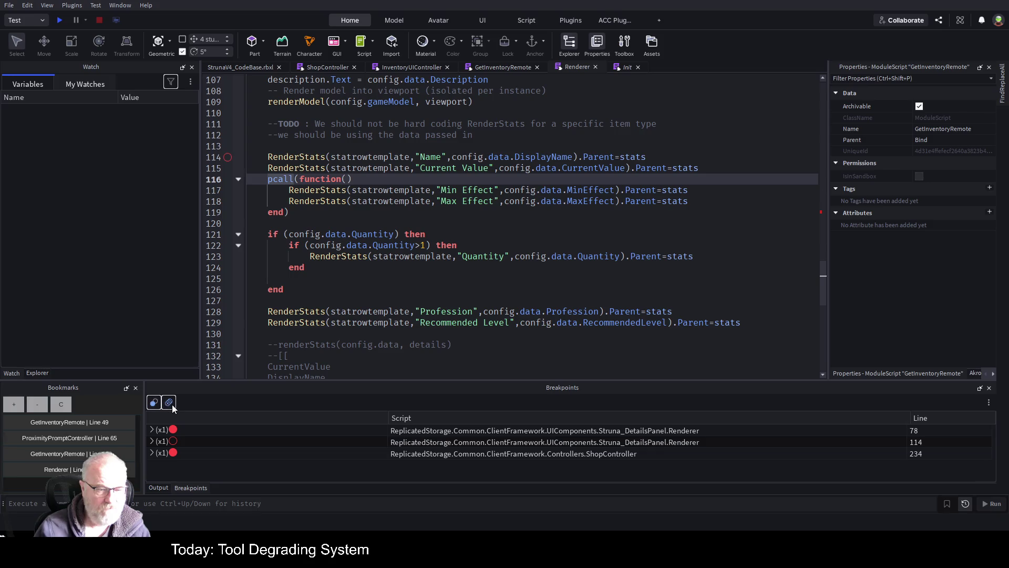
pyautogui.hotkey('ctrl', 'shift', 'F9')
pyautogui.click(447, 226)
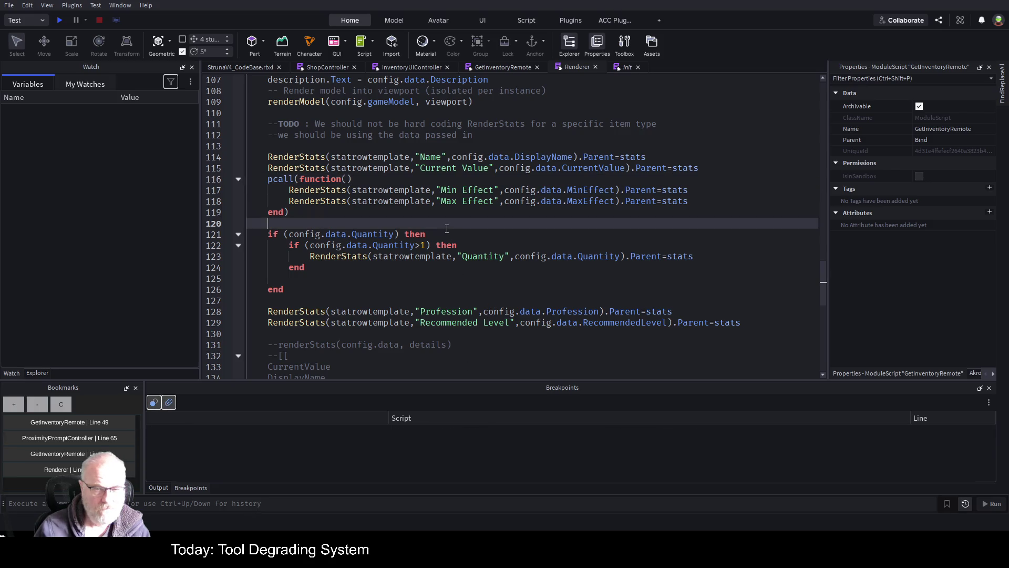
# Playtest and view OOF001 in the Struna Shop, reproducing the Renderer:83 nil Text error
pyautogui.press('F5')
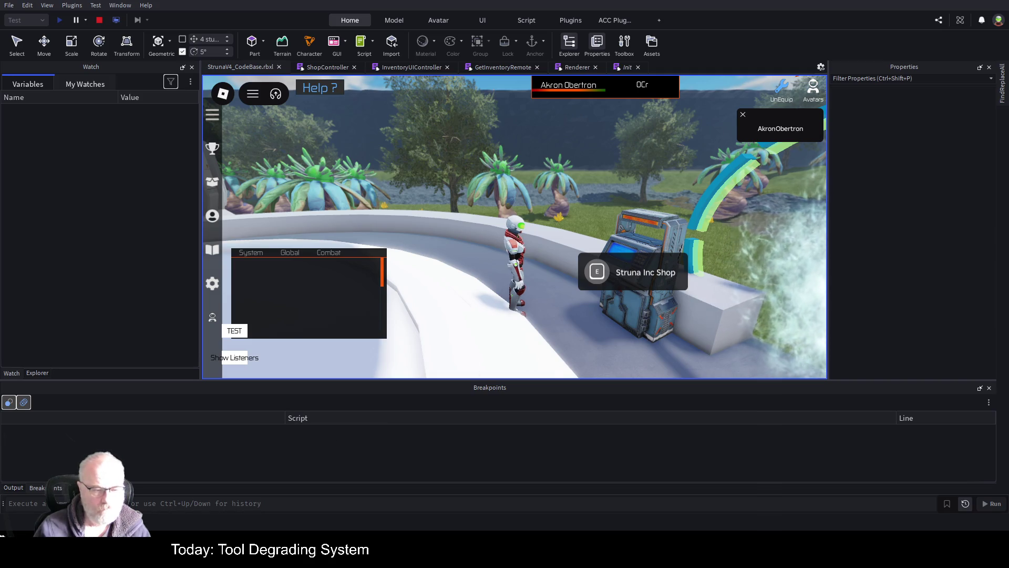
pyautogui.click(14, 487)
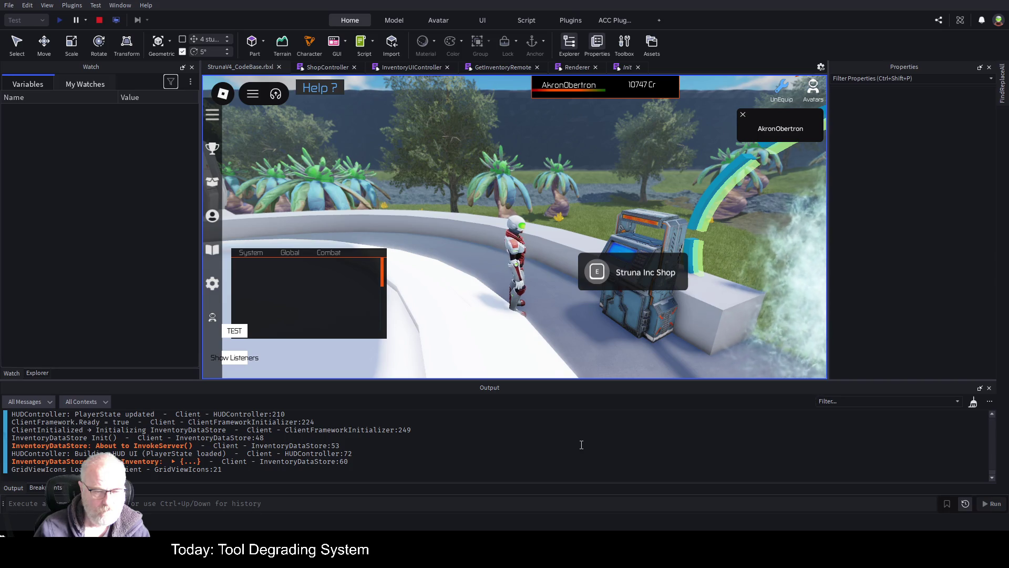
pyautogui.click(597, 271)
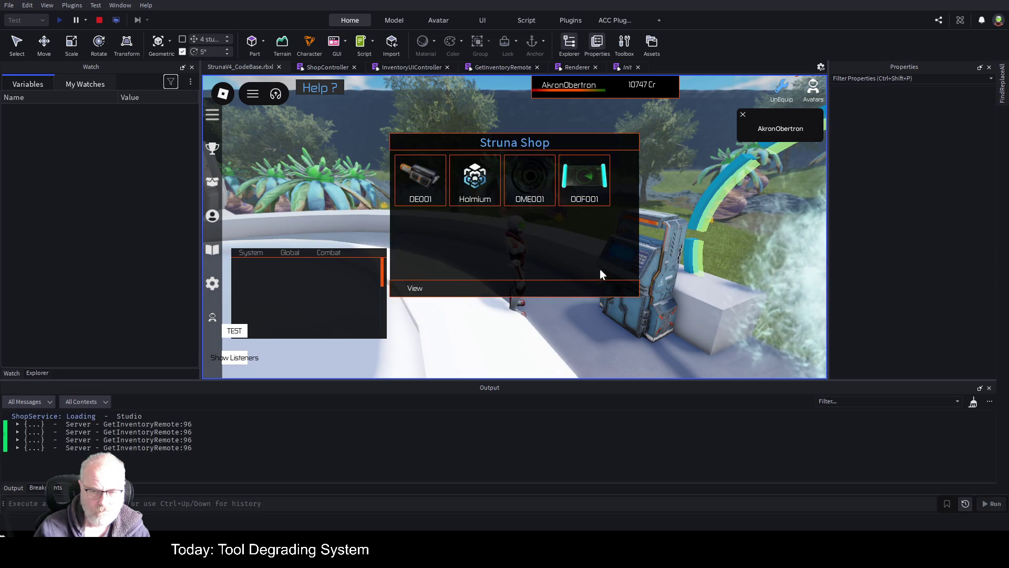
pyautogui.click(593, 188)
pyautogui.click(406, 289)
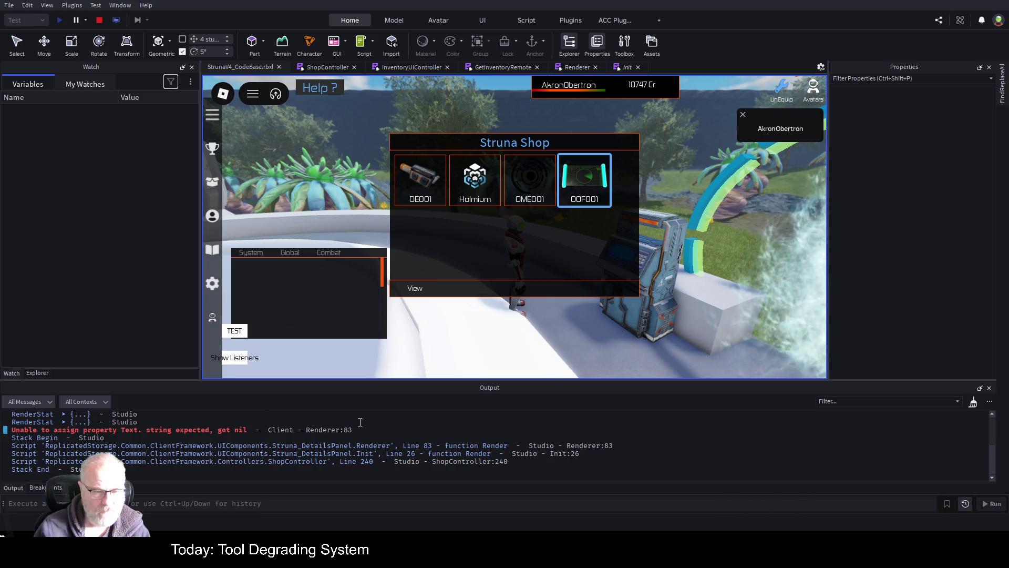
pyautogui.scroll(2, 359, 422)
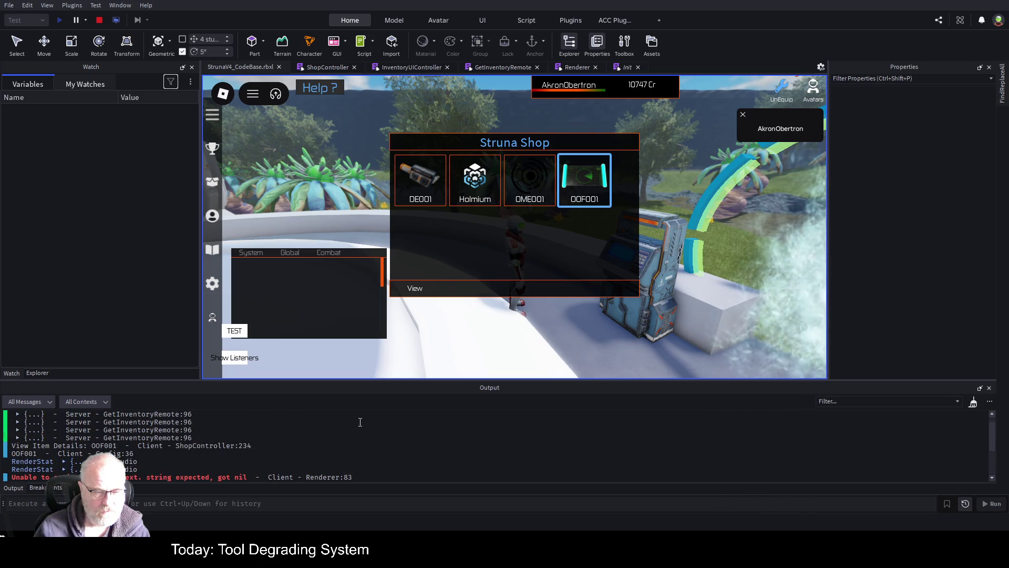
# Jump to Renderer line 83 from the Output error, then scroll to the RenderStats calls near line 114
pyautogui.scroll(-1, 360, 422)
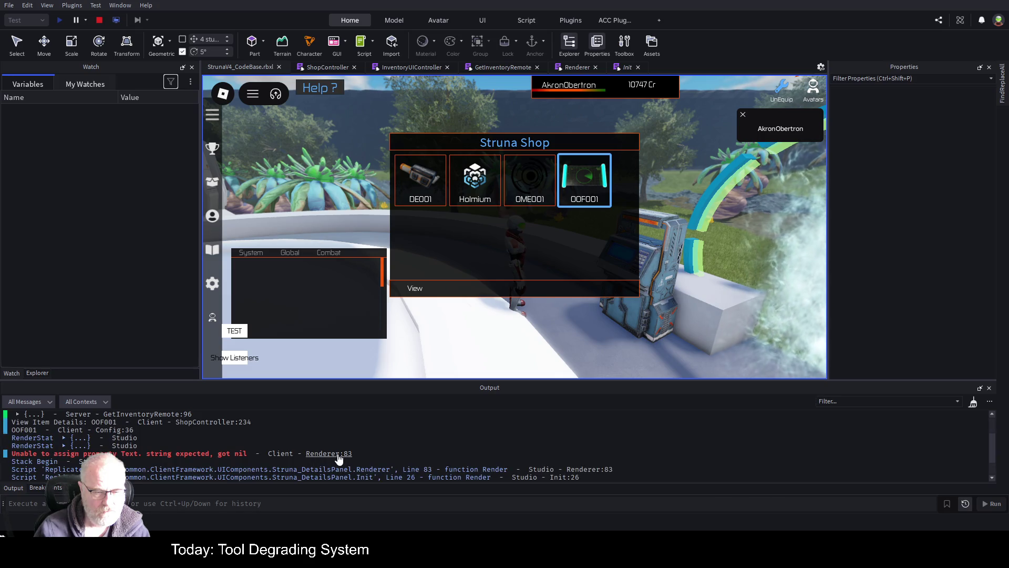
pyautogui.click(339, 455)
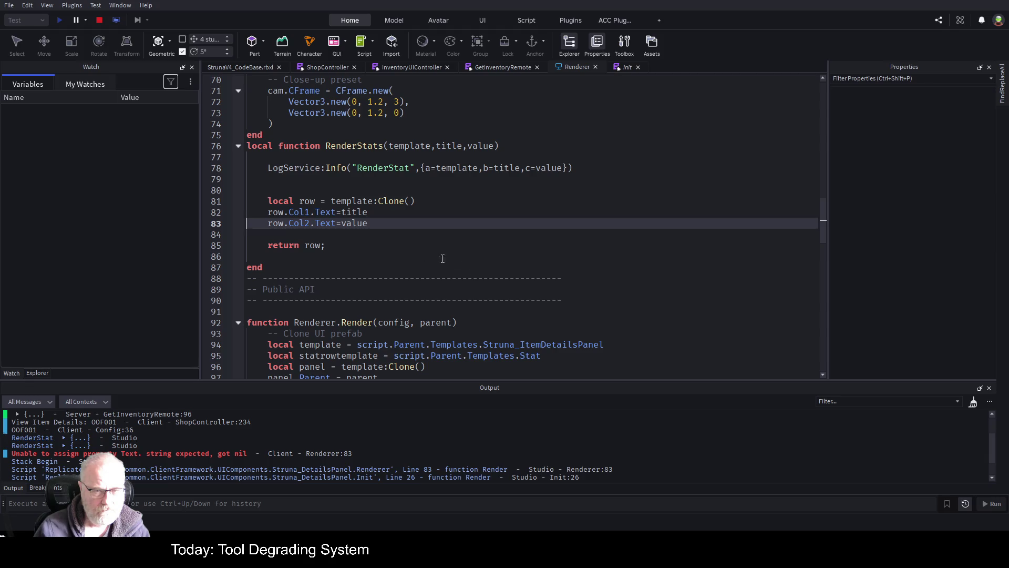
pyautogui.scroll(-2, 364, 242)
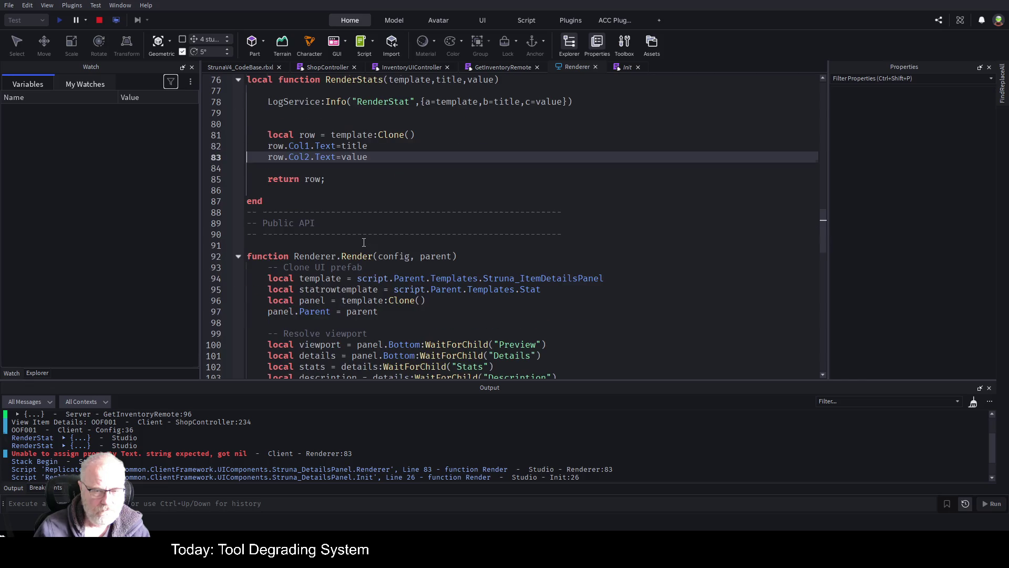
pyautogui.scroll(-9, 363, 242)
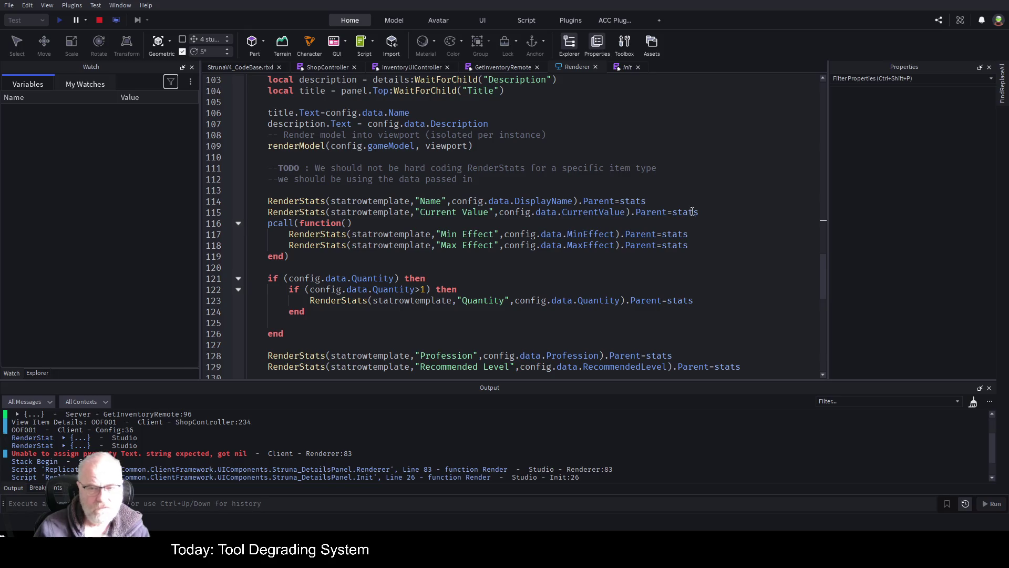
# Wrap the Current Value stats row in its own pcall(function() … end) block
pyautogui.click(718, 211)
pyautogui.press('Up')
pyautogui.press('Return')
pyautogui.press('Return')
pyautogui.press('Return')
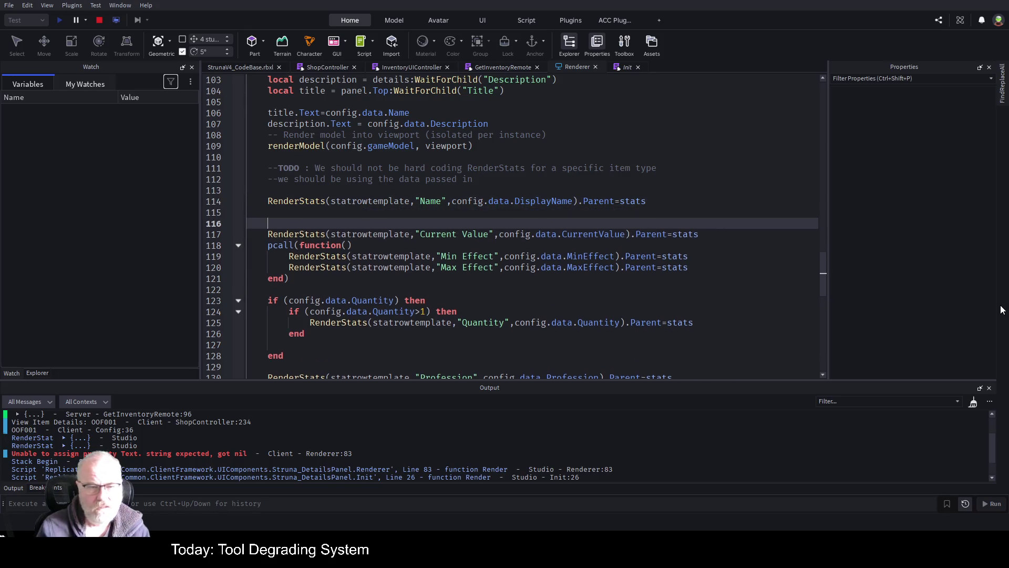
pyautogui.press('Down')
pyautogui.press('Down')
pyautogui.hotkey('shift', 'End')
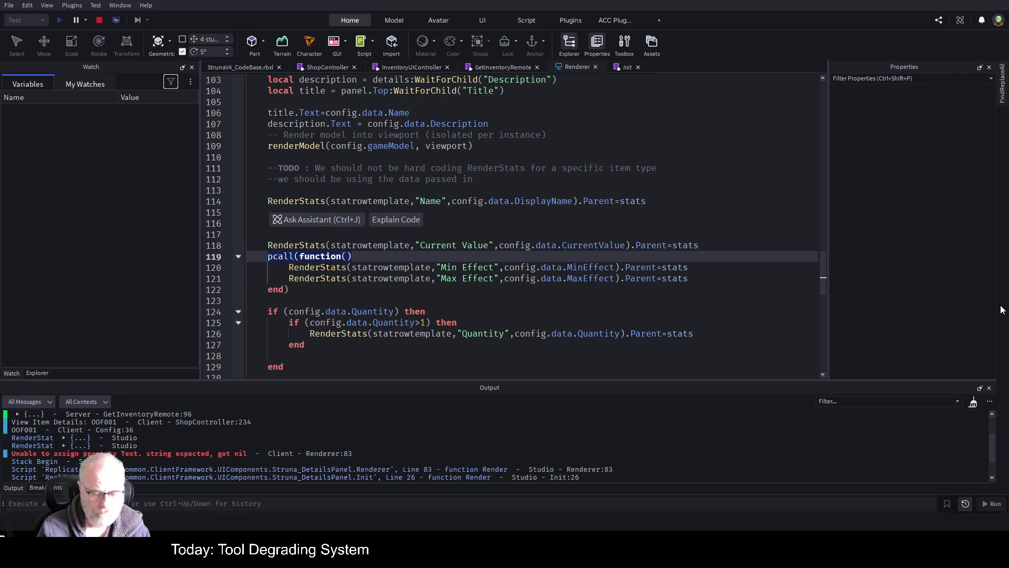
pyautogui.hotkey('ctrl', 'c')
pyautogui.press('Up')
pyautogui.press('Up')
pyautogui.press('Up')
pyautogui.press('Down')
pyautogui.hotkey('ctrl', 'v')
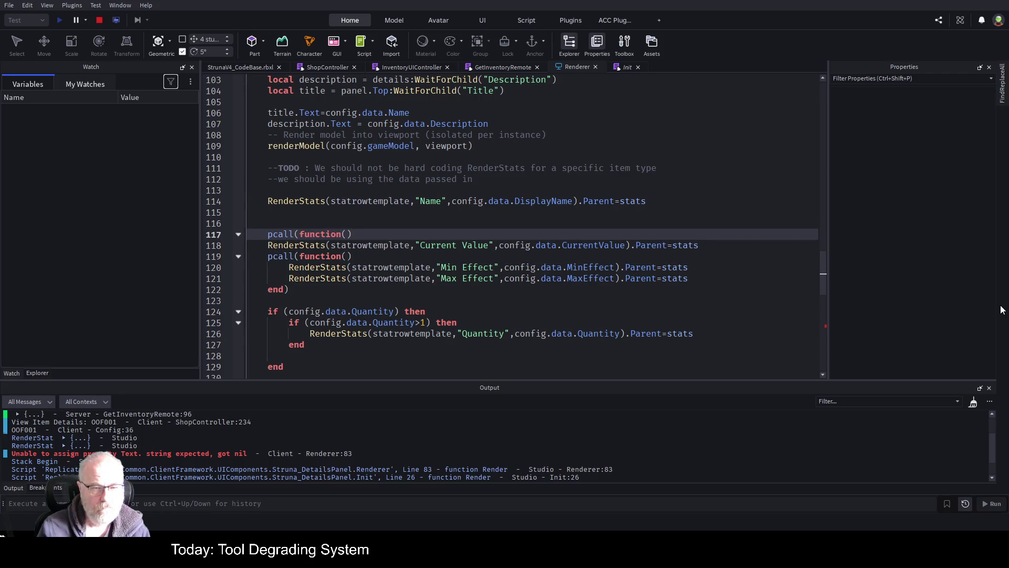
pyautogui.press('Return')
pyautogui.press('Down')
pyautogui.press('Down')
pyautogui.hotkey('shift', 'End')
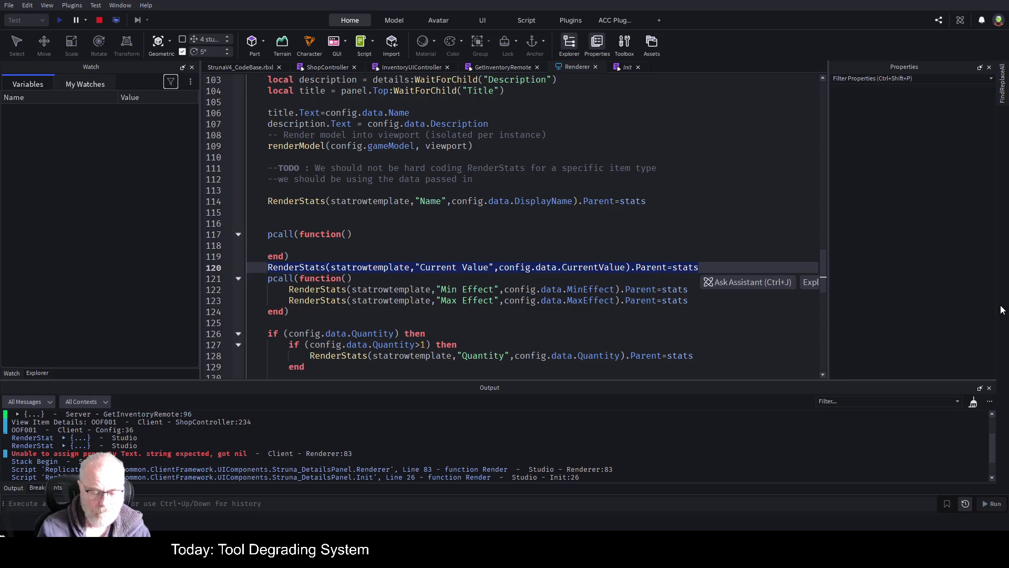
pyautogui.hotkey('ctrl', 'x')
pyautogui.press('Up')
pyautogui.press('Up')
pyautogui.hotkey('ctrl', 'v')
pyautogui.press('Down')
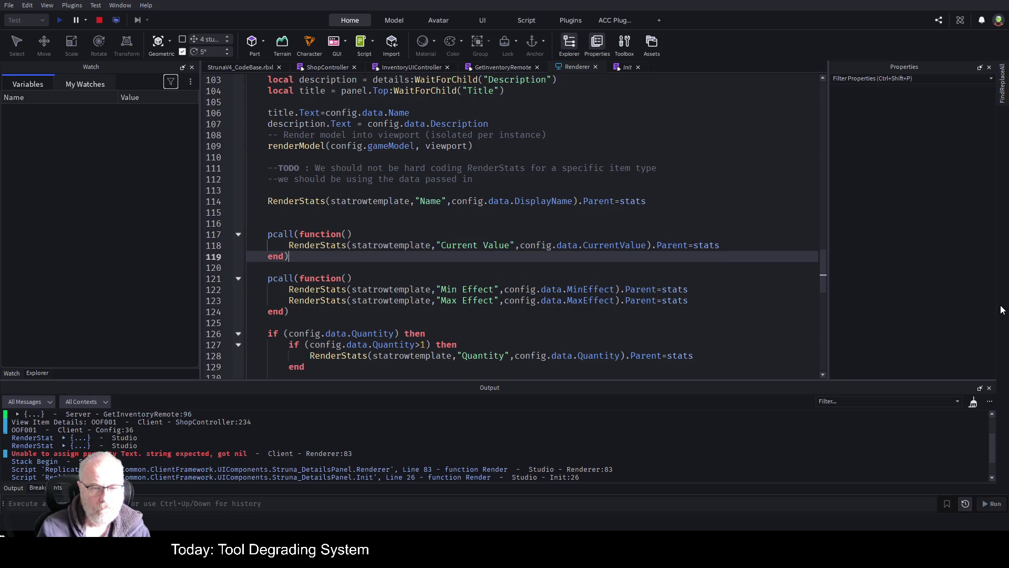
# Duplicate the Current Value pcall block directly below it
pyautogui.press('Down')
pyautogui.hotkey('shift', 'Up')
pyautogui.hotkey('shift', 'Up')
pyautogui.hotkey('shift', 'Up')
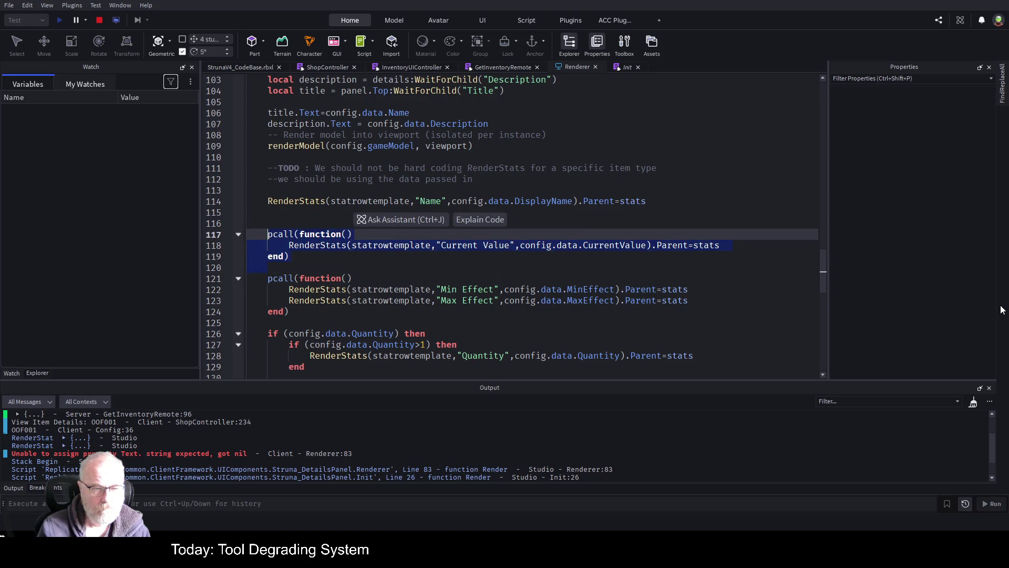
pyautogui.hotkey('ctrl', 'c')
pyautogui.press('Down')
pyautogui.press('Down')
pyautogui.press('Down')
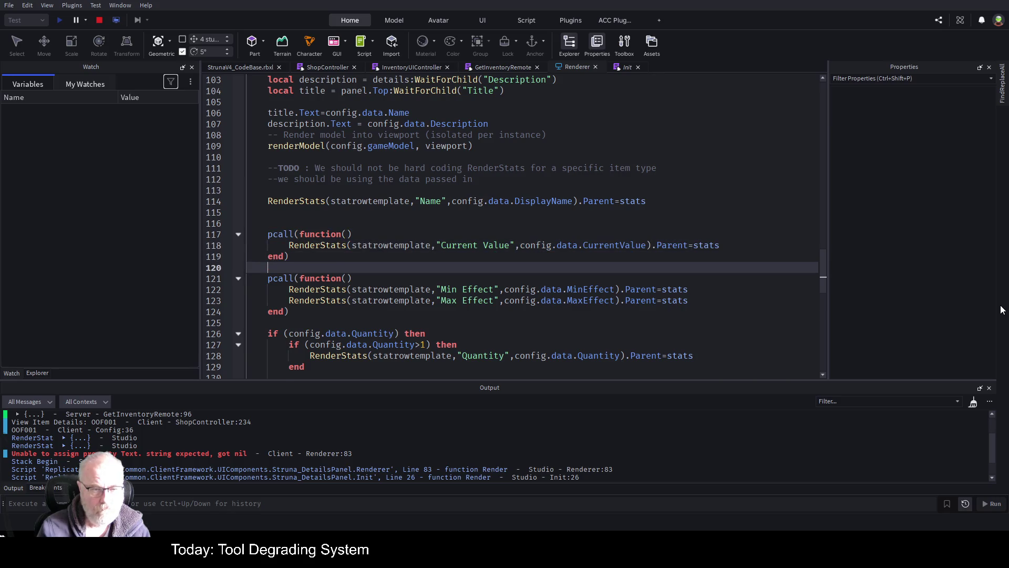
pyautogui.press('Return')
pyautogui.hotkey('ctrl', 'v')
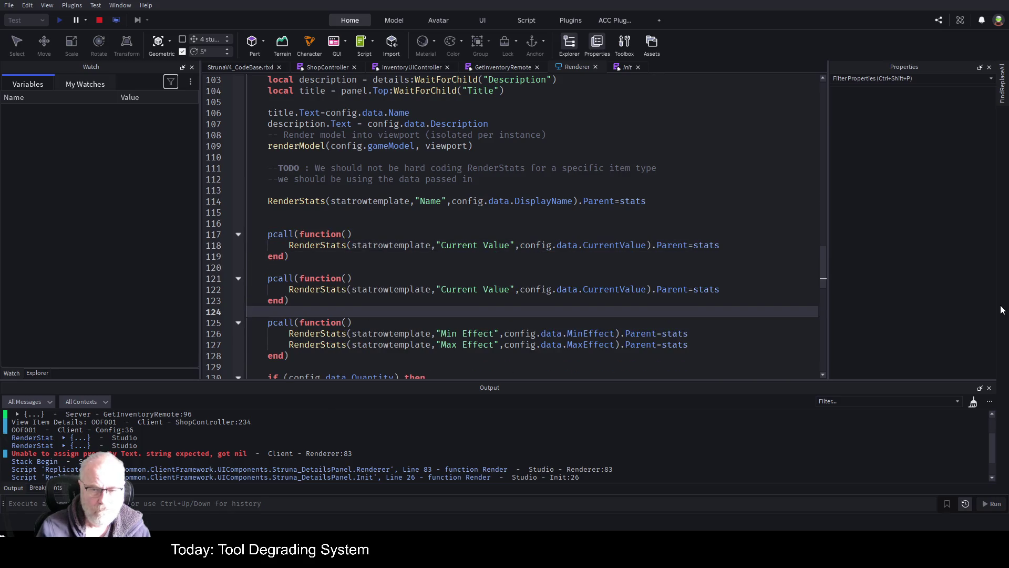
# Change the copy to read config.data.UnitValue with the label "Unit Value"
pyautogui.doubleClick(607, 289)
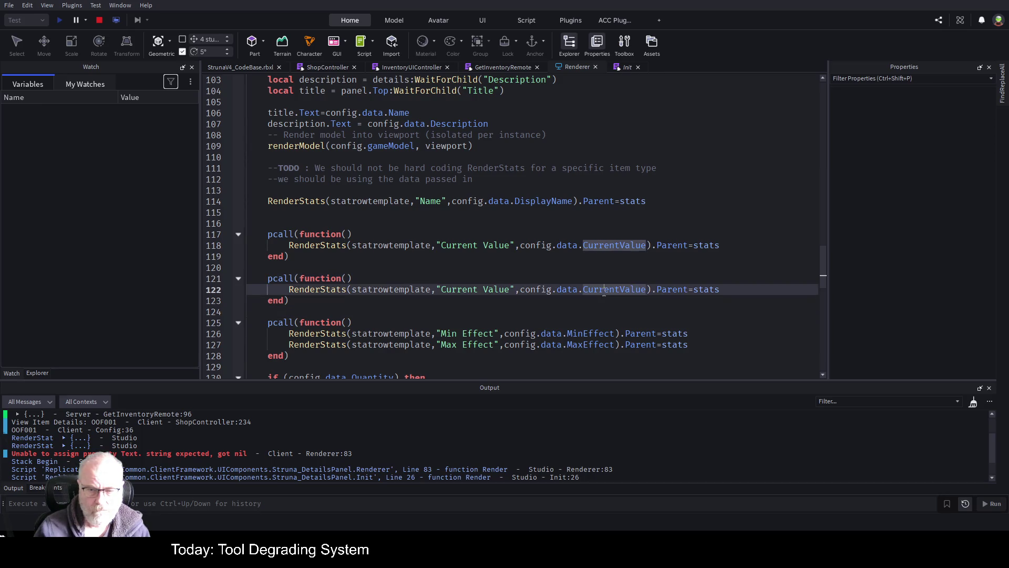
pyautogui.write('UnitValue')
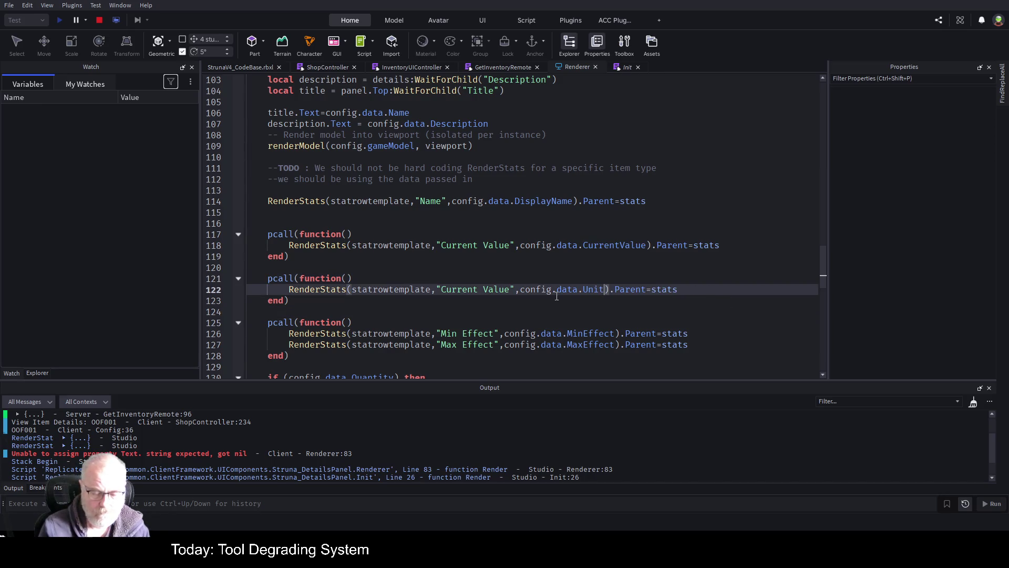
pyautogui.hotkey('ctrl', 'Left')
pyautogui.hotkey('ctrl', 'Left')
pyautogui.hotkey('ctrl', 'Left')
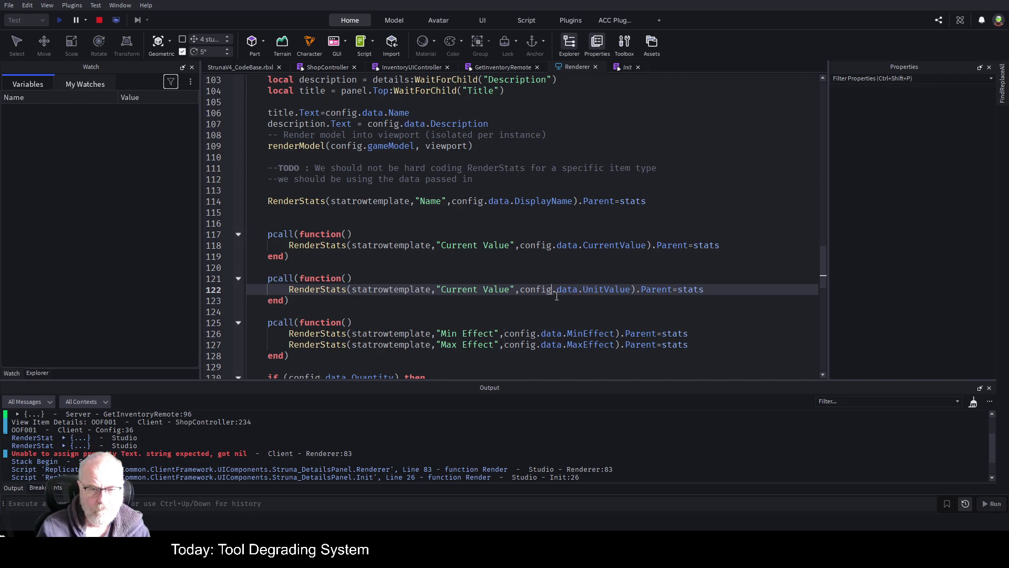
pyautogui.press('BackSpace')
pyautogui.press('BackSpace')
pyautogui.press('BackSpace')
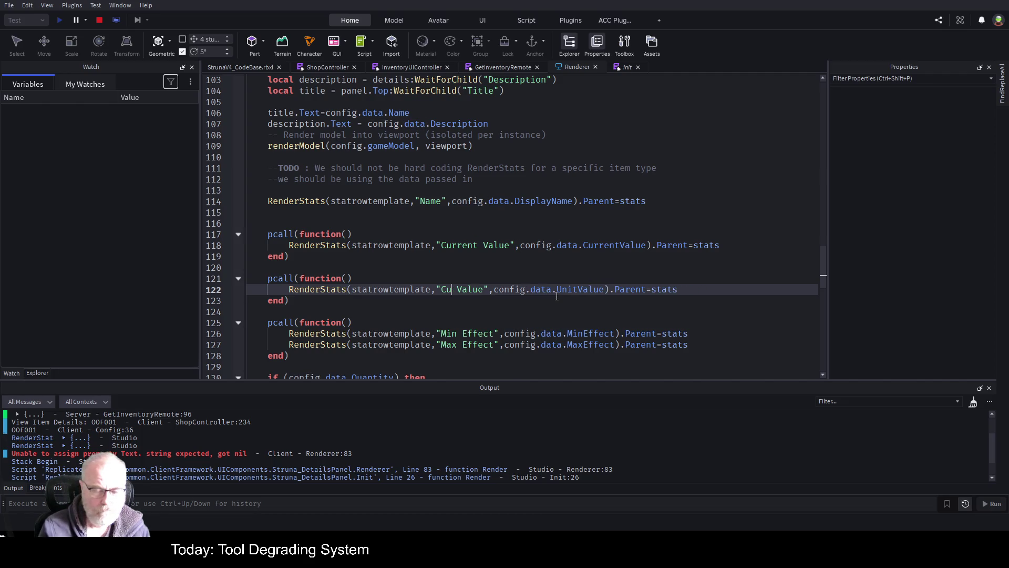
pyautogui.write('Unit')
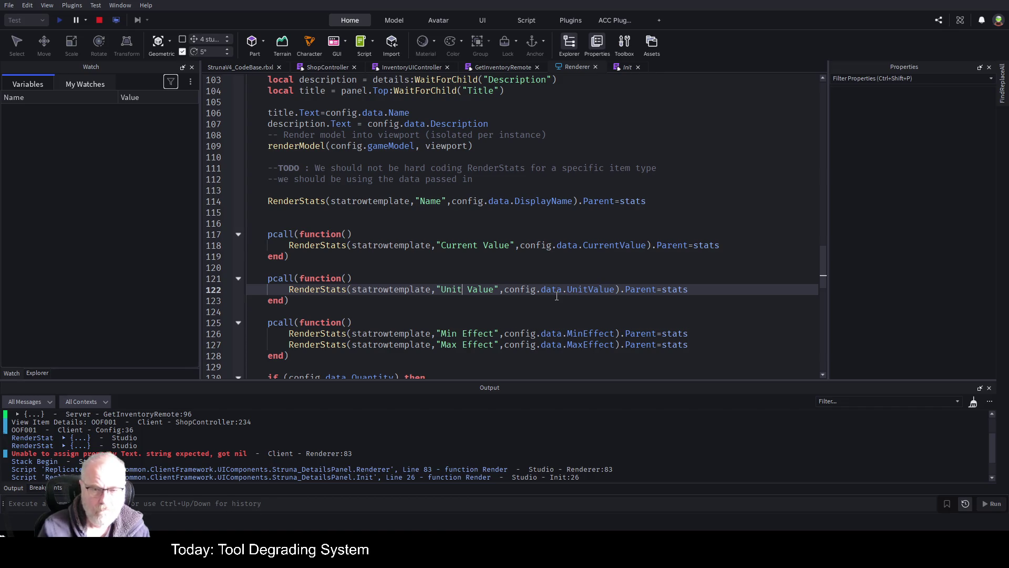
pyautogui.click(511, 255)
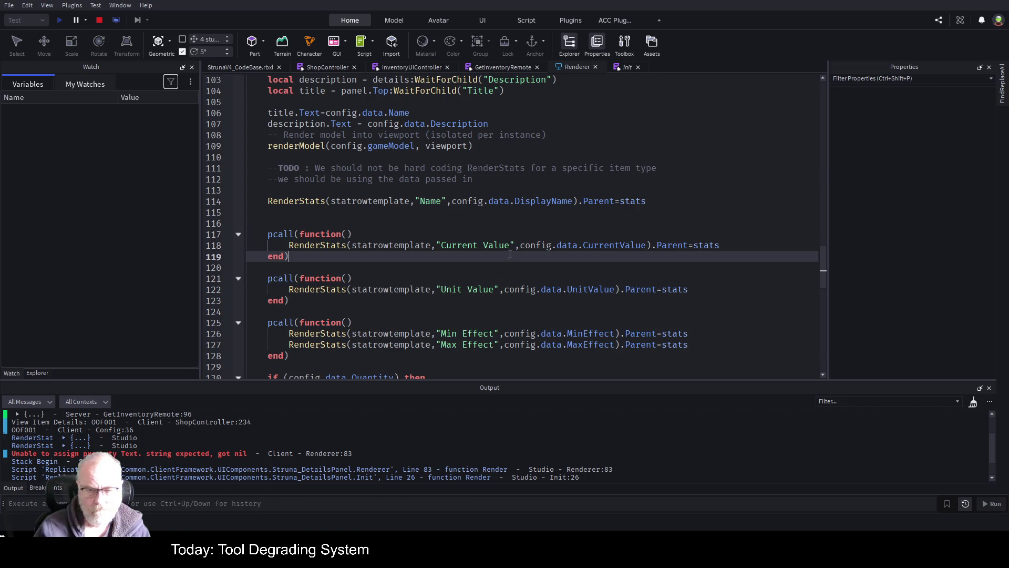
# Delete the outer Quantity if line and its closing end
pyautogui.scroll(-2, 474, 256)
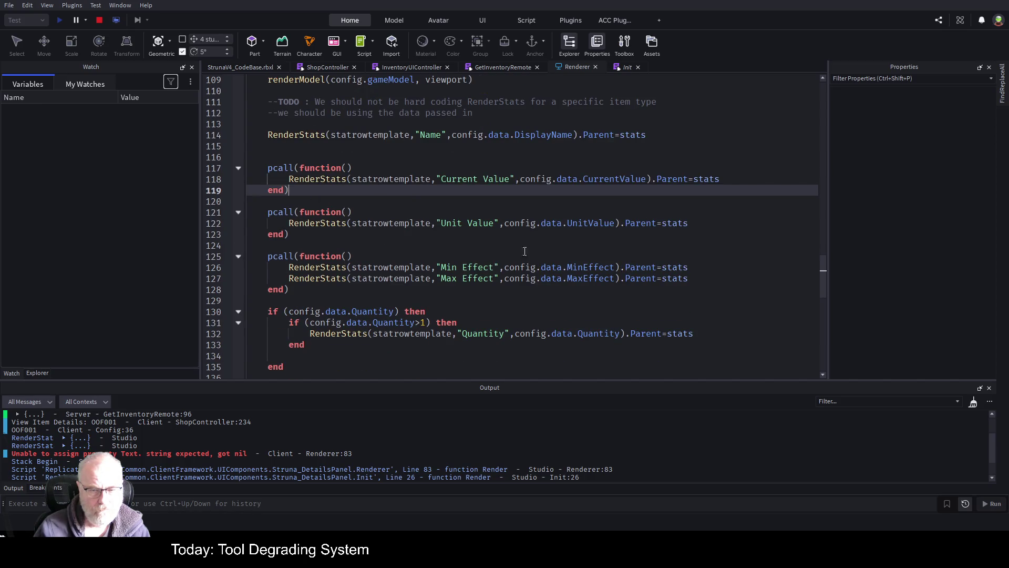
pyautogui.scroll(-1, 495, 290)
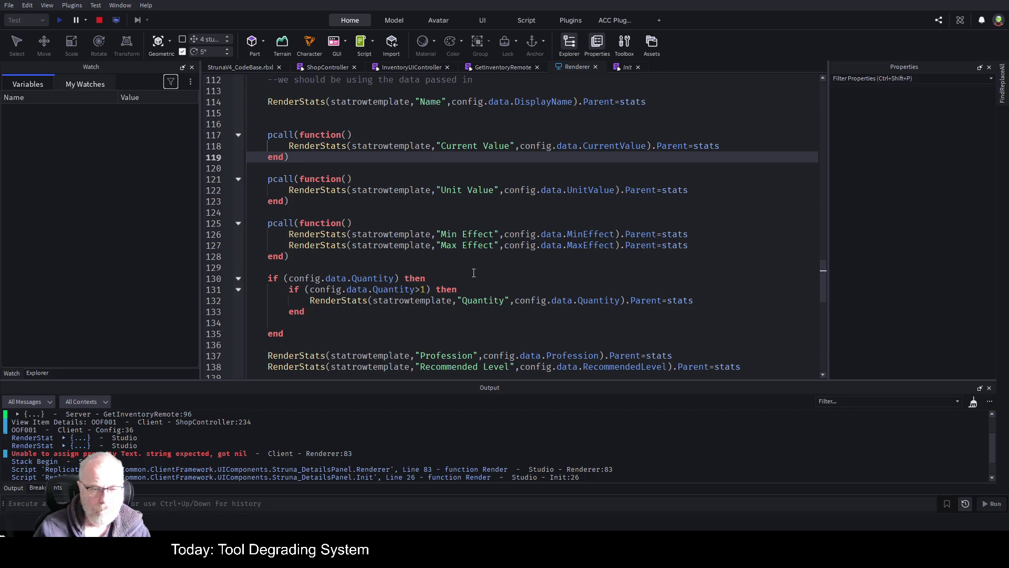
pyautogui.click(448, 276)
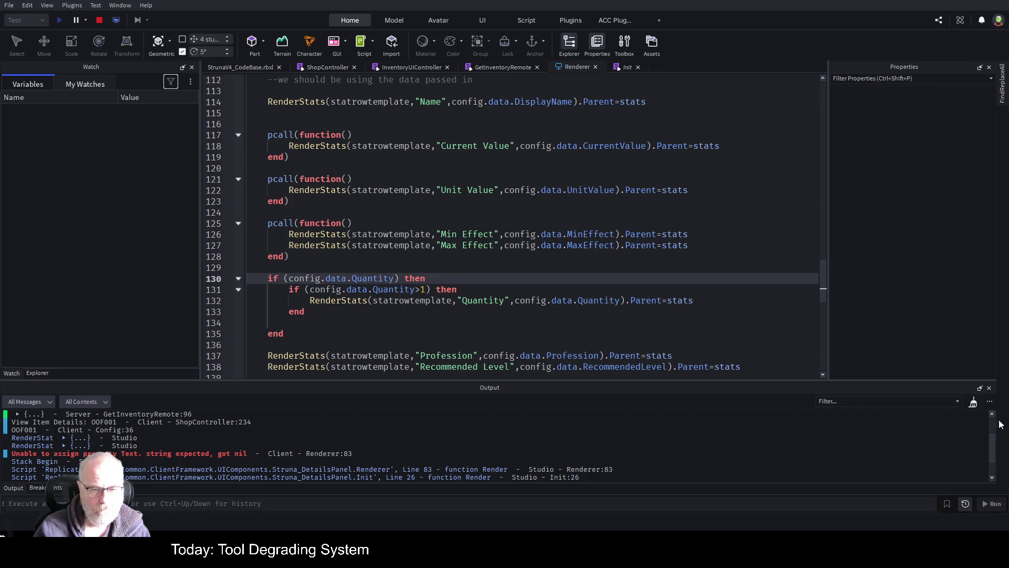
pyautogui.hotkey('shift', 'Home')
pyautogui.press('BackSpace')
pyautogui.press('Down')
pyautogui.press('Down')
pyautogui.press('Down')
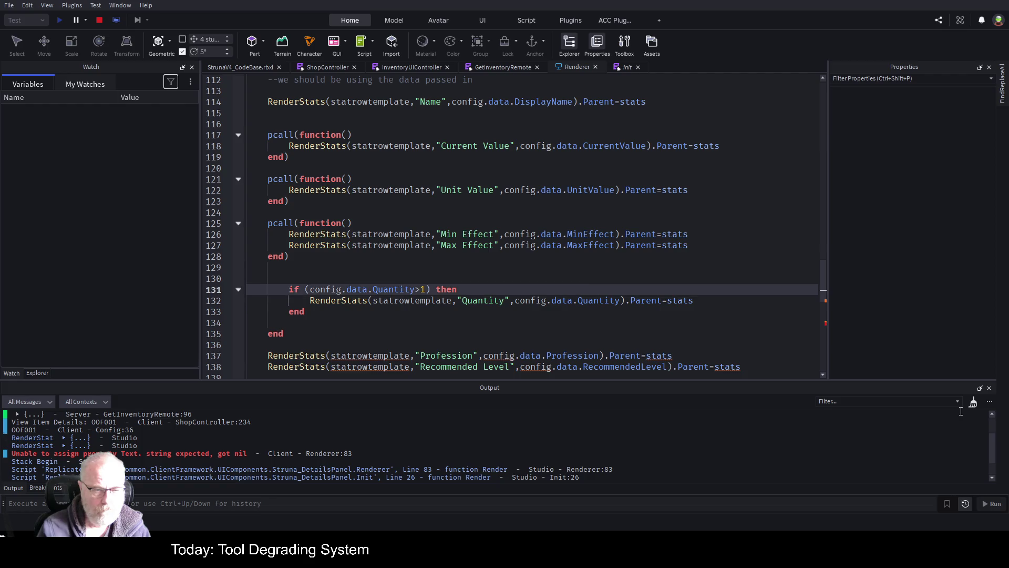
pyautogui.hotkey('shift', 'End')
pyautogui.press('Delete')
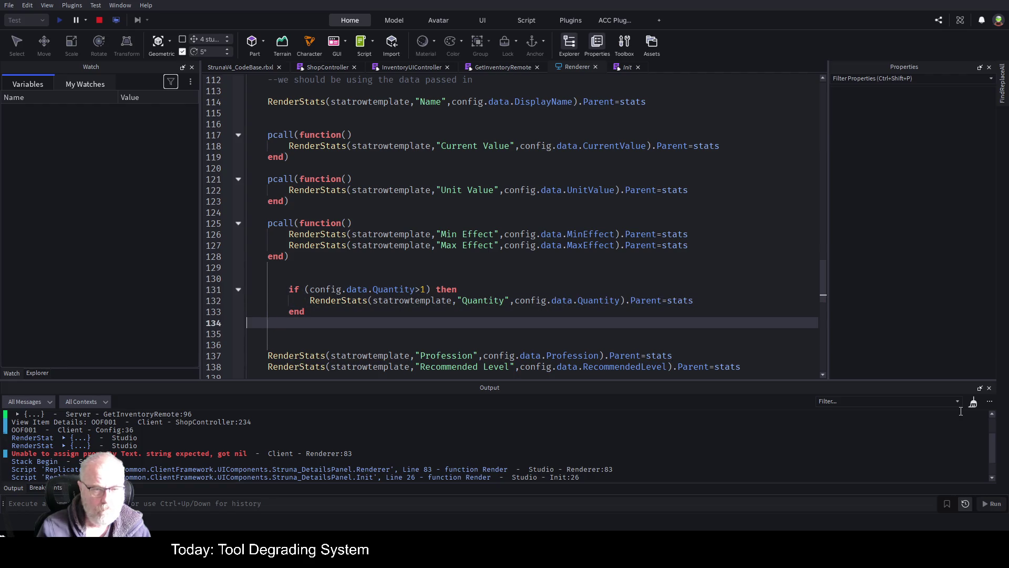
# Wrap the Quantity if-block in its own pcall(function() … end) block
pyautogui.press('Up')
pyautogui.press('Up')
pyautogui.press('Up')
pyautogui.hotkey('shift', 'End')
pyautogui.hotkey('ctrl', 'c')
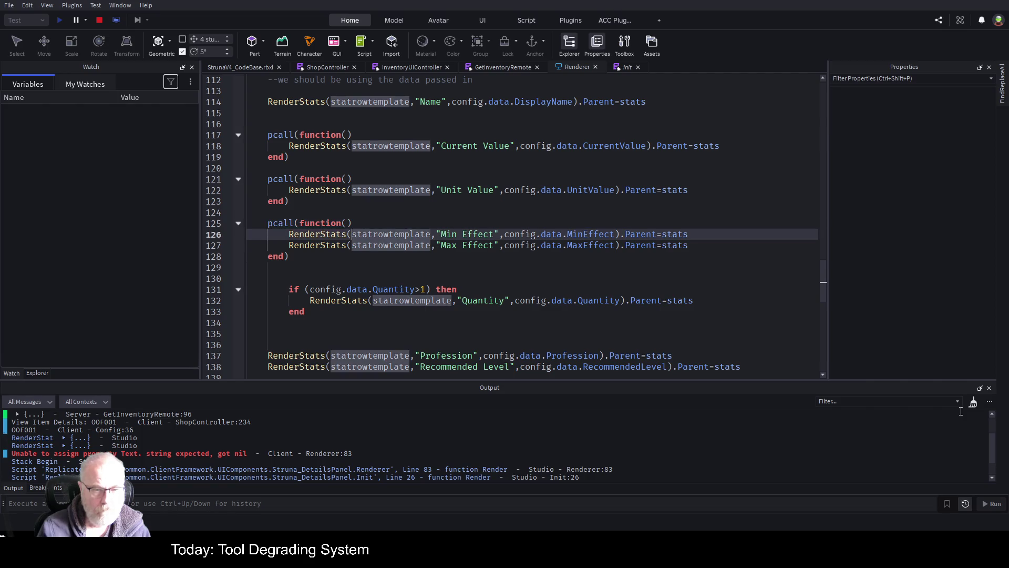
pyautogui.press('Down')
pyautogui.press('Down')
pyautogui.press('Down')
pyautogui.hotkey('ctrl', 'v')
pyautogui.press('Return')
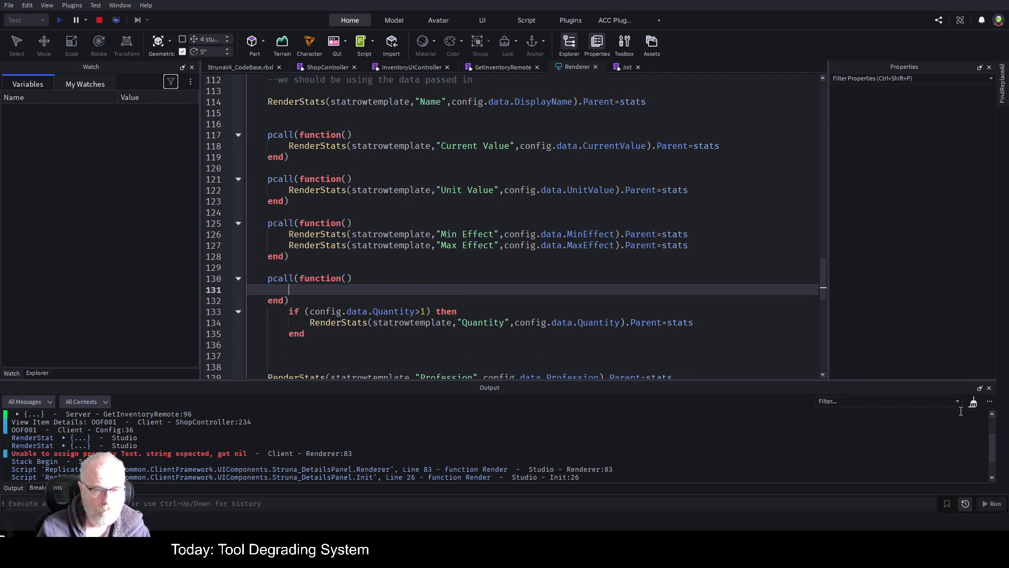
pyautogui.press('Down')
pyautogui.press('Down')
pyautogui.hotkey('shift', 'Down')
pyautogui.hotkey('shift', 'Down')
pyautogui.hotkey('shift', 'End')
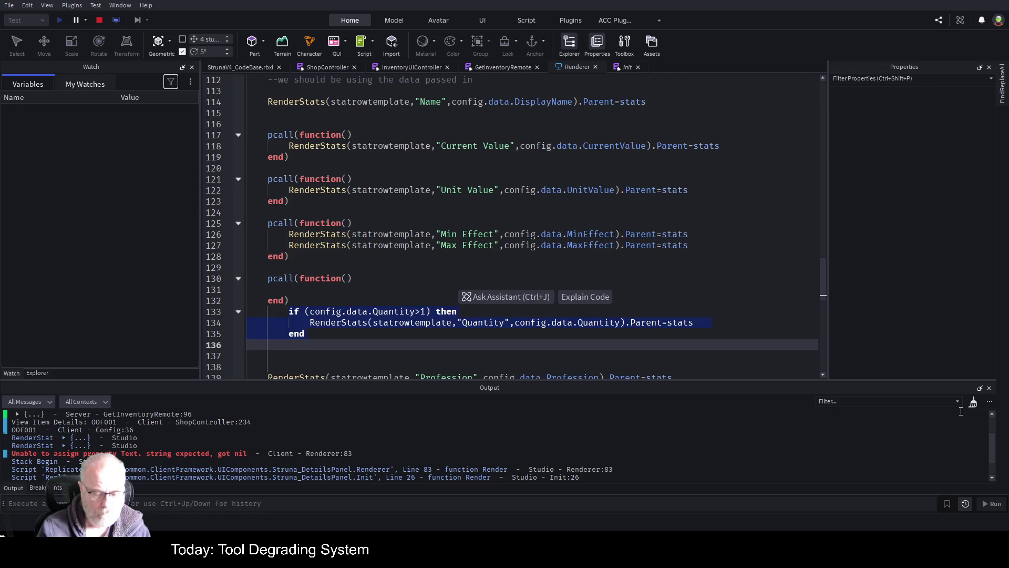
pyautogui.hotkey('ctrl', 'x')
pyautogui.press('Up')
pyautogui.press('Up')
pyautogui.hotkey('ctrl', 'v')
pyautogui.press('Down')
pyautogui.press('Down')
pyautogui.press('Down')
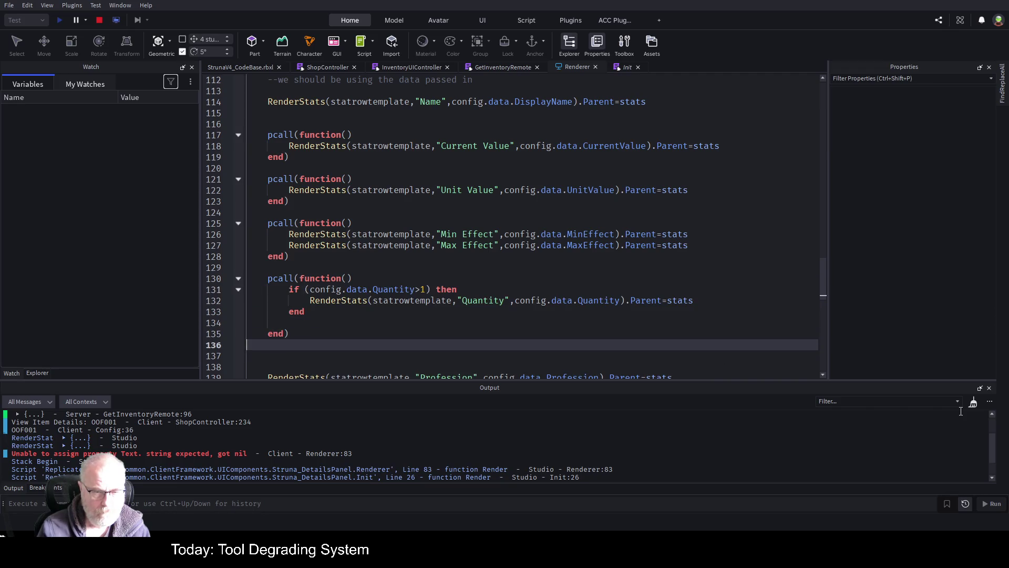
pyautogui.press('Up')
pyautogui.press('Up')
pyautogui.press('Up')
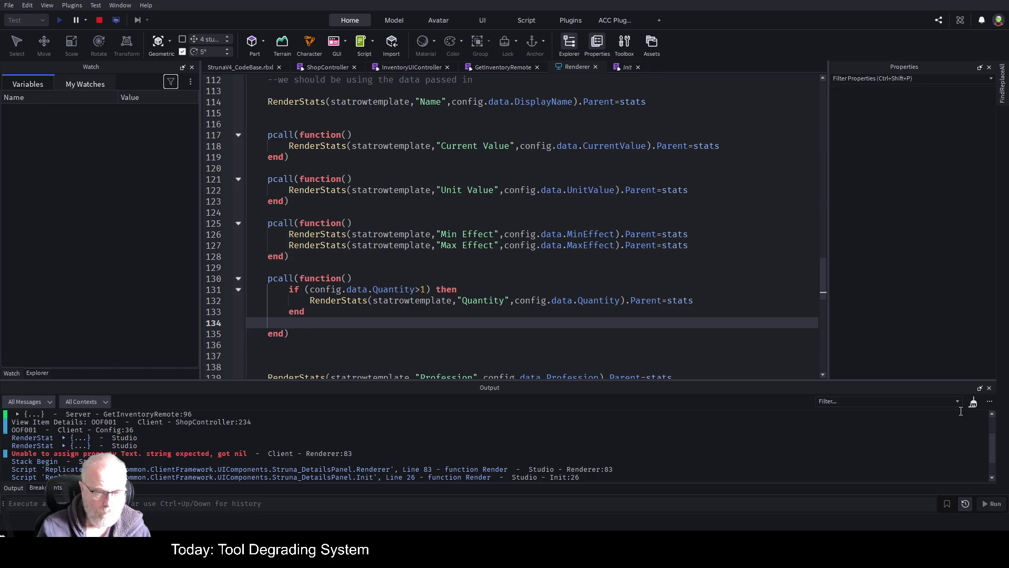
pyautogui.press('Delete')
# Move the Profession and Recommended Level rows into a new pcall block below it
pyautogui.scroll(-3, 372, 155)
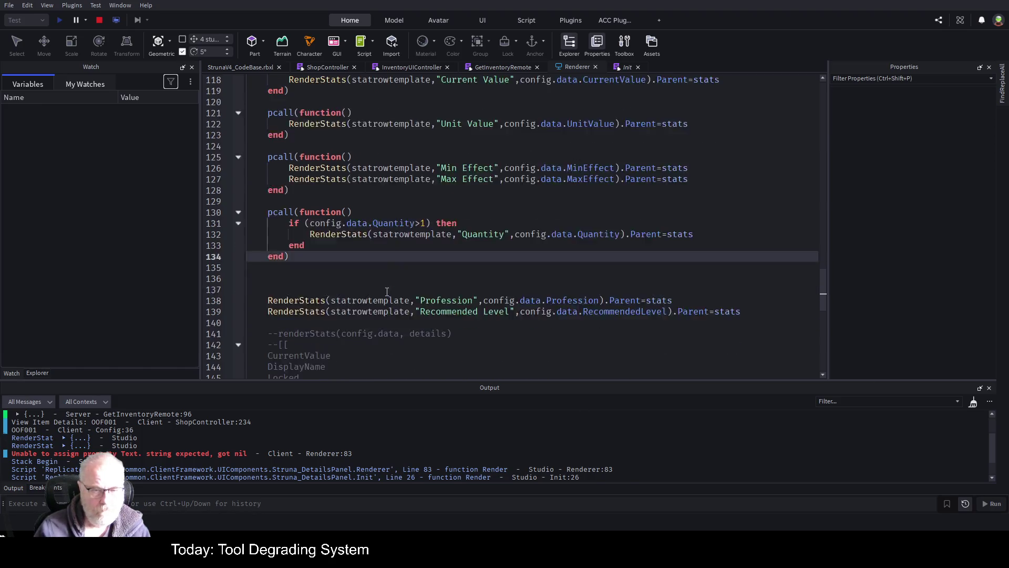
pyautogui.click(249, 178)
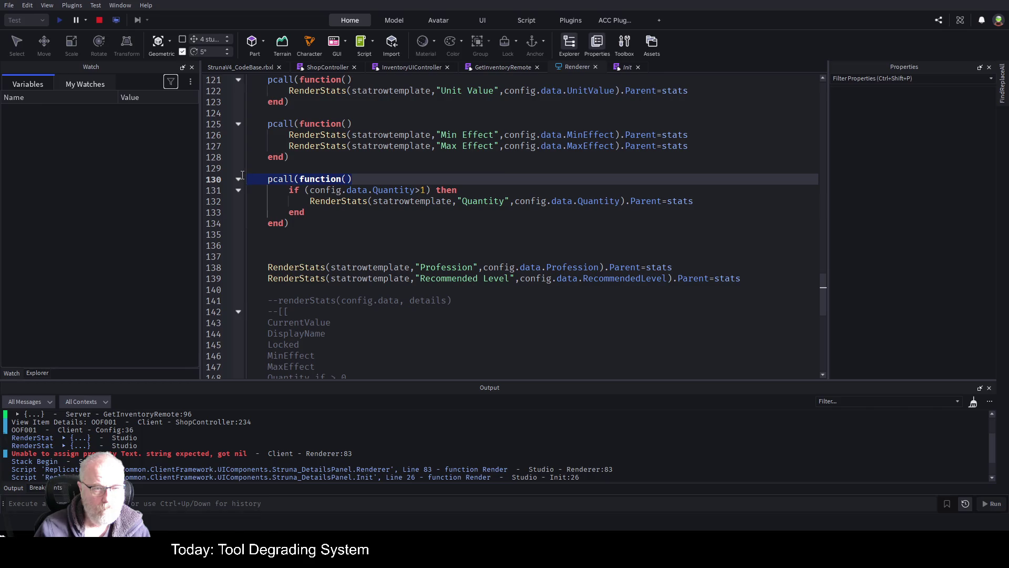
pyautogui.press('Down')
pyautogui.press('Down')
pyautogui.press('Down')
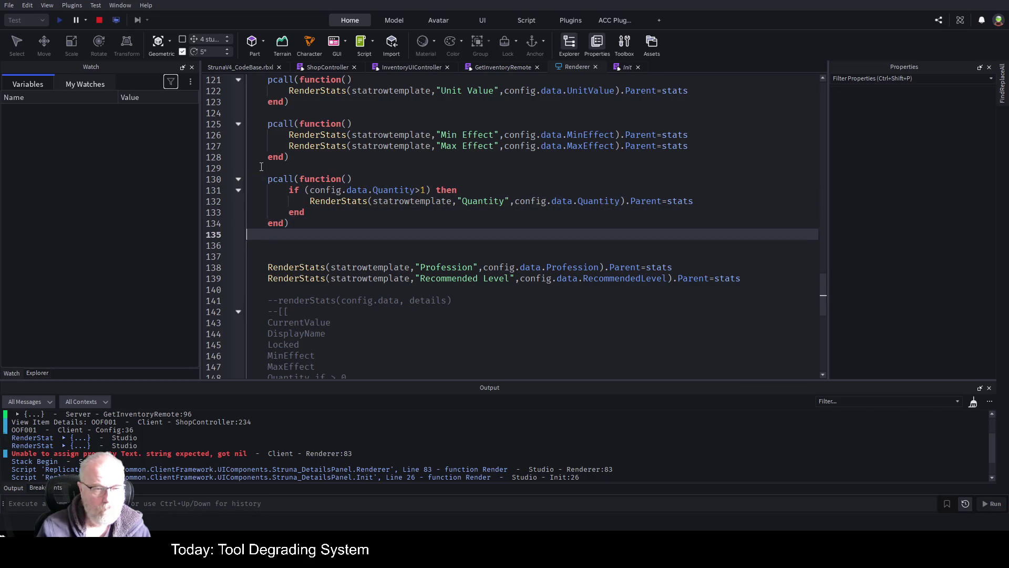
pyautogui.write('pcall(function()')
pyautogui.press('Return')
pyautogui.press('Down')
pyautogui.write('end)')
pyautogui.press('Return')
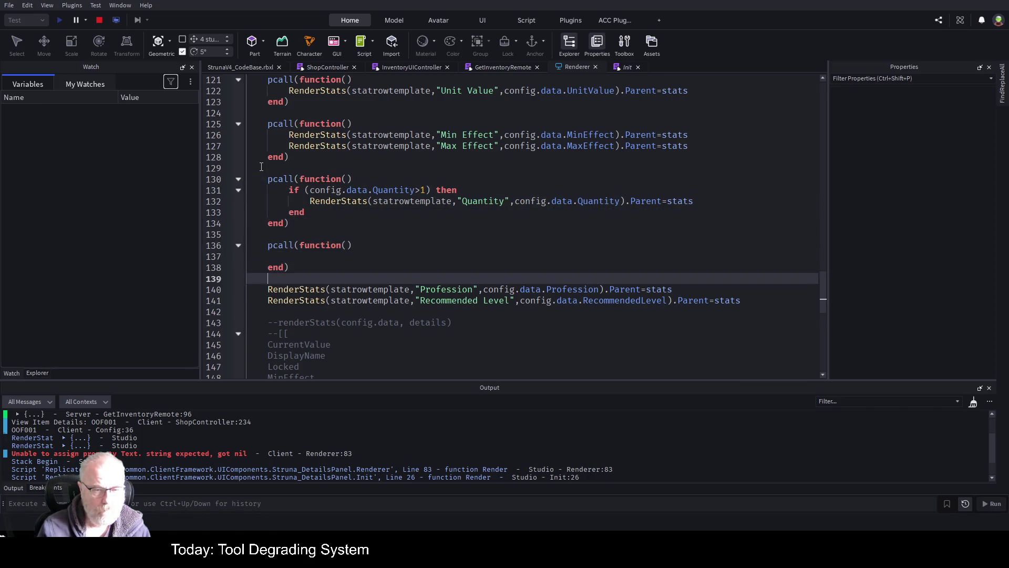
pyautogui.press('Down')
pyautogui.hotkey('shift', 'Down')
pyautogui.hotkey('shift', 'Down')
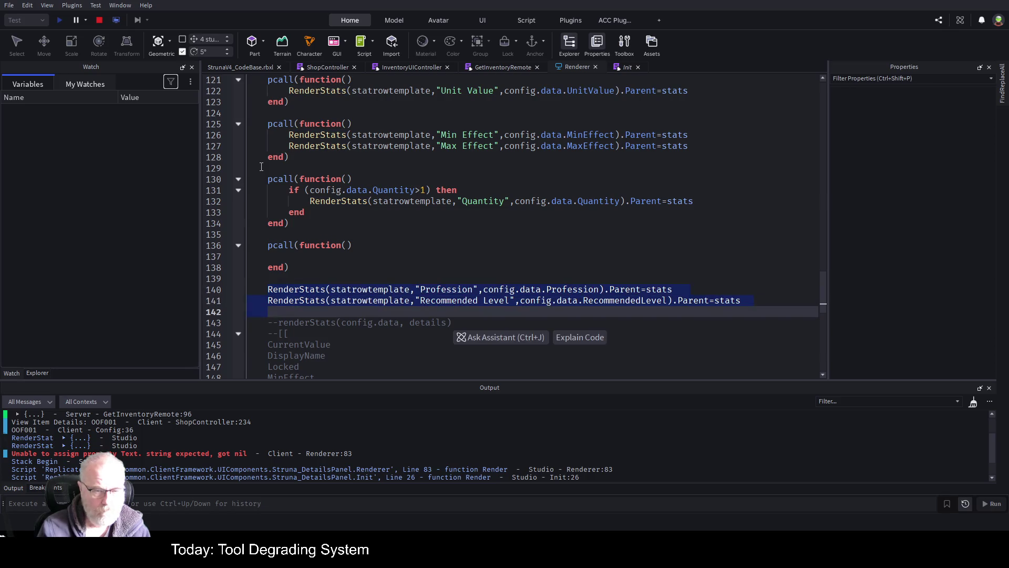
pyautogui.press('Delete')
pyautogui.press('Up')
pyautogui.press('Up')
pyautogui.press('Up')
pyautogui.hotkey('ctrl', 'v')
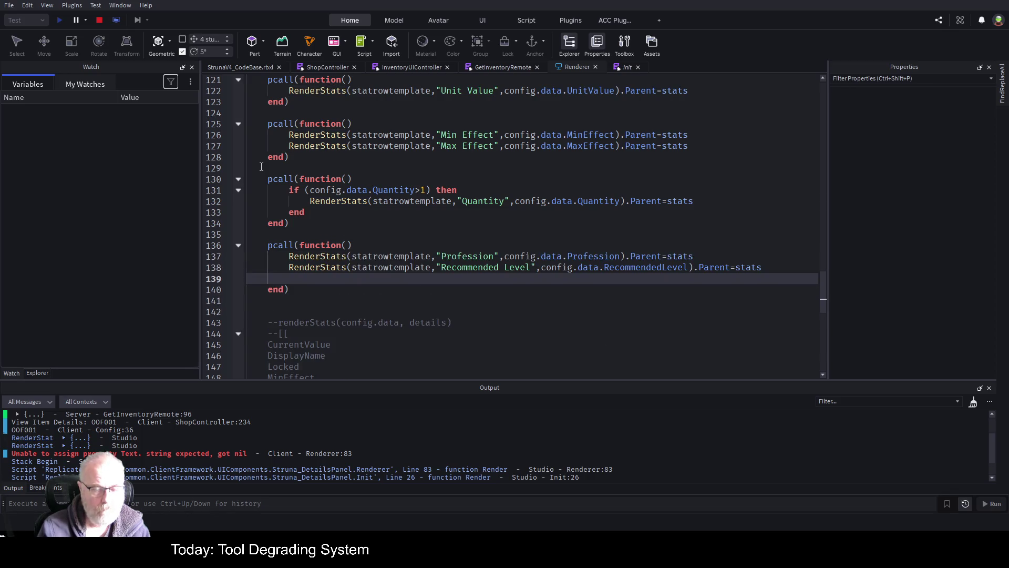
pyautogui.click(401, 204)
pyautogui.scroll(-4, 417, 255)
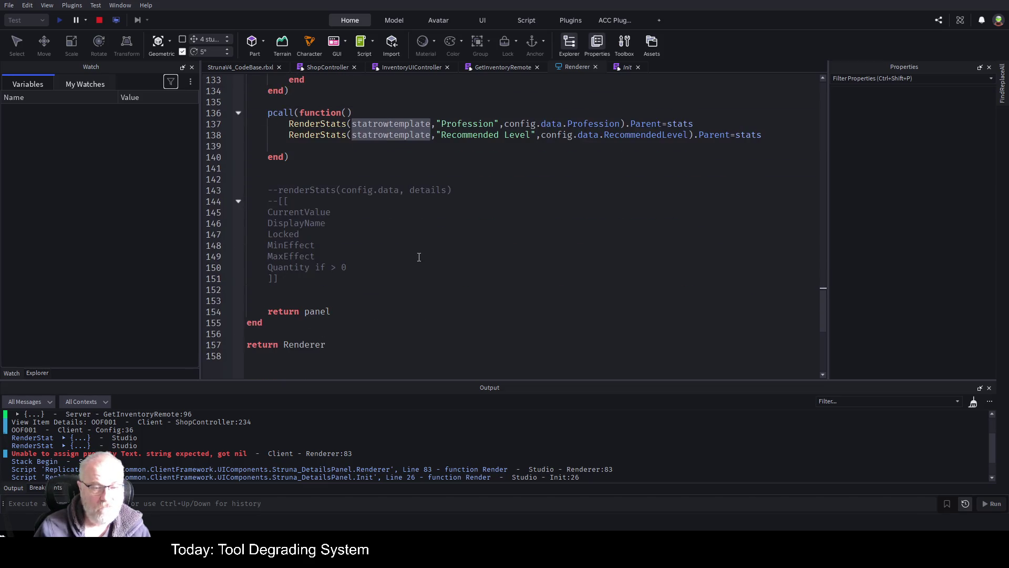
# Check where the Name row is parented, then stop the test and start a fresh F5 play test
pyautogui.scroll(6, 419, 256)
pyautogui.scroll(4, 460, 268)
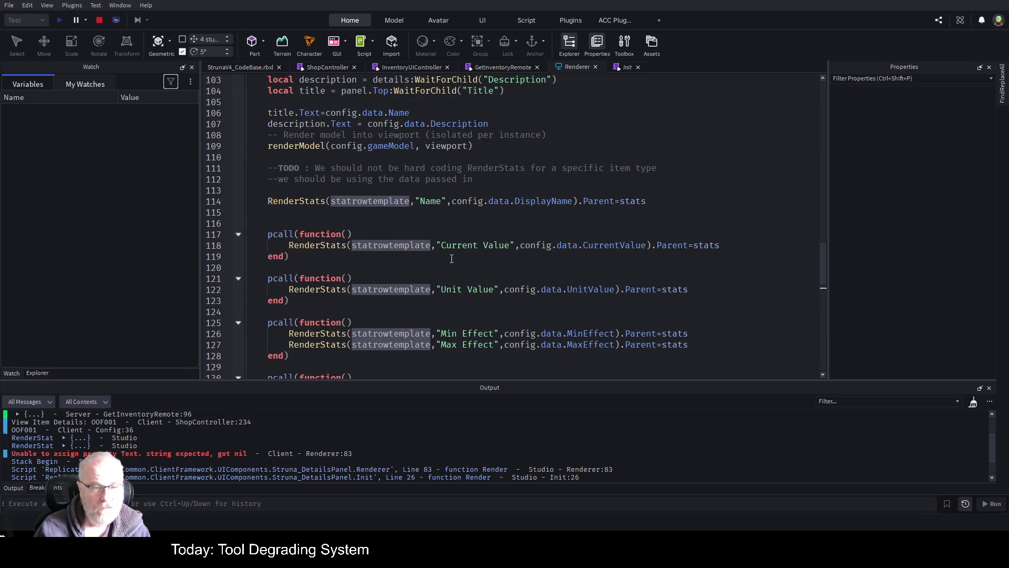
pyautogui.click(369, 226)
pyautogui.click(647, 202)
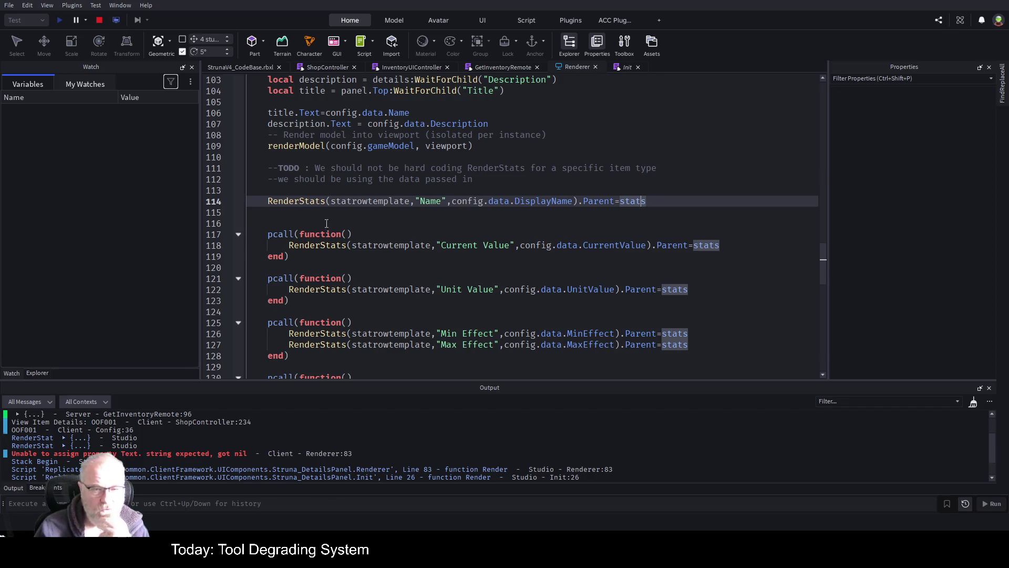
pyautogui.click(313, 213)
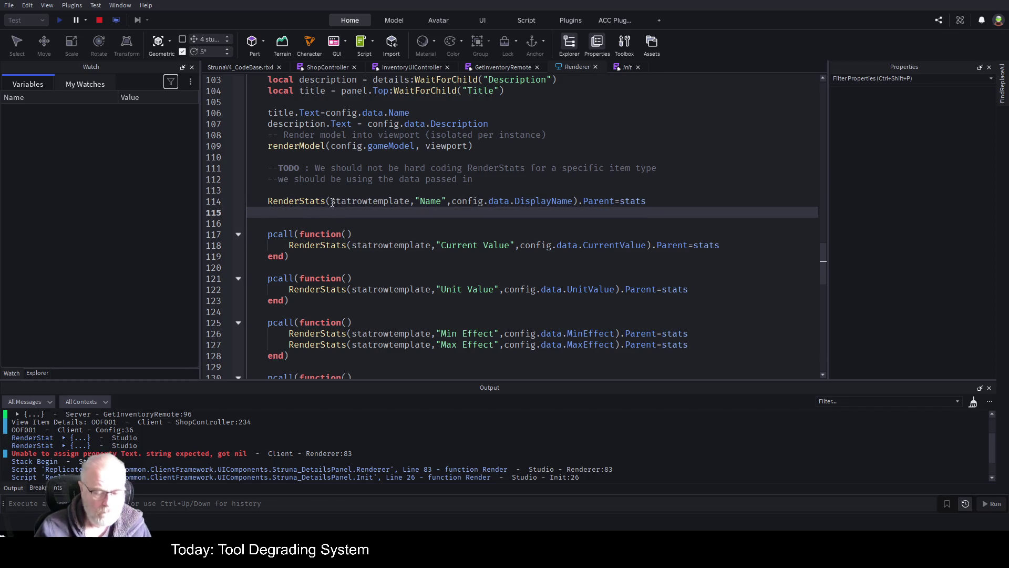
pyautogui.click(96, 19)
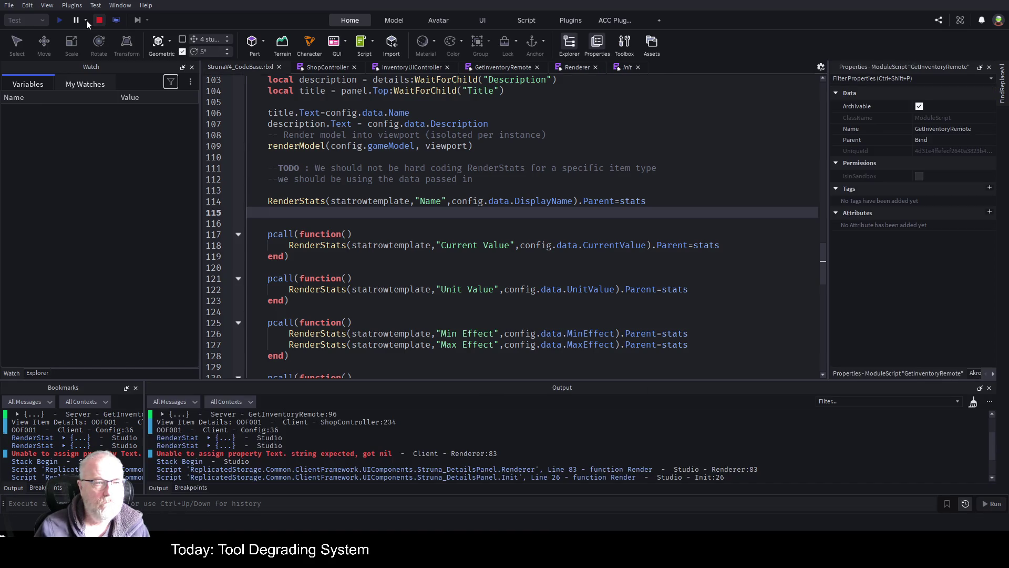
pyautogui.press('F5')
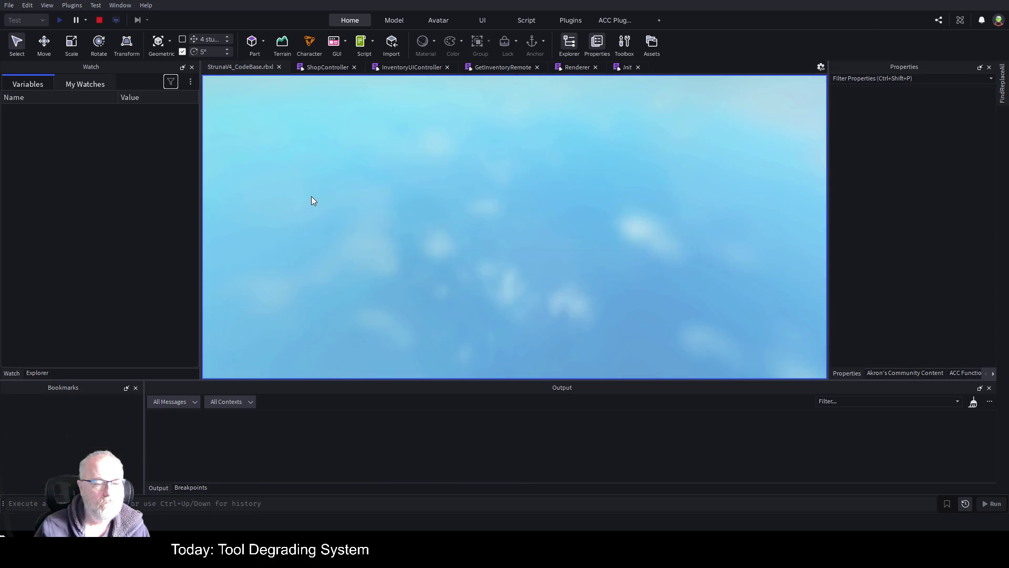
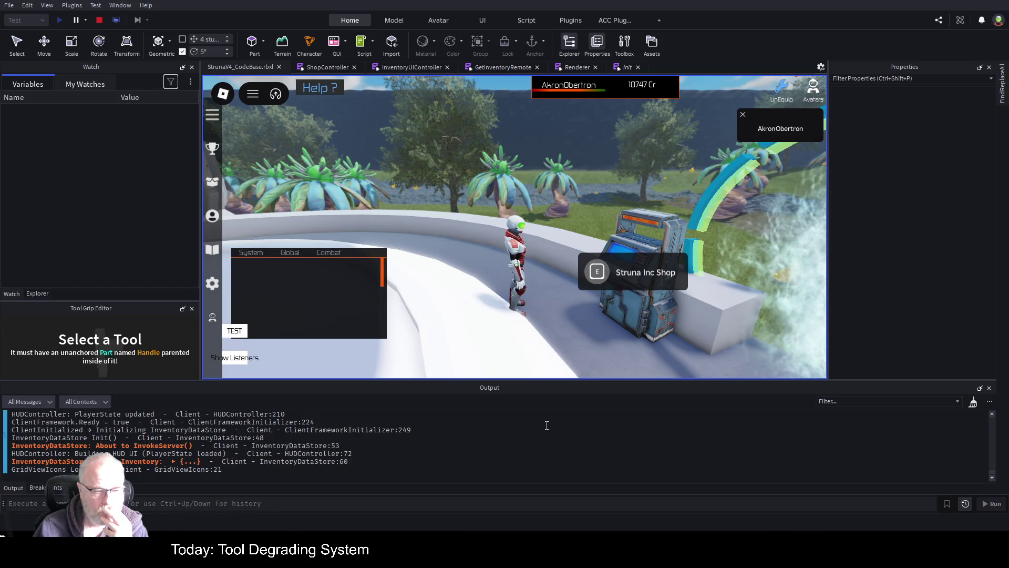
# Open the Struna Inc Shop, select OOF001, view its details and nudge the shop panel aside
pyautogui.click(598, 273)
pyautogui.click(599, 180)
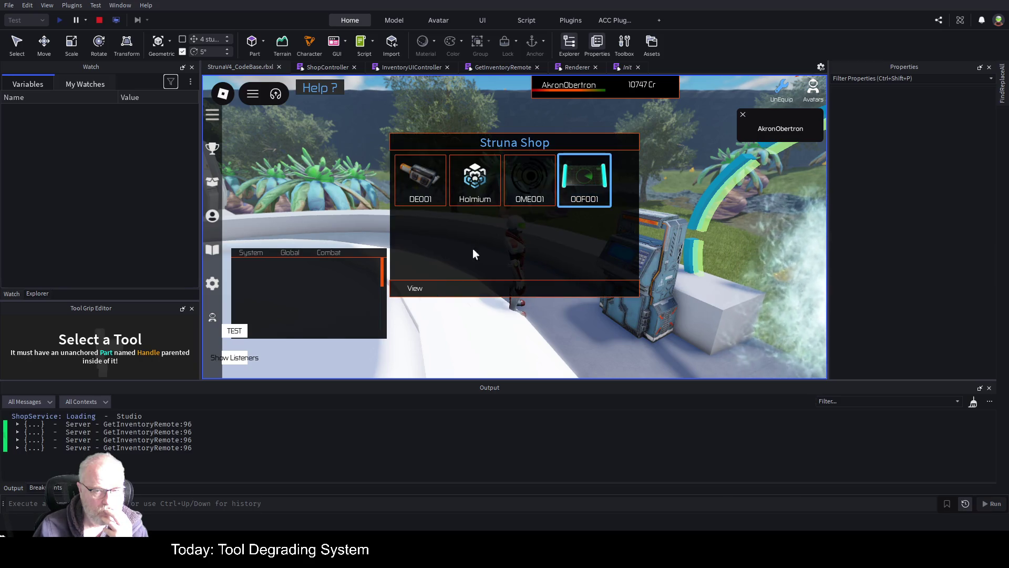
pyautogui.click(413, 287)
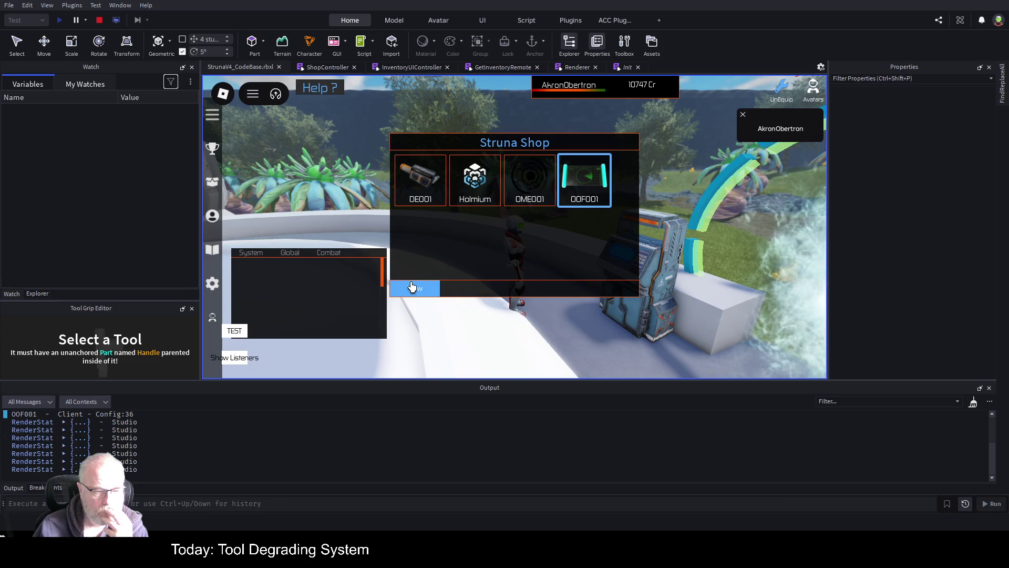
pyautogui.scroll(2, 602, 435)
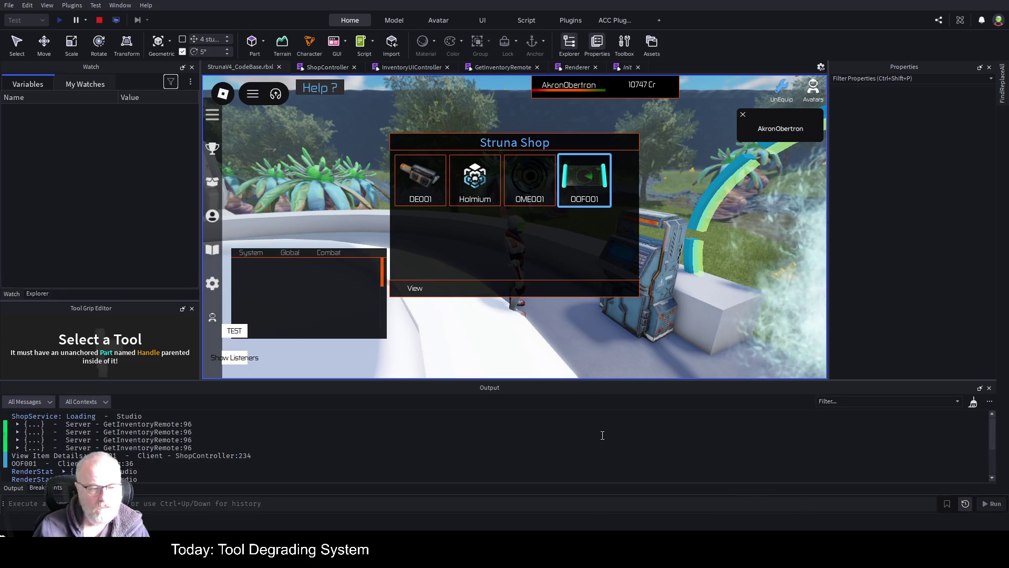
pyautogui.scroll(-2, 601, 435)
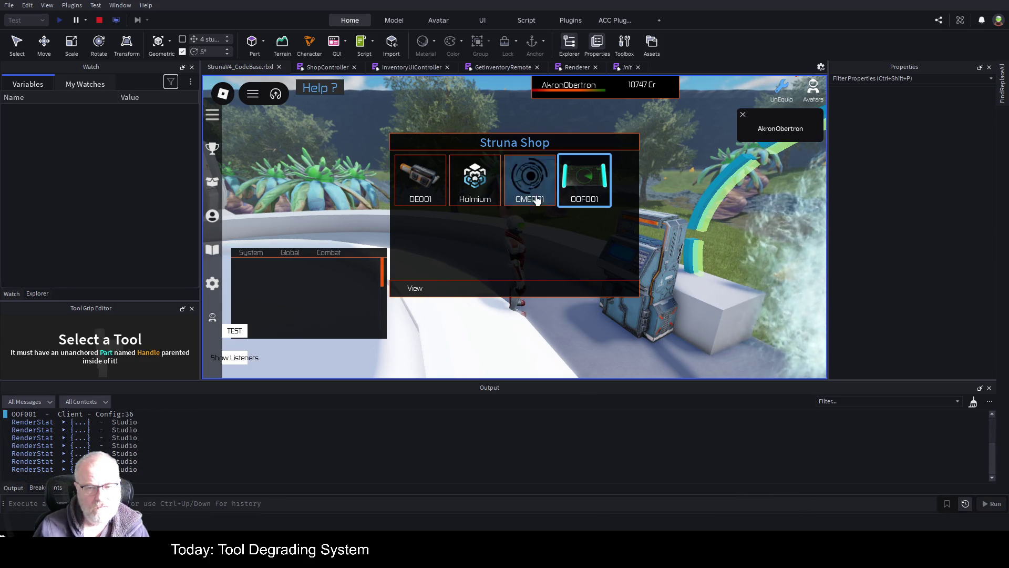
pyautogui.moveTo(573, 210)
pyautogui.mouseDown()
pyautogui.moveTo(626, 225)
pyautogui.moveTo(585, 245)
pyautogui.mouseUp()
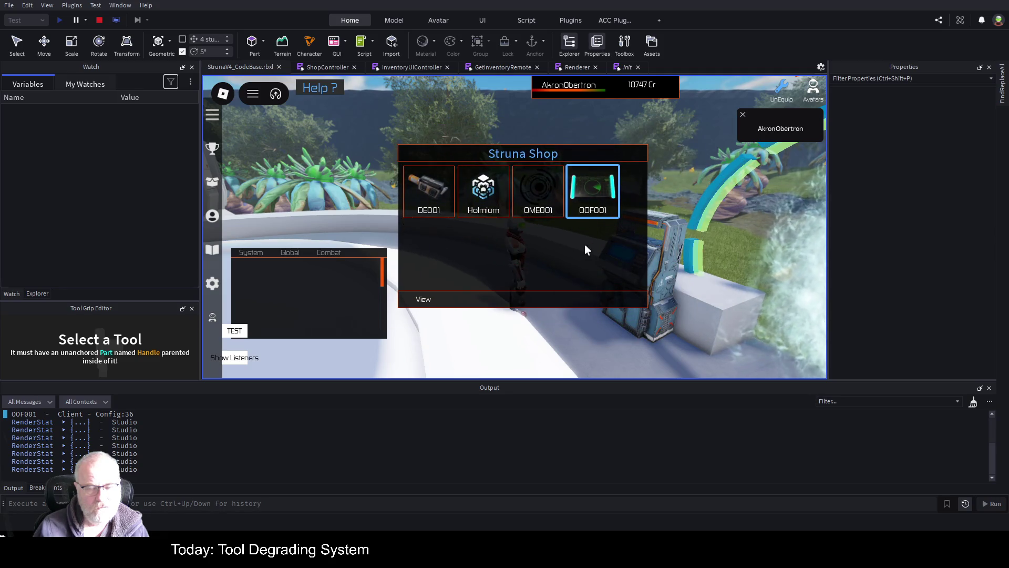
# In Explorer, expand Players > PlayerGui > Common > HUDUI > Shop, StrunaShopItems and InventoryUI
pyautogui.click(38, 294)
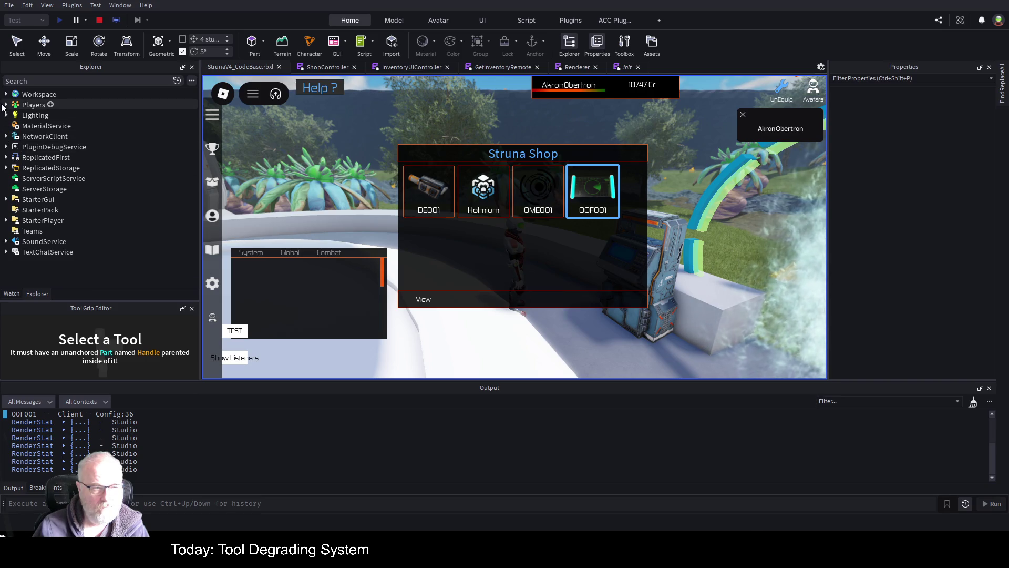
pyautogui.click(6, 105)
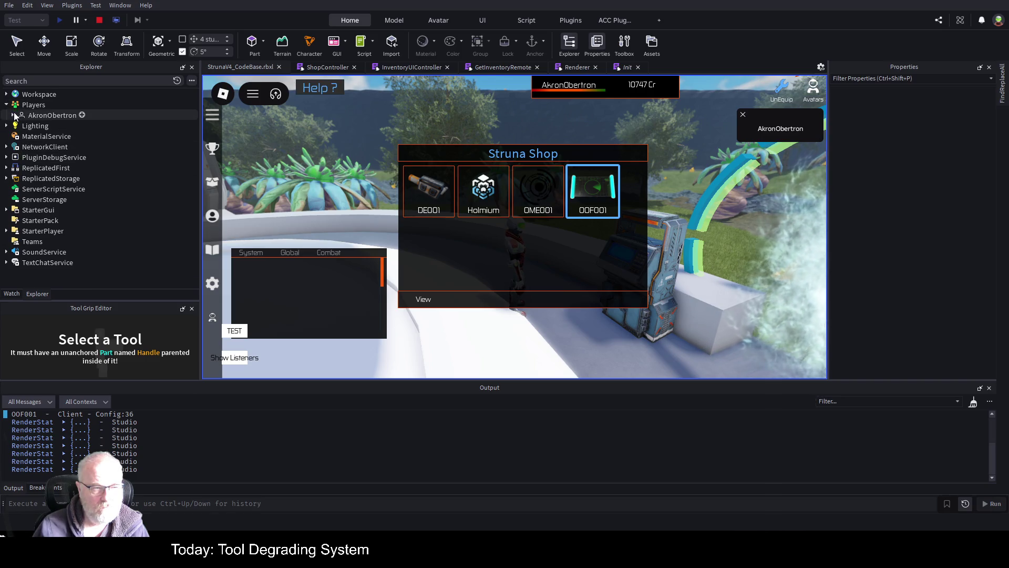
pyautogui.click(13, 116)
pyautogui.click(19, 168)
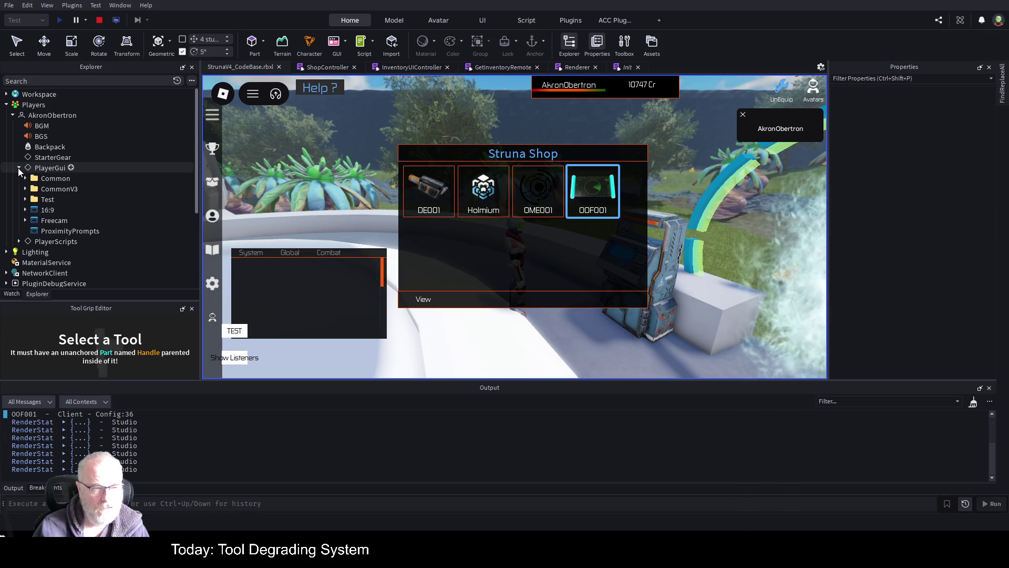
pyautogui.click(25, 178)
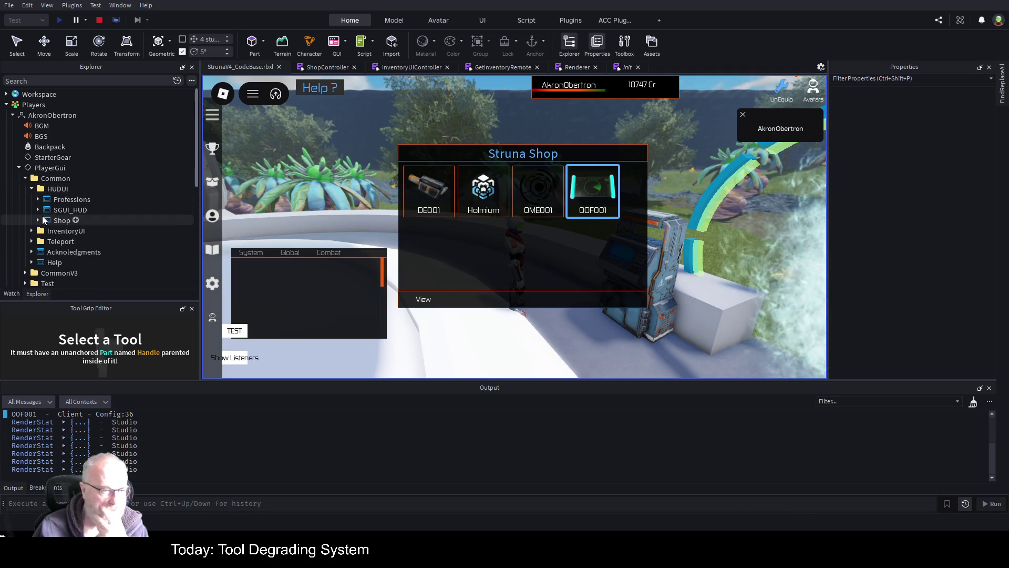
pyautogui.click(37, 221)
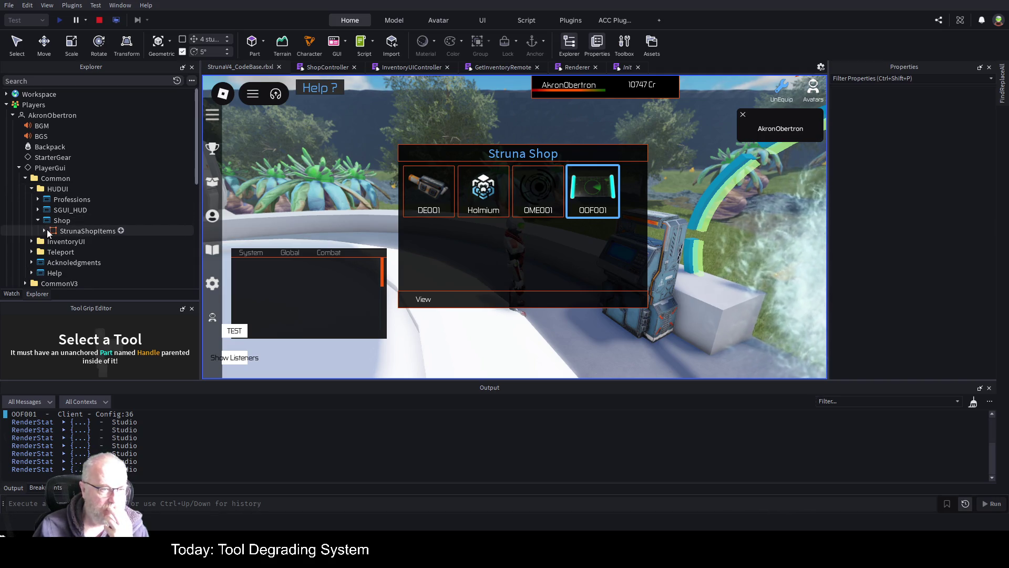
pyautogui.click(46, 230)
pyautogui.scroll(-2, 66, 201)
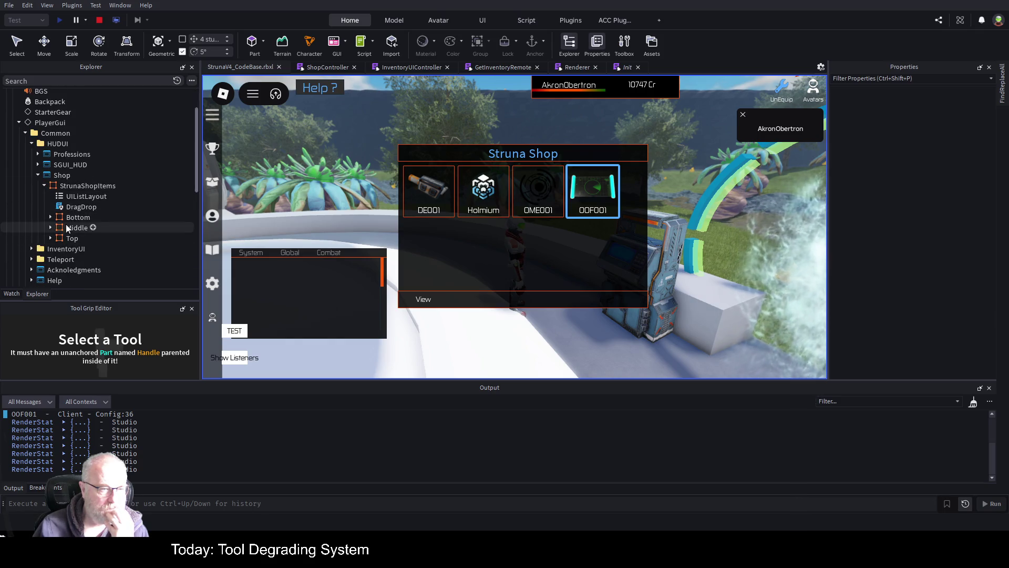
pyautogui.click(31, 249)
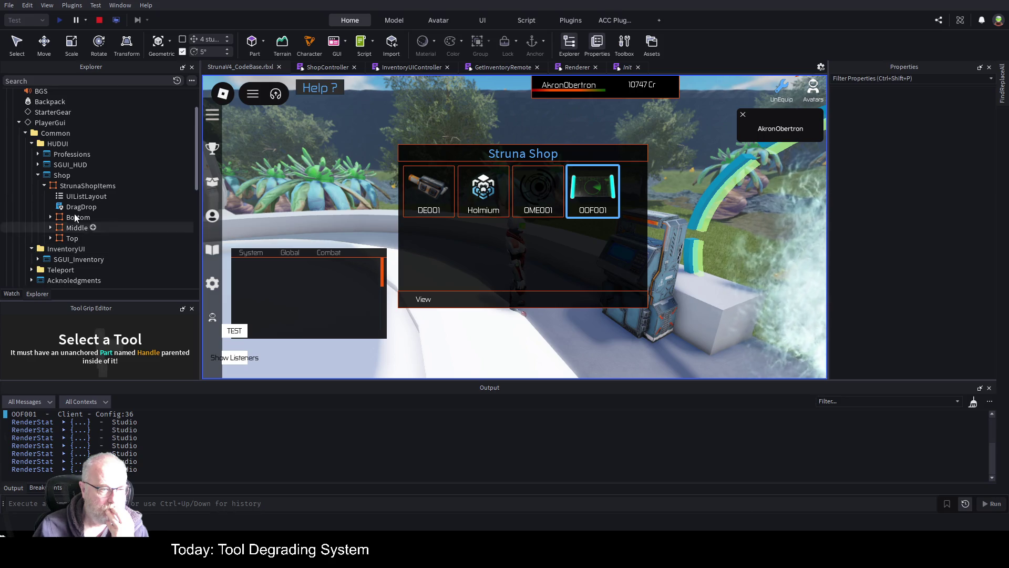
# Open the Tools inventory, move it off the shop, and view OOF001's stats
pyautogui.press('i')
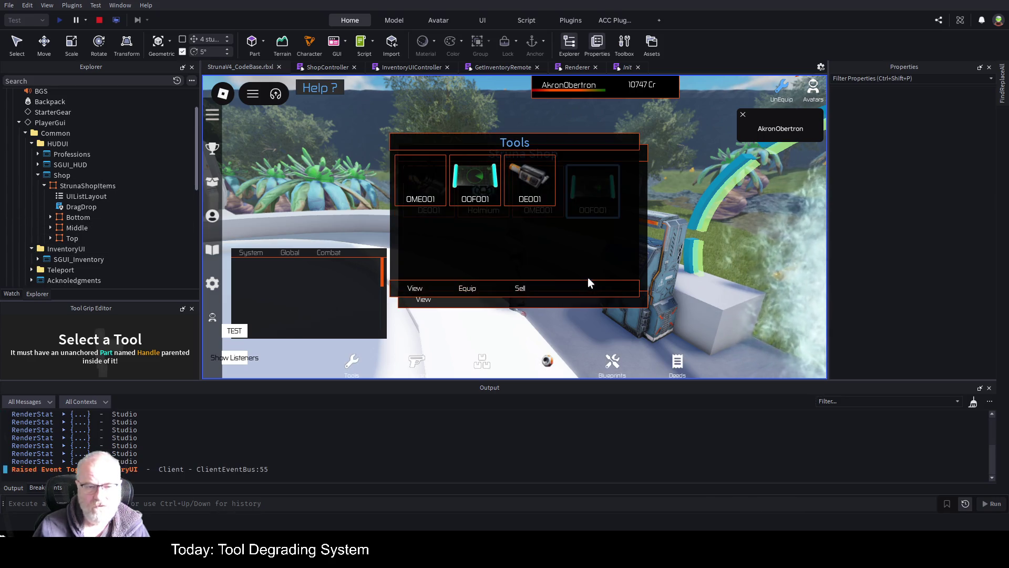
pyautogui.moveTo(606, 140)
pyautogui.mouseDown()
pyautogui.moveTo(774, 184)
pyautogui.moveTo(771, 238)
pyautogui.moveTo(721, 201)
pyautogui.moveTo(525, 218)
pyautogui.moveTo(437, 157)
pyautogui.mouseUp()
pyautogui.click(301, 193)
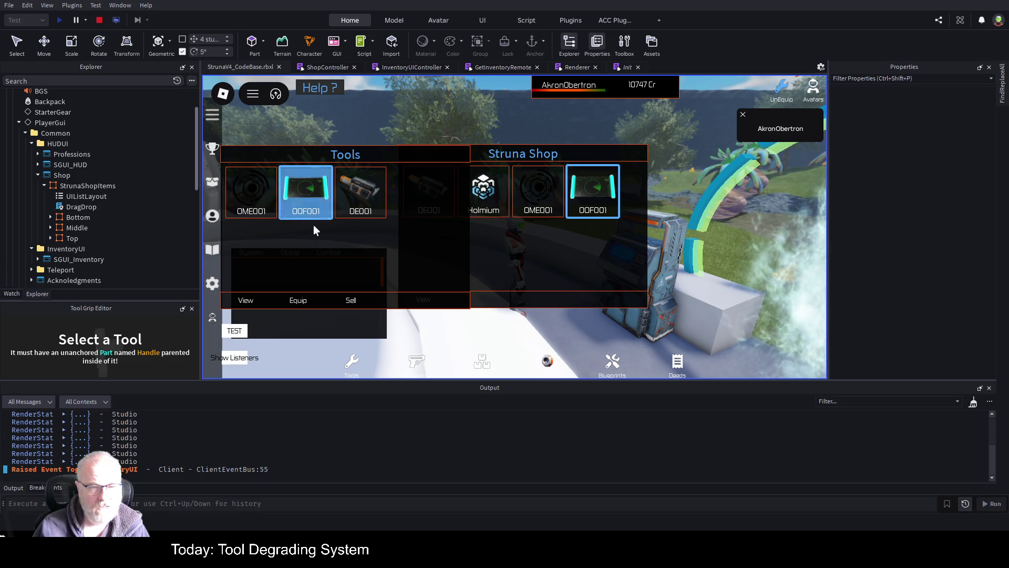
pyautogui.moveTo(324, 282)
pyautogui.mouseDown()
pyautogui.moveTo(336, 410)
pyautogui.moveTo(349, 410)
pyautogui.moveTo(397, 338)
pyautogui.moveTo(345, 375)
pyautogui.mouseUp()
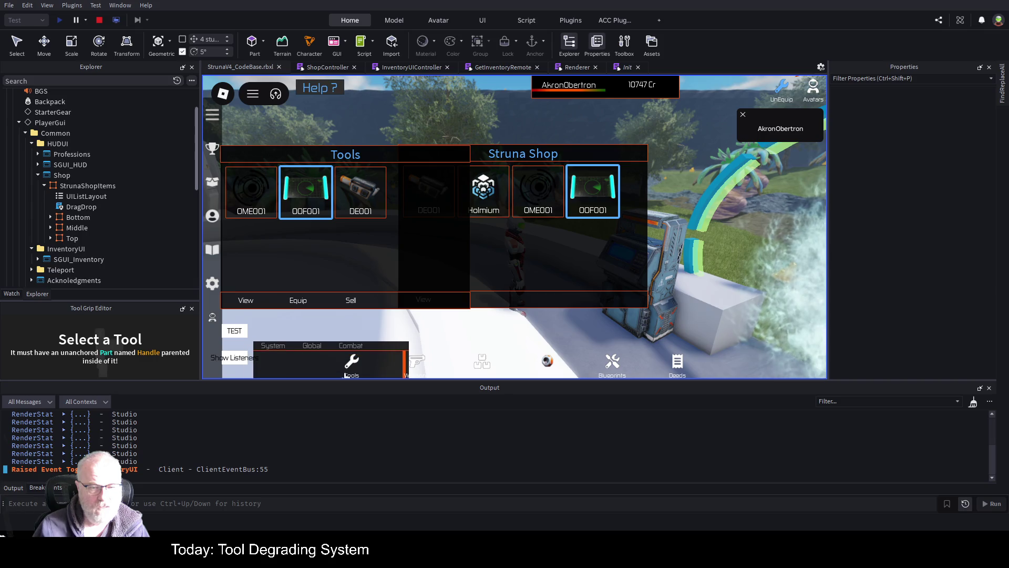
pyautogui.click(248, 300)
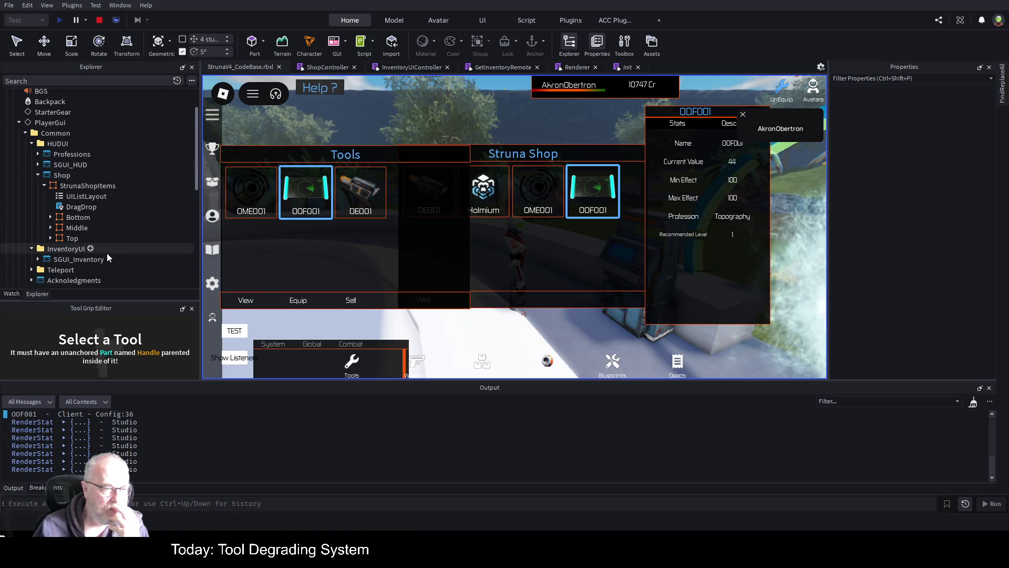
pyautogui.scroll(-3, 106, 254)
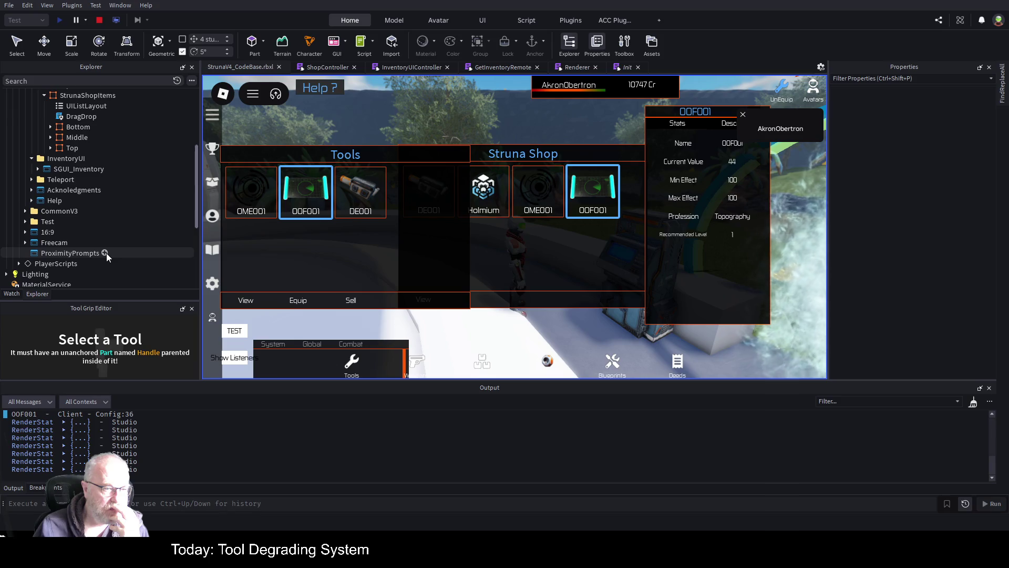
pyautogui.scroll(-1, 61, 184)
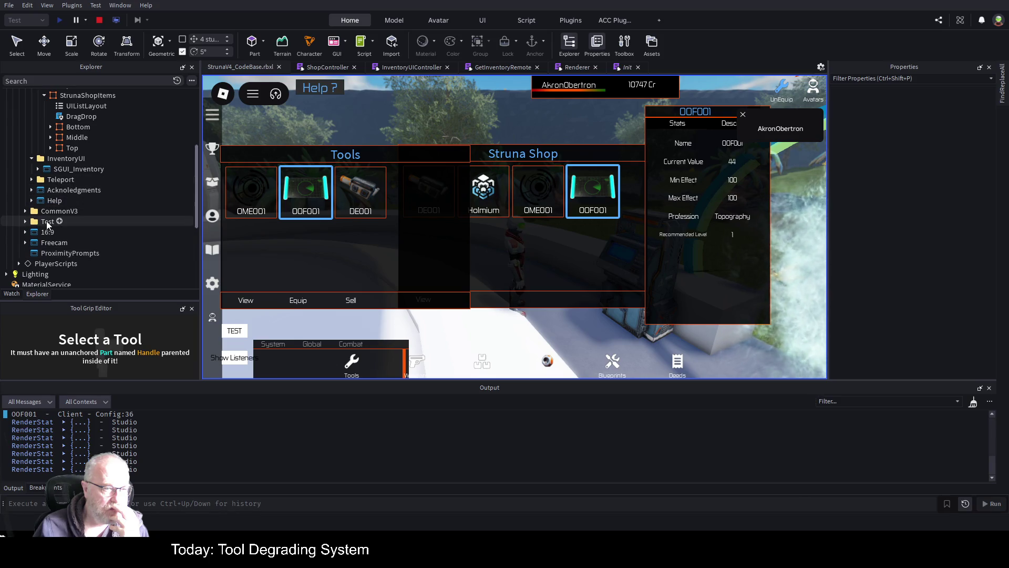
# Expand SGUI_Inventory in Explorer, reposition the OOF001 details panel, then close it
pyautogui.click(37, 169)
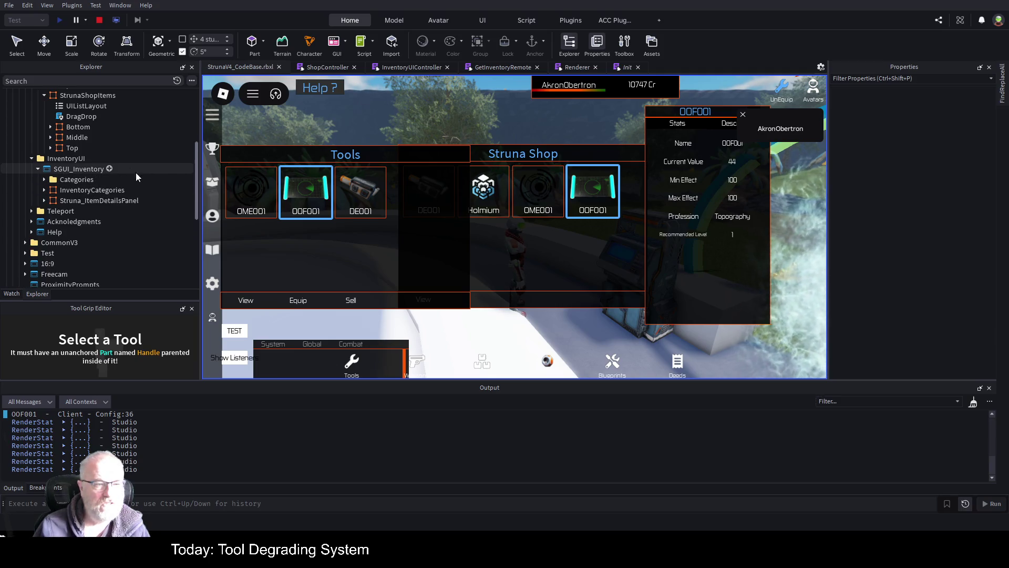
pyautogui.scroll(2, 153, 235)
pyautogui.scroll(1, 153, 235)
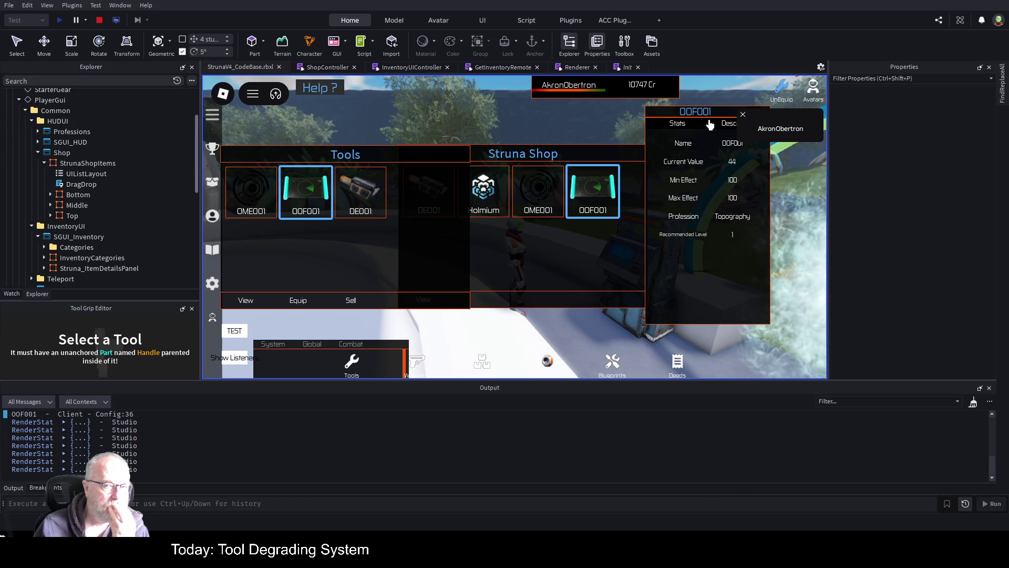
pyautogui.moveTo(723, 111)
pyautogui.mouseDown()
pyautogui.moveTo(584, 116)
pyautogui.moveTo(630, 119)
pyautogui.mouseUp()
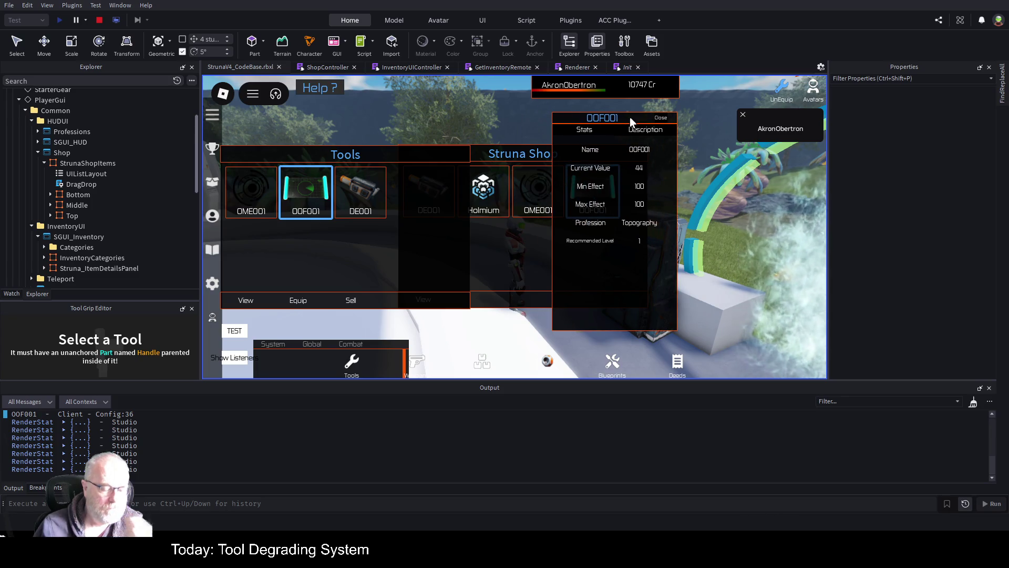
pyautogui.press('i')
pyautogui.press('i')
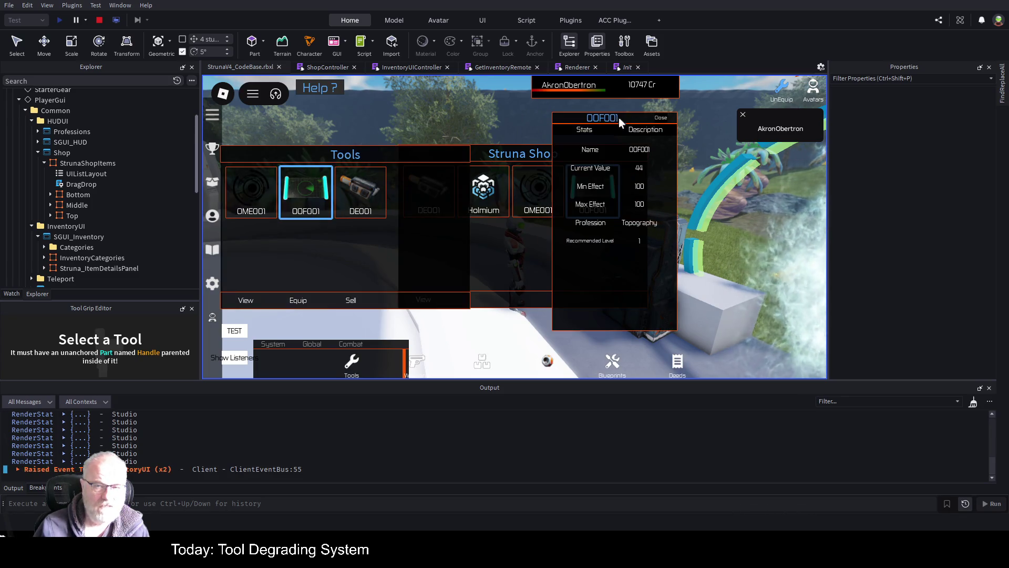
pyautogui.moveTo(630, 117); pyautogui.dragTo(676, 136)
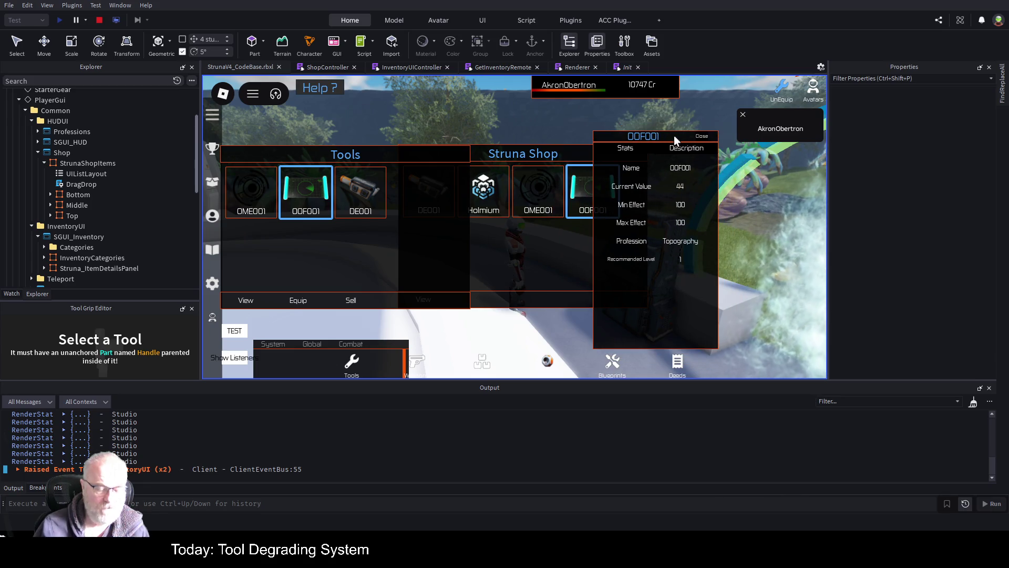
pyautogui.press('i')
pyautogui.press('i')
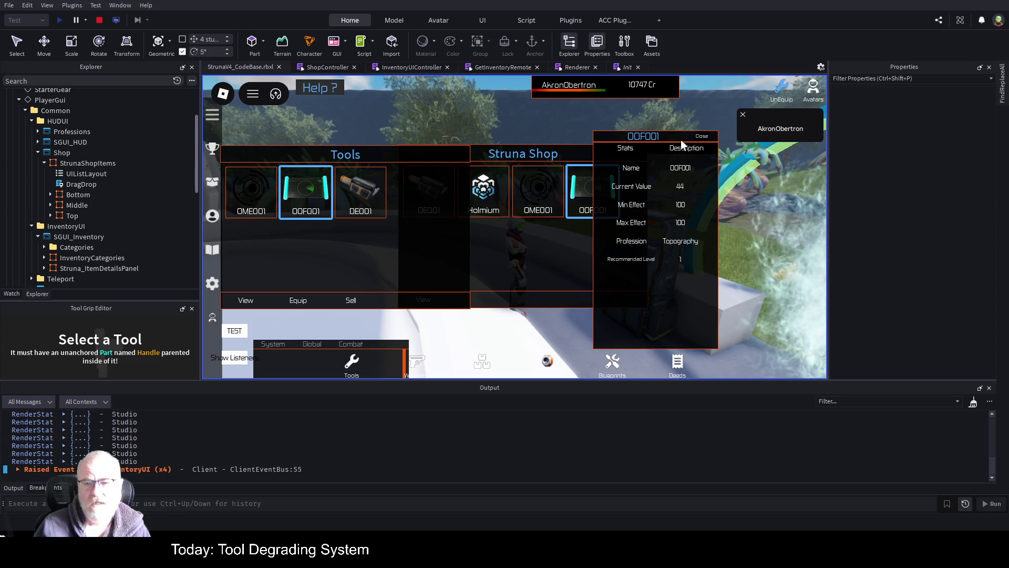
pyautogui.click(702, 137)
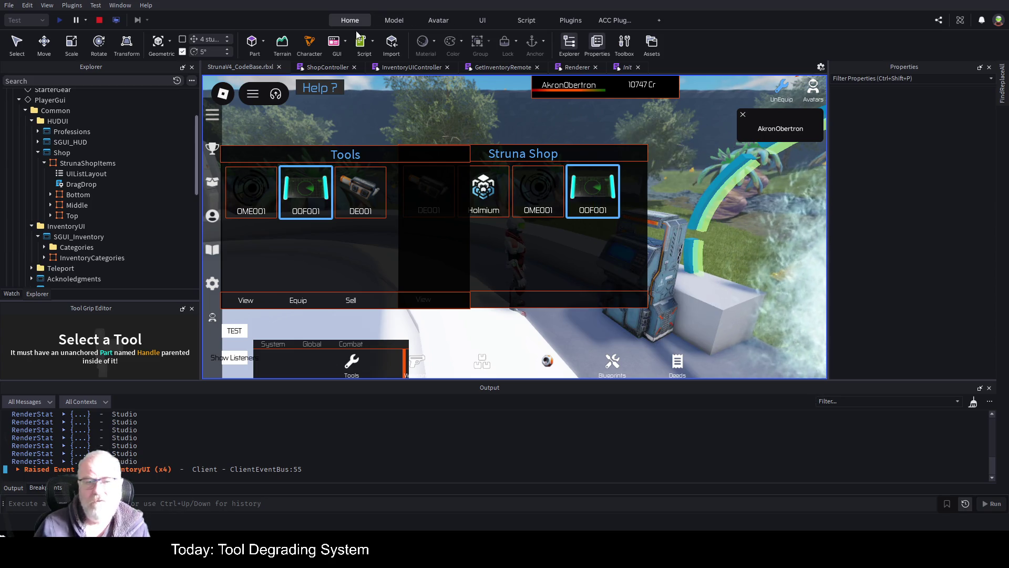
# Stop the playtest, unfold the View button block and select its detailsPanel:Render(shopScreenGui) line
pyautogui.click(99, 20)
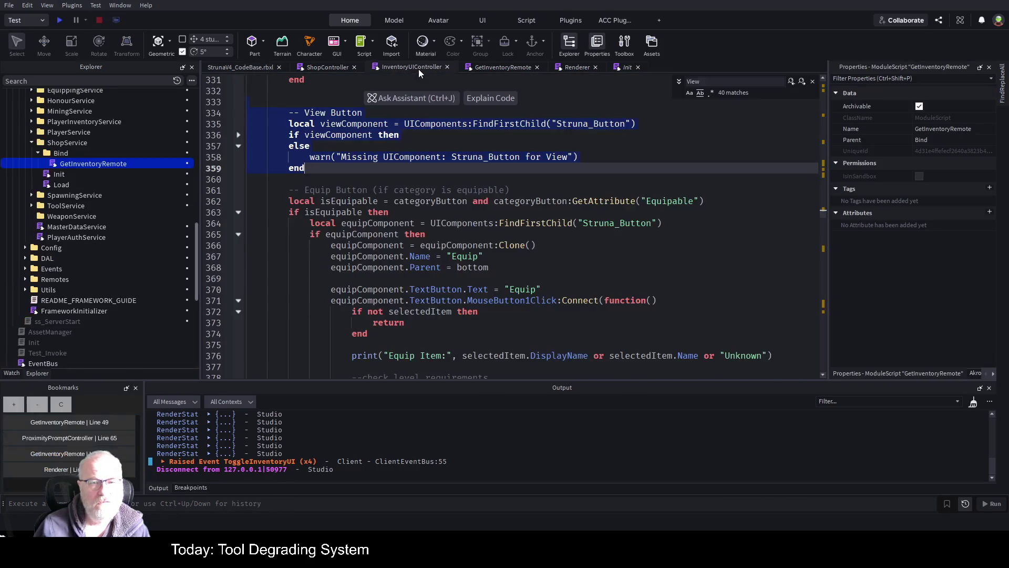
pyautogui.click(602, 247)
pyautogui.scroll(-2, 582, 236)
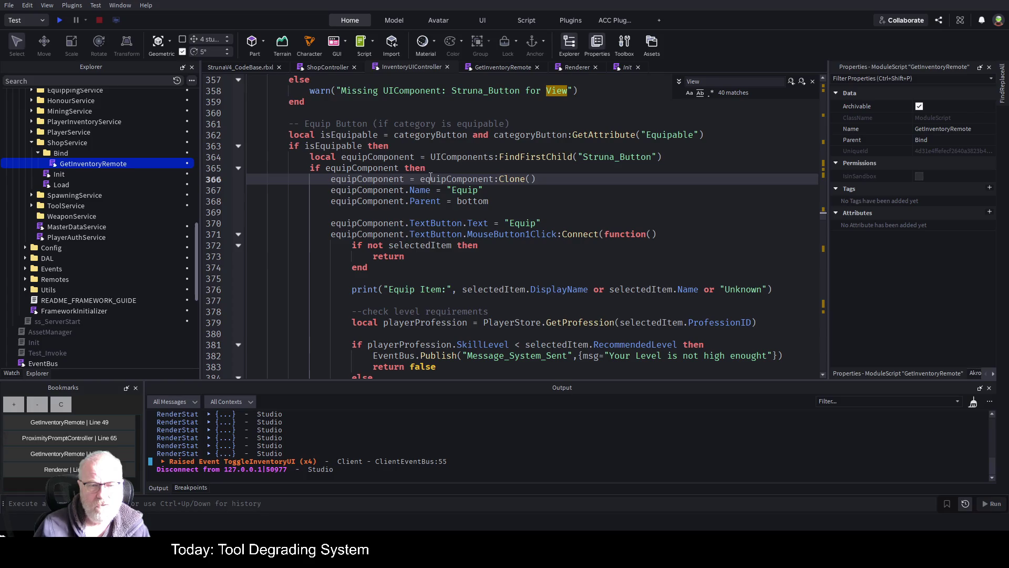
pyautogui.scroll(5, 430, 177)
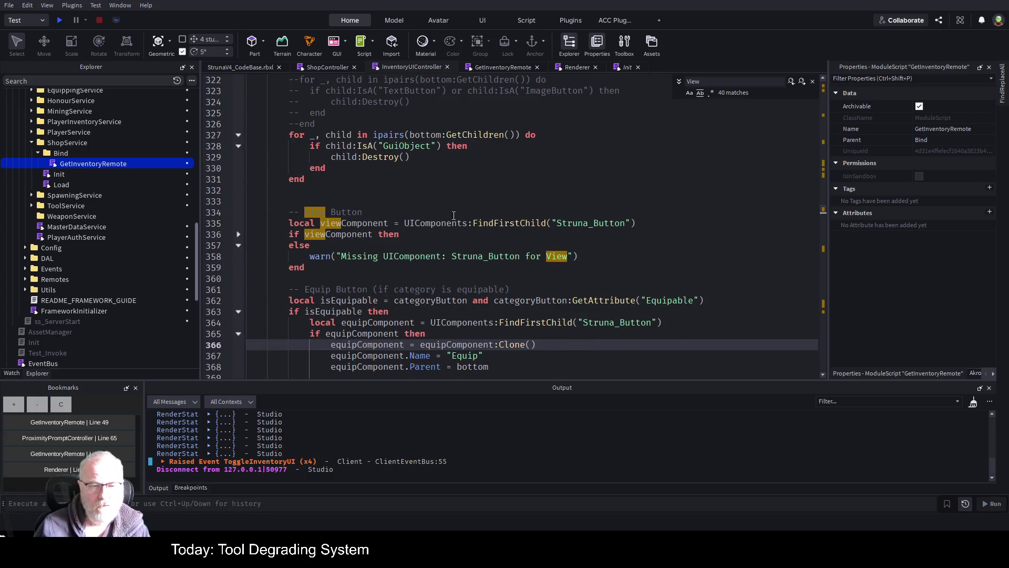
pyautogui.click(535, 200)
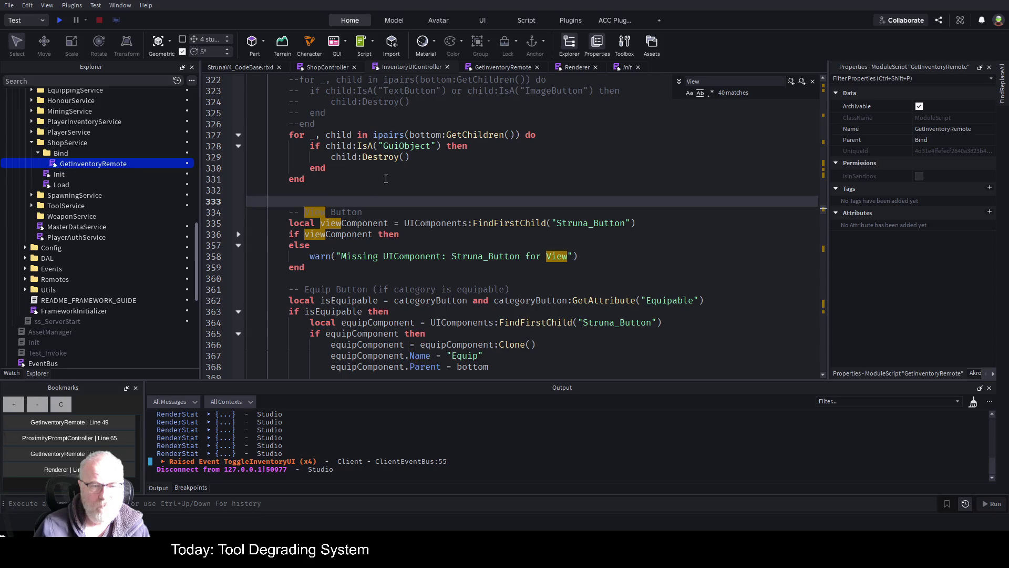
pyautogui.click(238, 235)
pyautogui.scroll(-3, 423, 219)
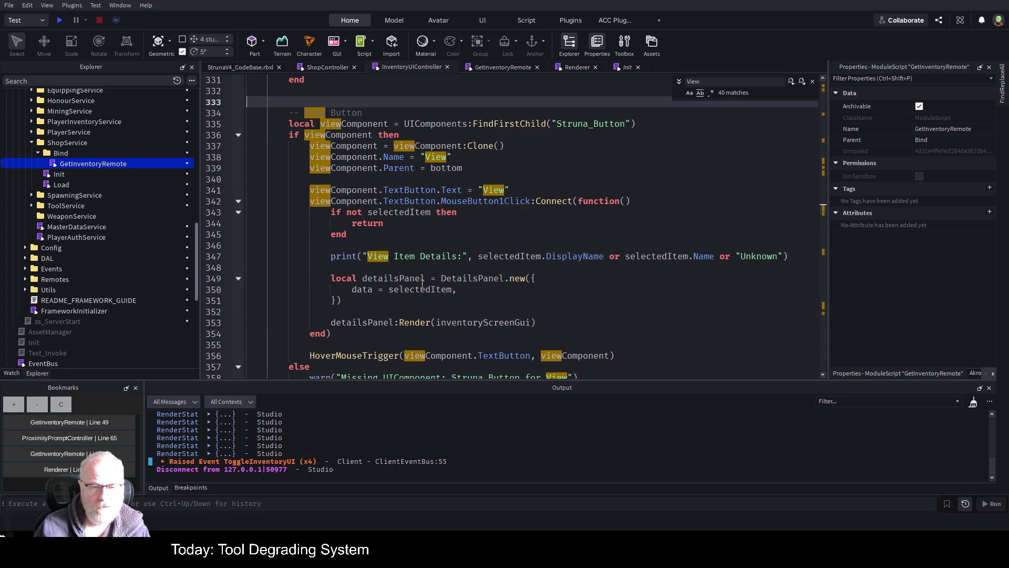
pyautogui.click(466, 324)
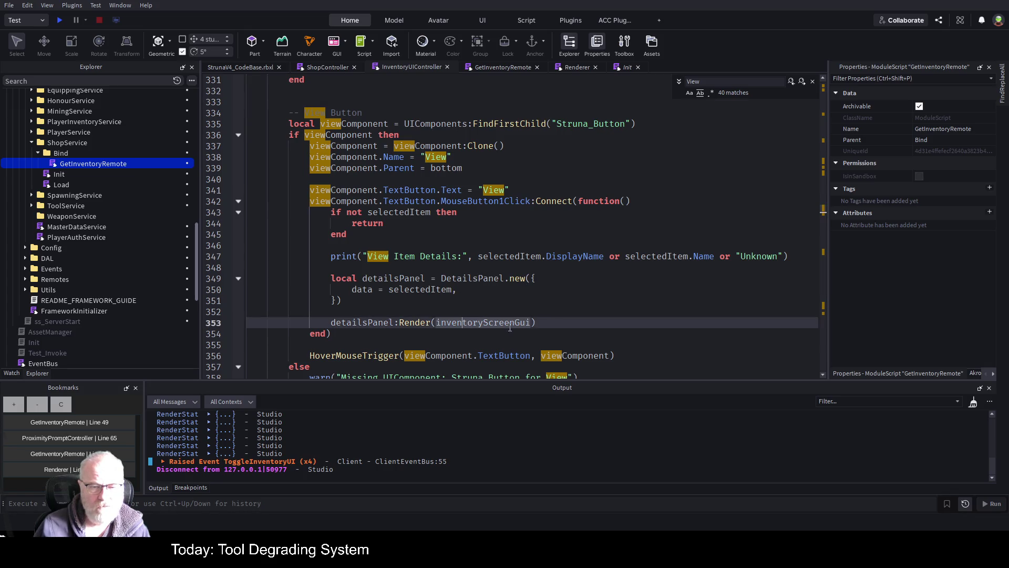
pyautogui.moveTo(558, 322); pyautogui.dragTo(310, 322)
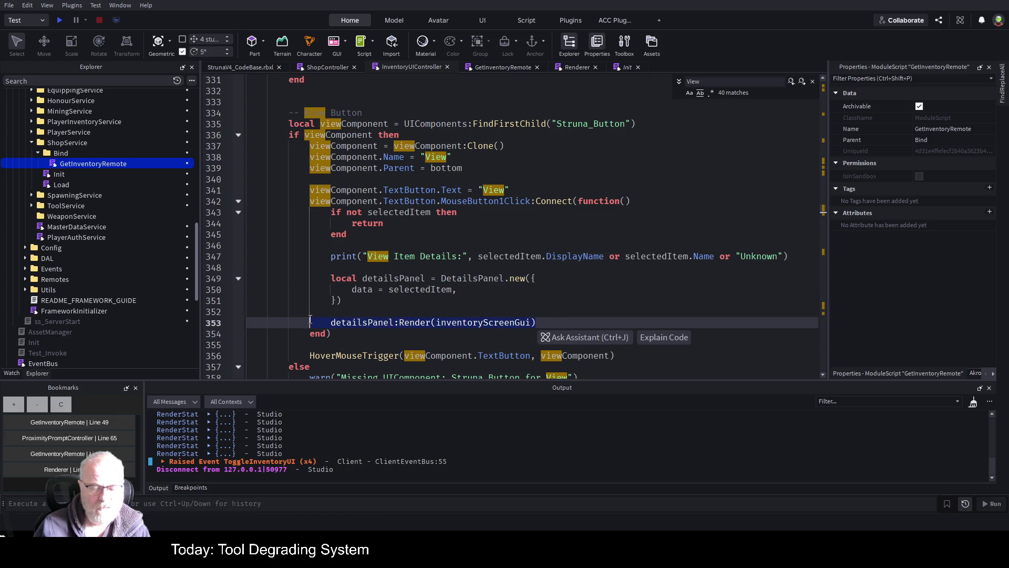
# In the ShopController script, locate the line 240 Render call, then launch a fresh play test
pyautogui.click(329, 68)
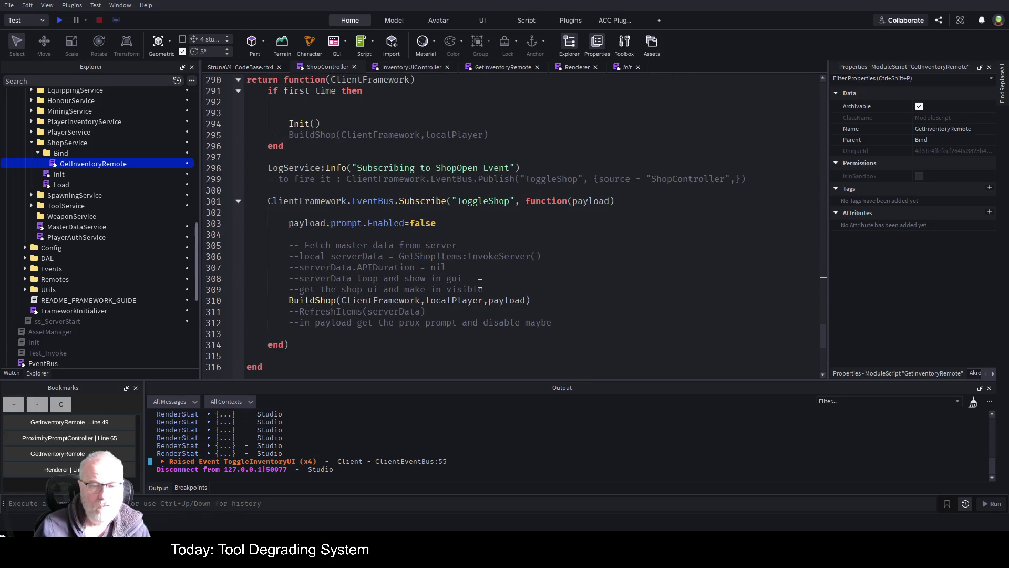
pyautogui.scroll(-4, 463, 287)
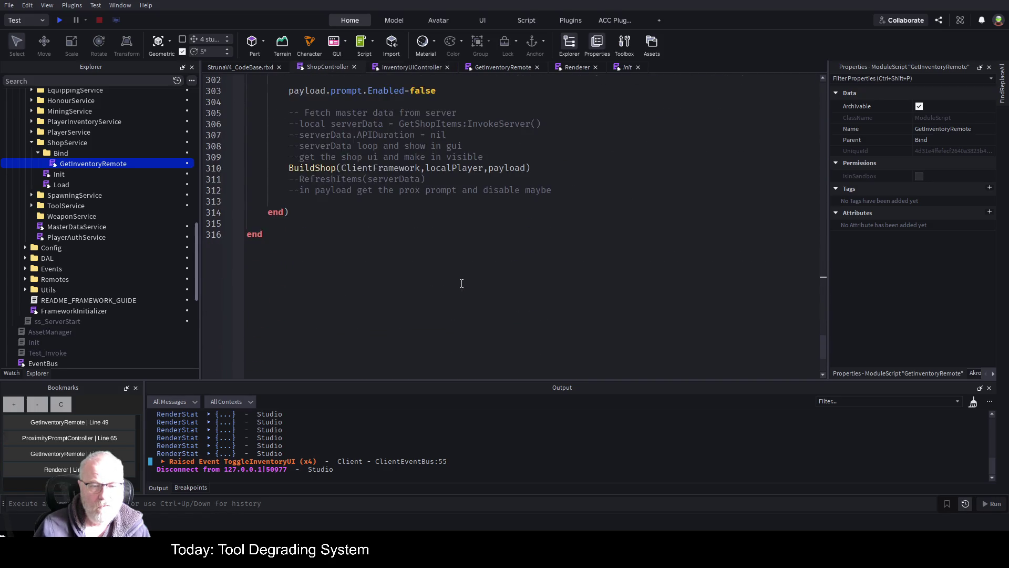
pyautogui.scroll(10, 452, 297)
pyautogui.scroll(15, 444, 306)
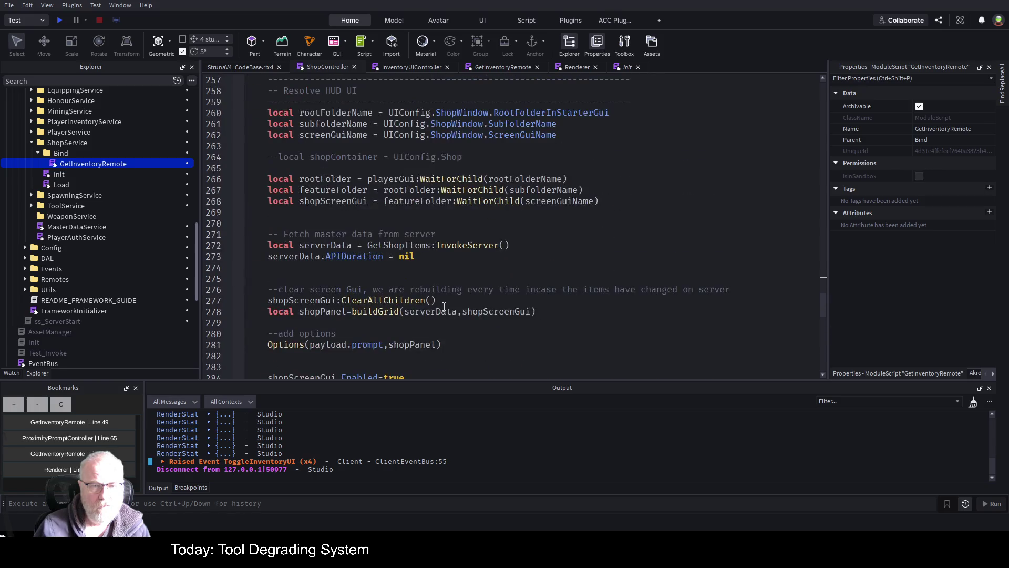
pyautogui.scroll(4, 444, 306)
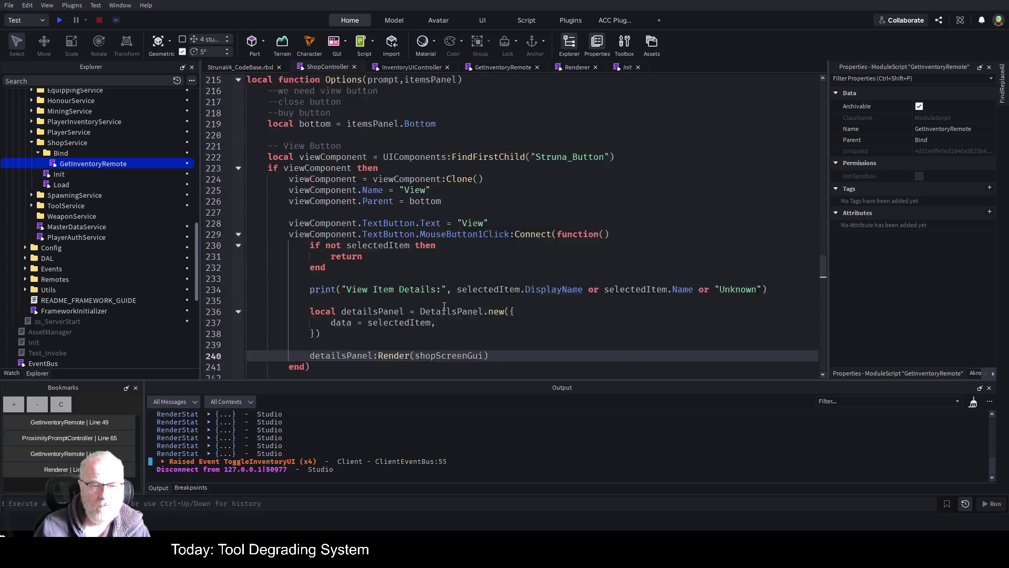
pyautogui.scroll(-3, 444, 306)
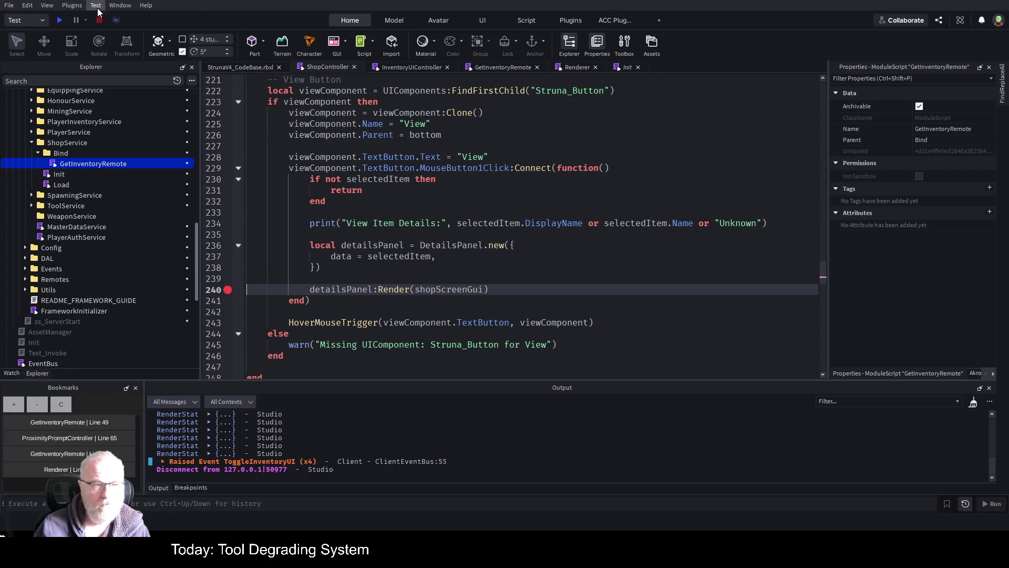
pyautogui.click(61, 21)
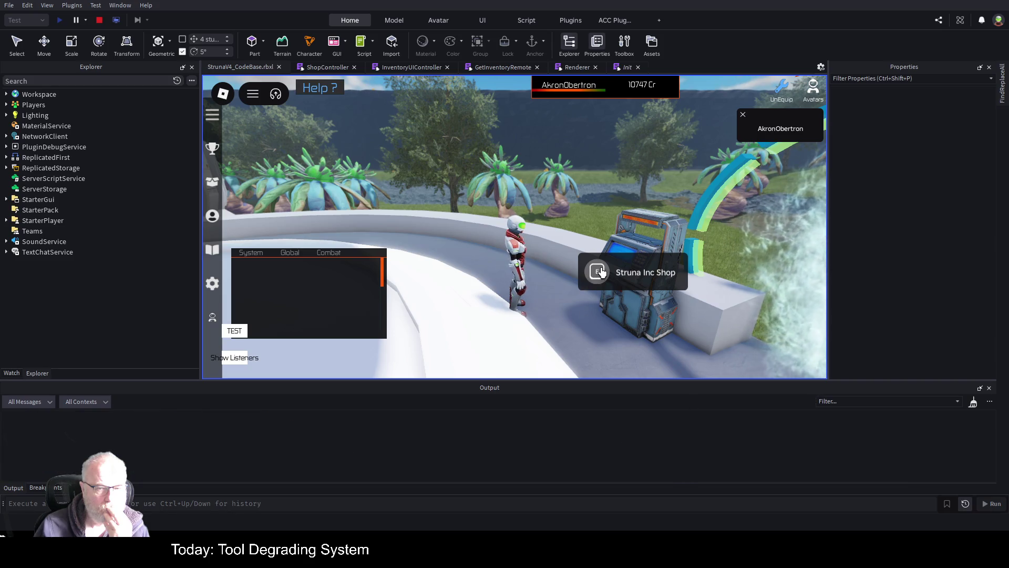
# Open the Struna Inc Shop, select OOF001 and view it to hit the line 240 breakpoint
pyautogui.click(602, 271)
pyautogui.click(584, 178)
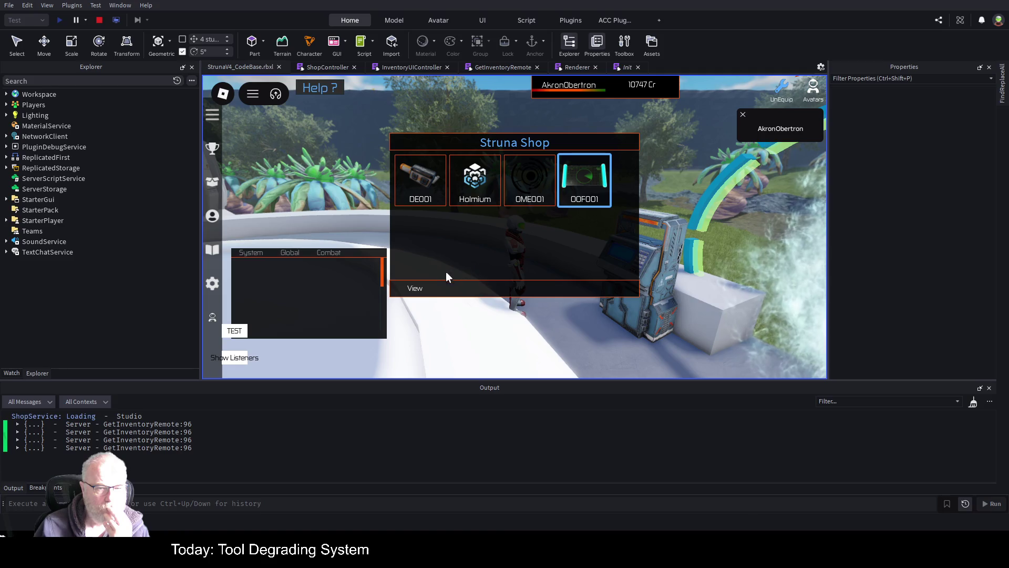
pyautogui.click(415, 290)
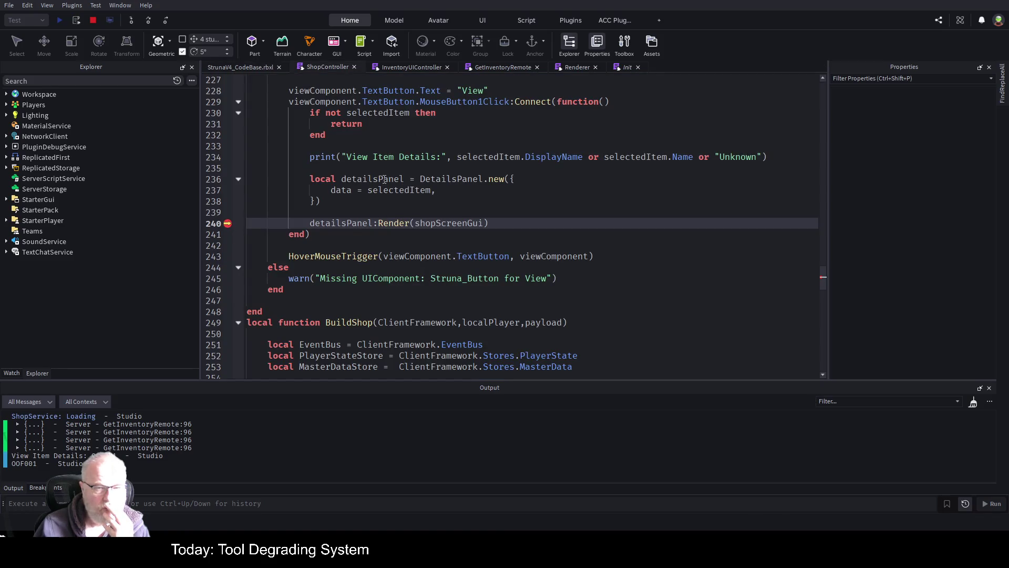
# Show the Watch panel and inspect selectedItem and detailsPanel values at the breakpoint
pyautogui.click(12, 373)
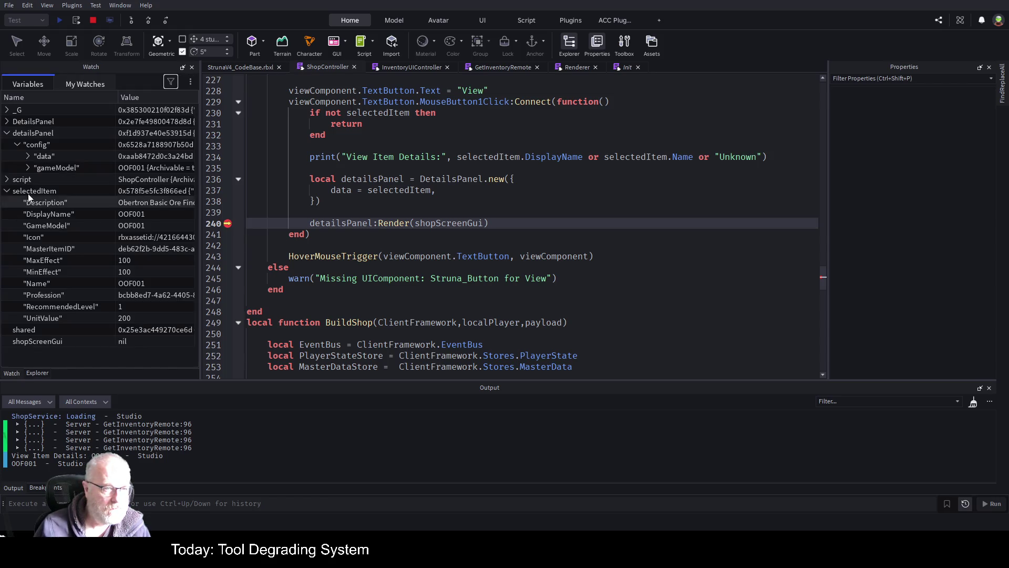
pyautogui.click(17, 145)
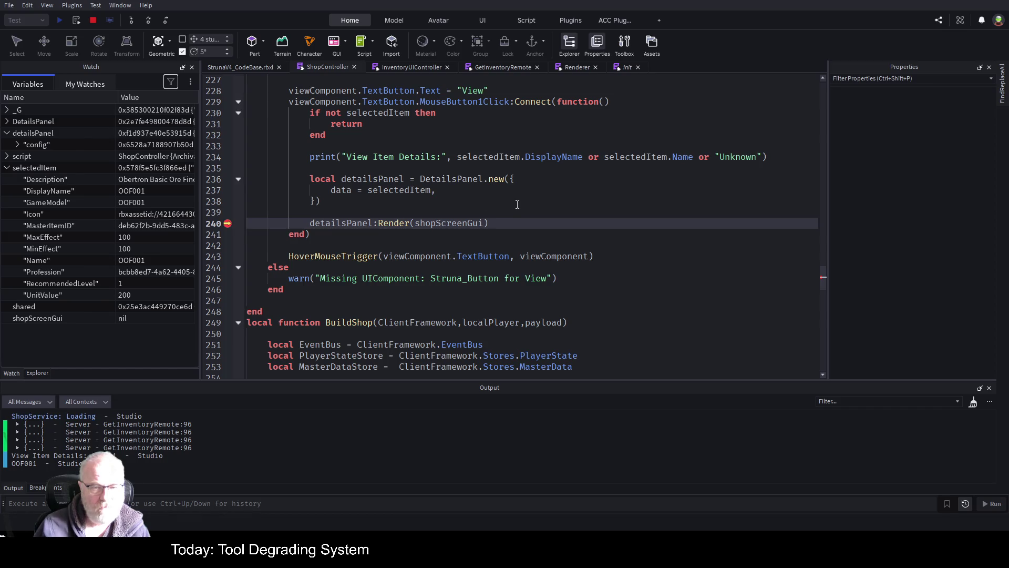
pyautogui.press('Up')
pyautogui.press('Up')
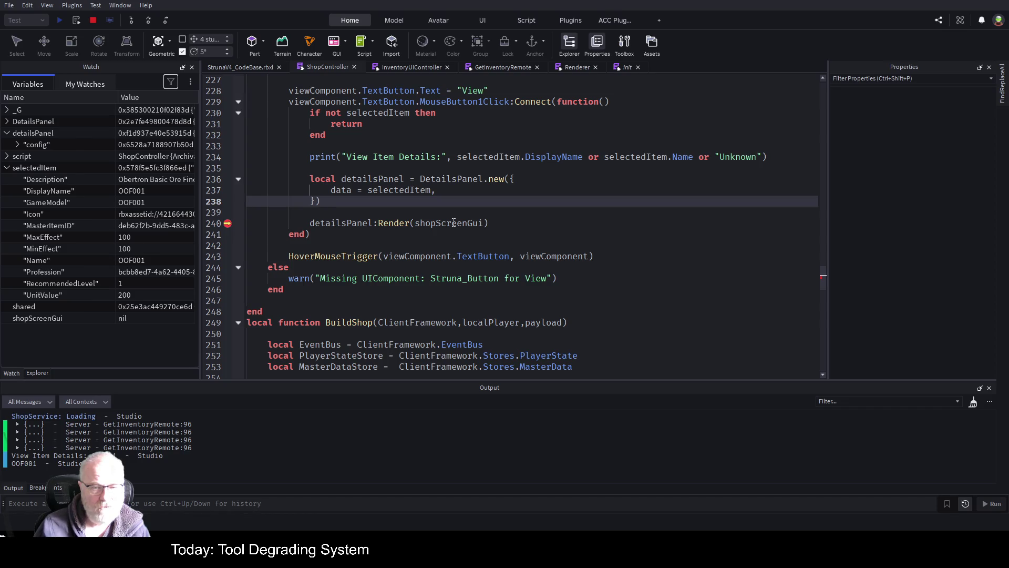
# Select shopScreenGui on line 240, find its nil declaration, and stop the play test
pyautogui.doubleClick(456, 223)
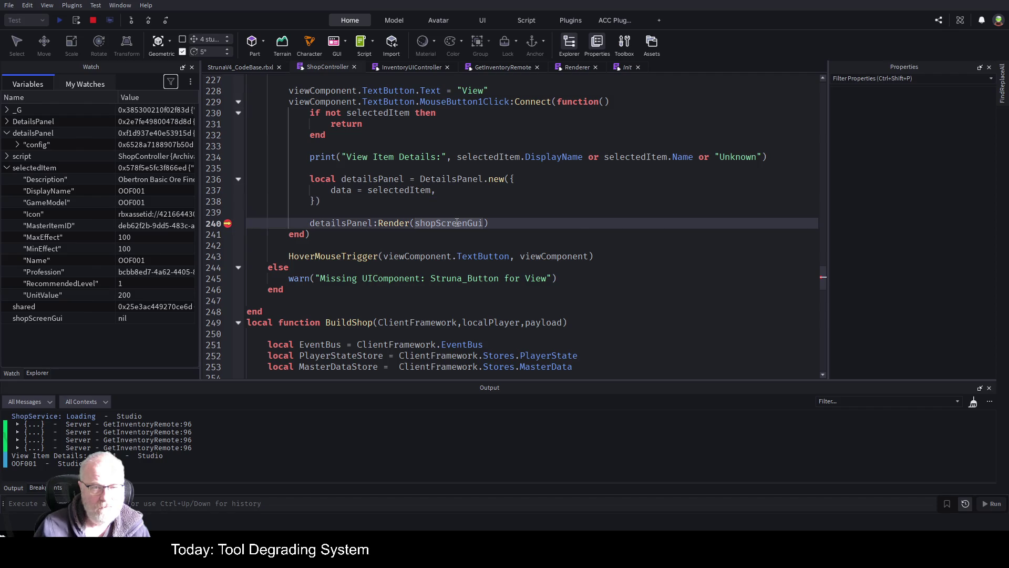
pyautogui.scroll(19, 522, 210)
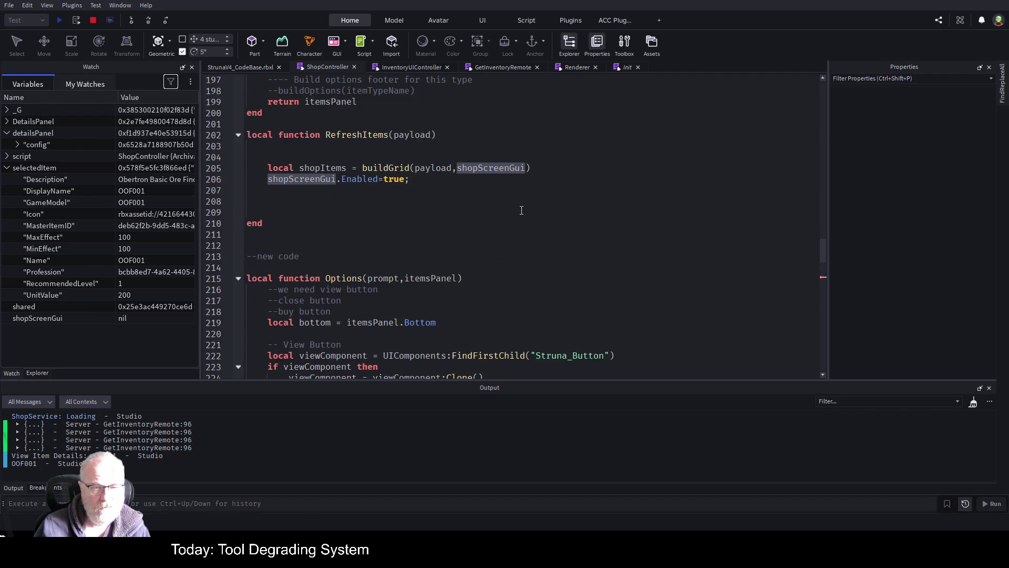
pyautogui.scroll(20, 511, 210)
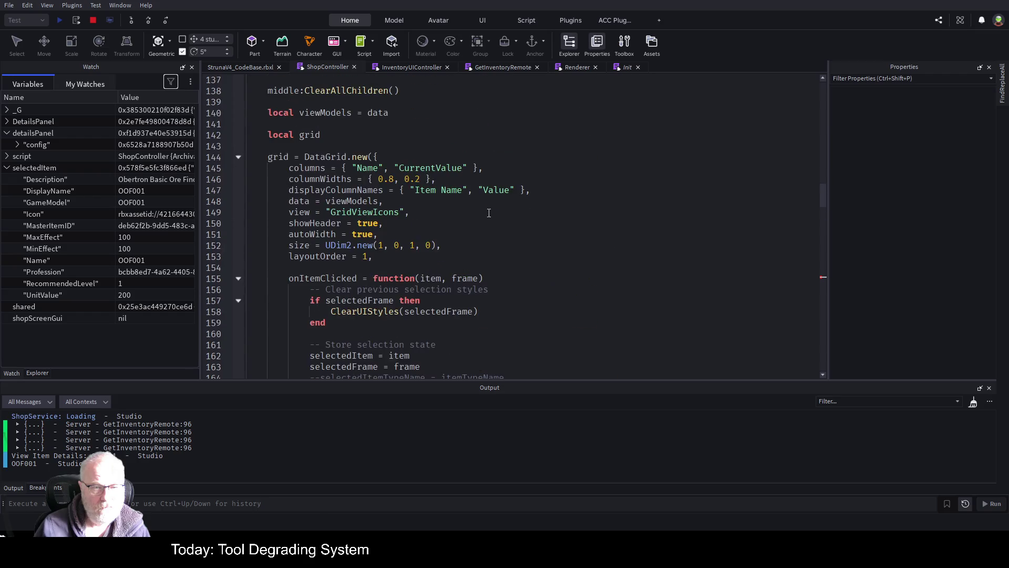
pyautogui.scroll(20, 478, 211)
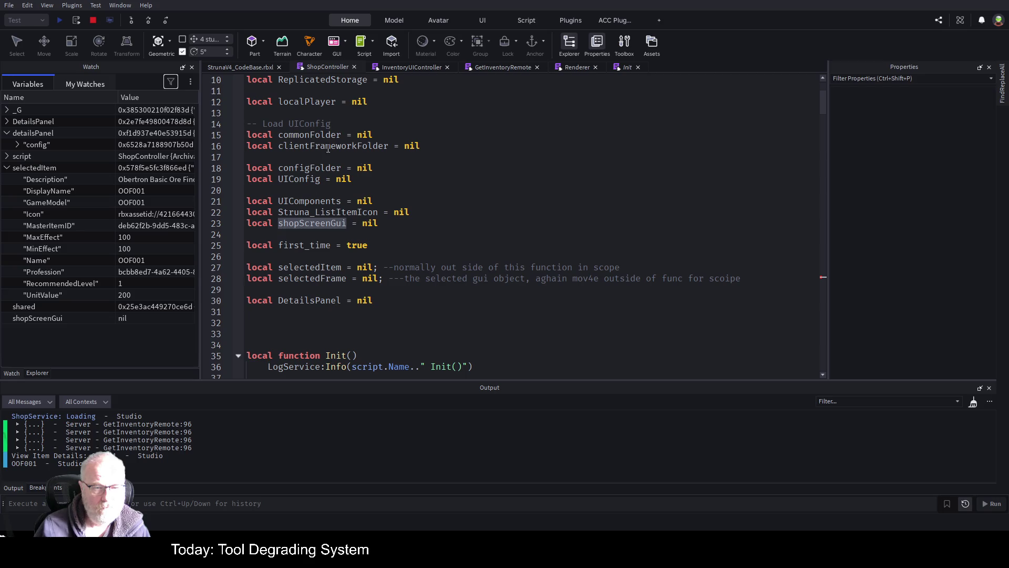
pyautogui.scroll(-6, 436, 214)
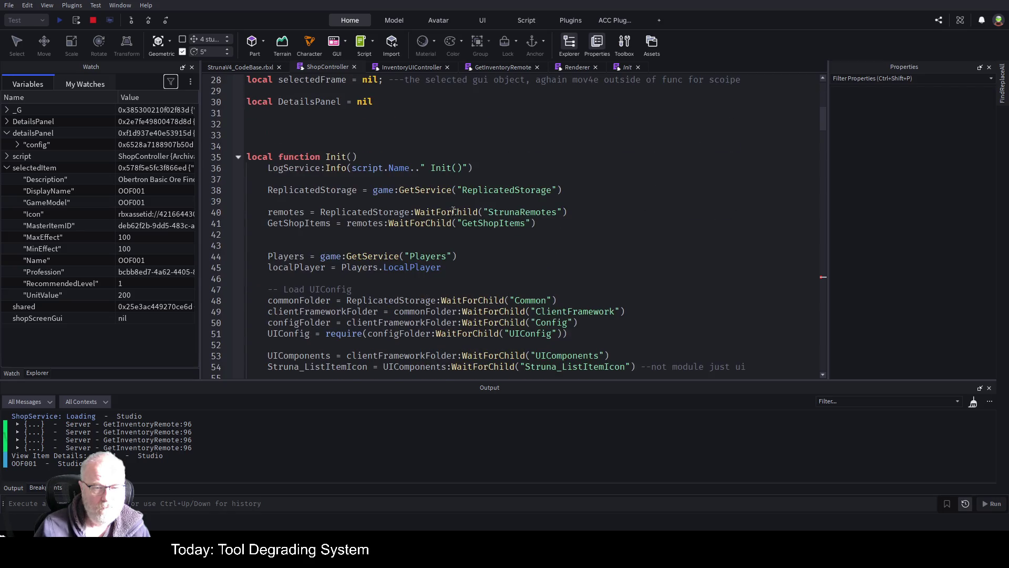
pyautogui.click(92, 20)
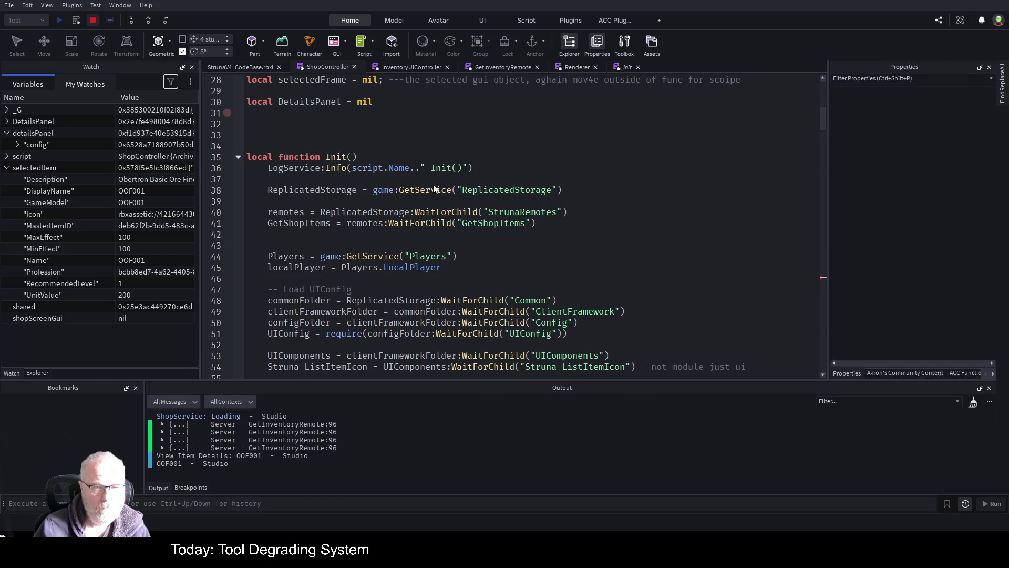
pyautogui.scroll(3, 471, 166)
pyautogui.scroll(1, 471, 167)
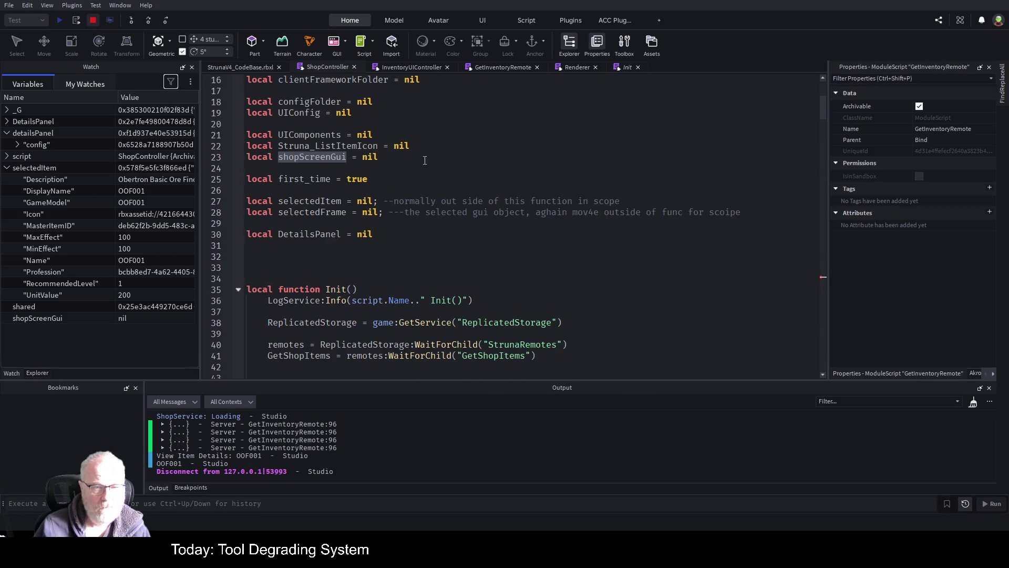
# Search ShopController for shopScreenGui occurrences, from its line 23 declaration to line 240
pyautogui.doubleClick(306, 159)
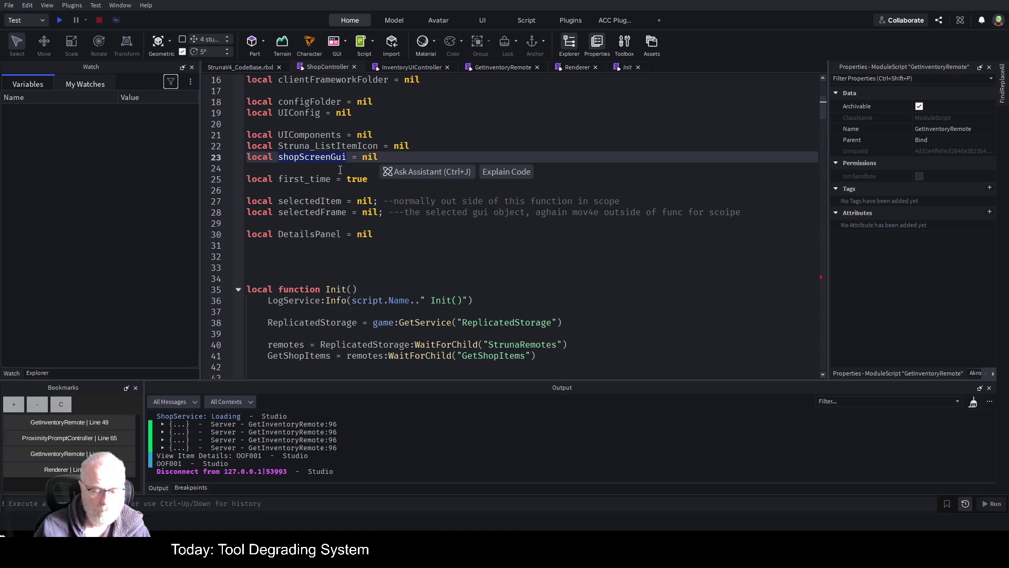
pyautogui.hotkey('ctrl', 'f')
pyautogui.press('Return')
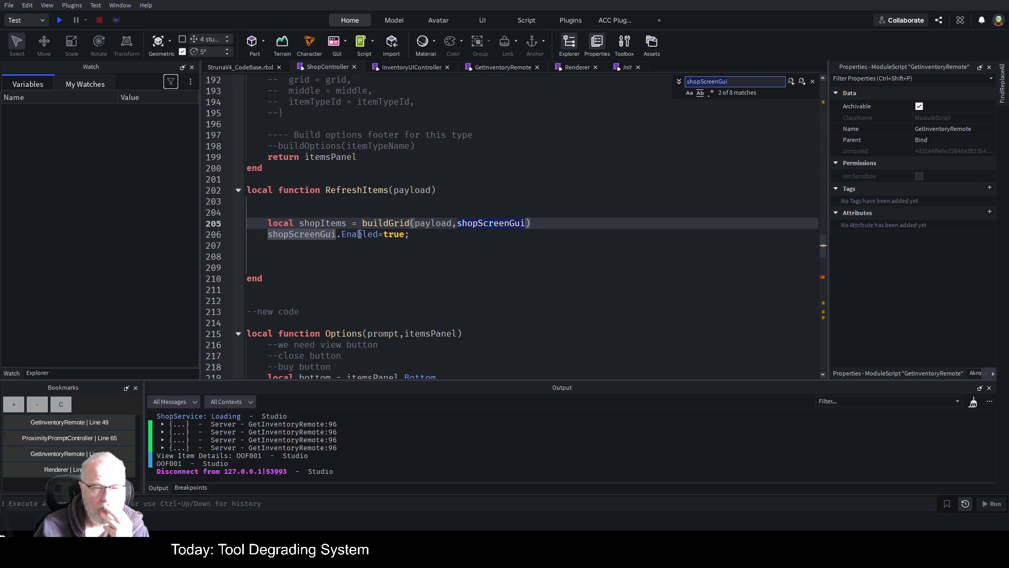
pyautogui.click(805, 83)
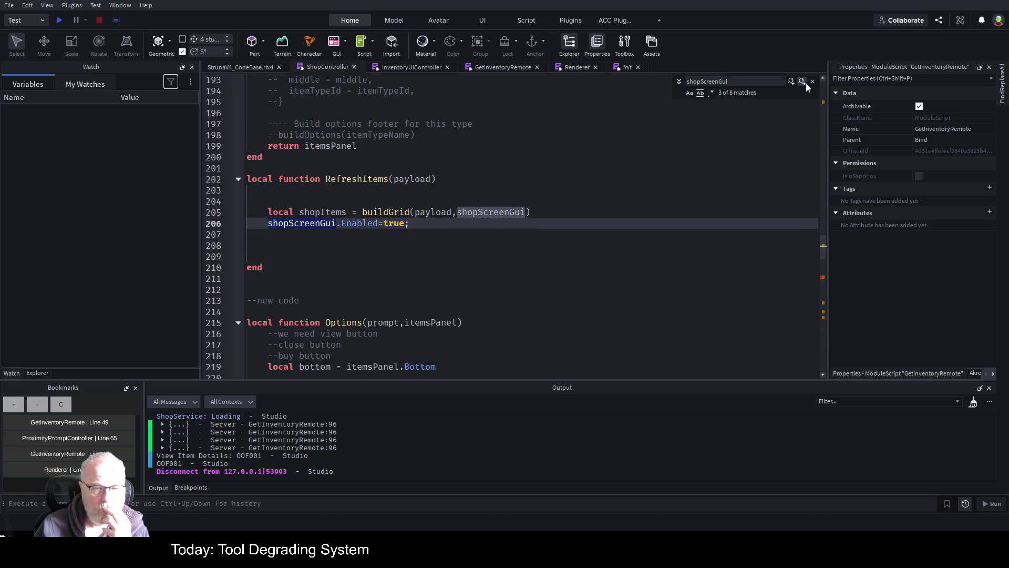
pyautogui.click(806, 83)
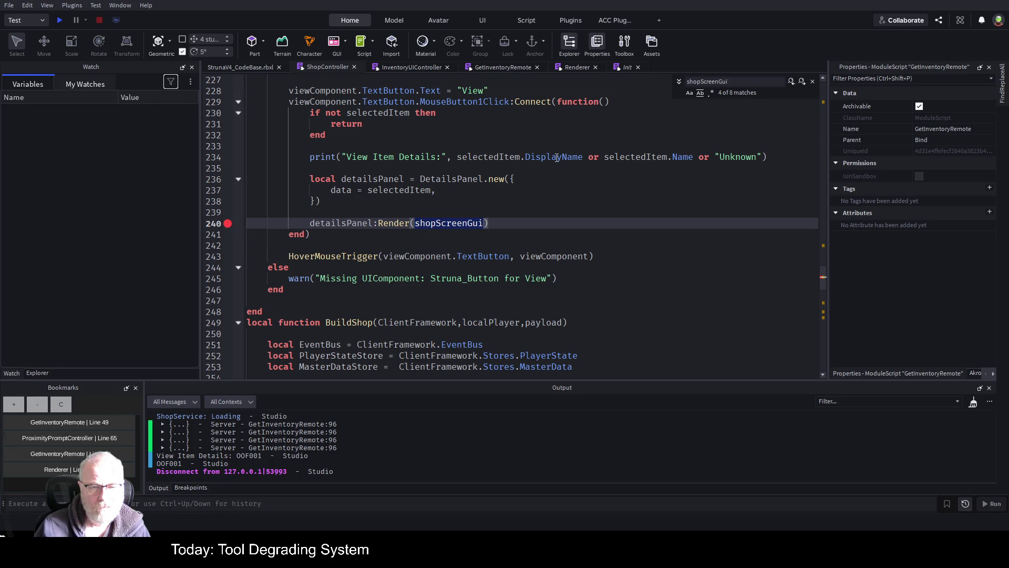
pyautogui.scroll(3, 517, 175)
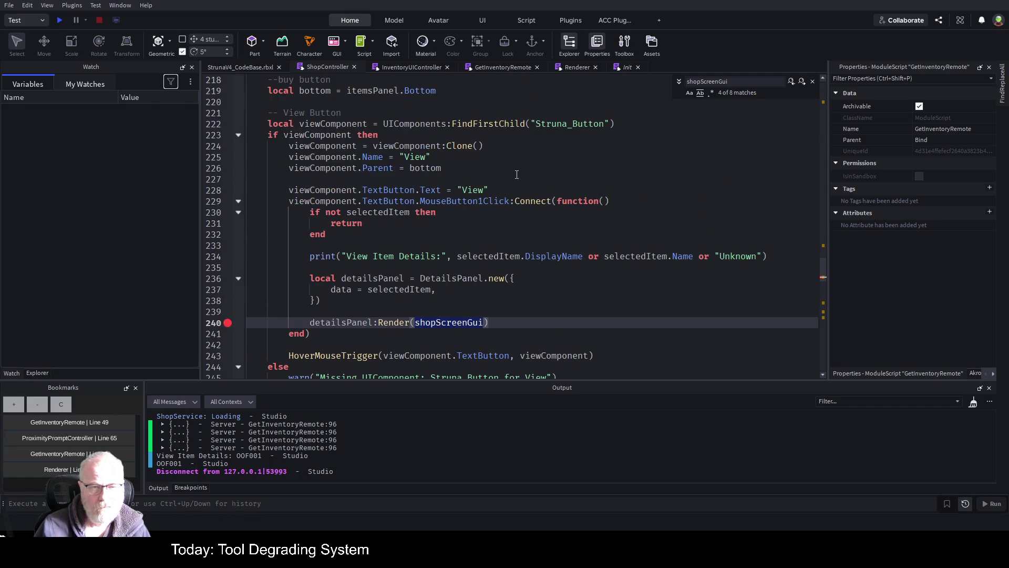
pyautogui.scroll(6, 517, 174)
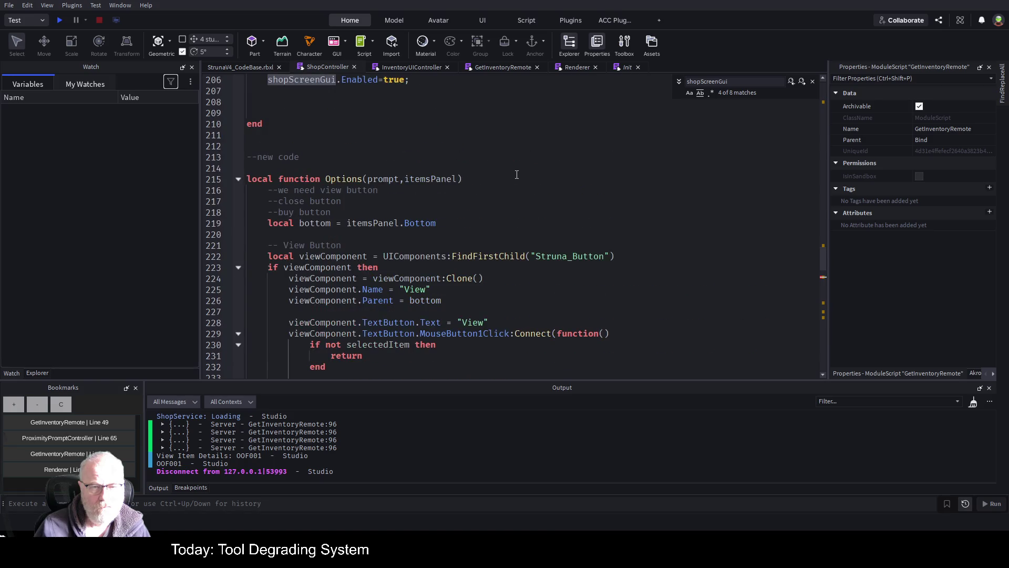
pyautogui.scroll(5, 517, 175)
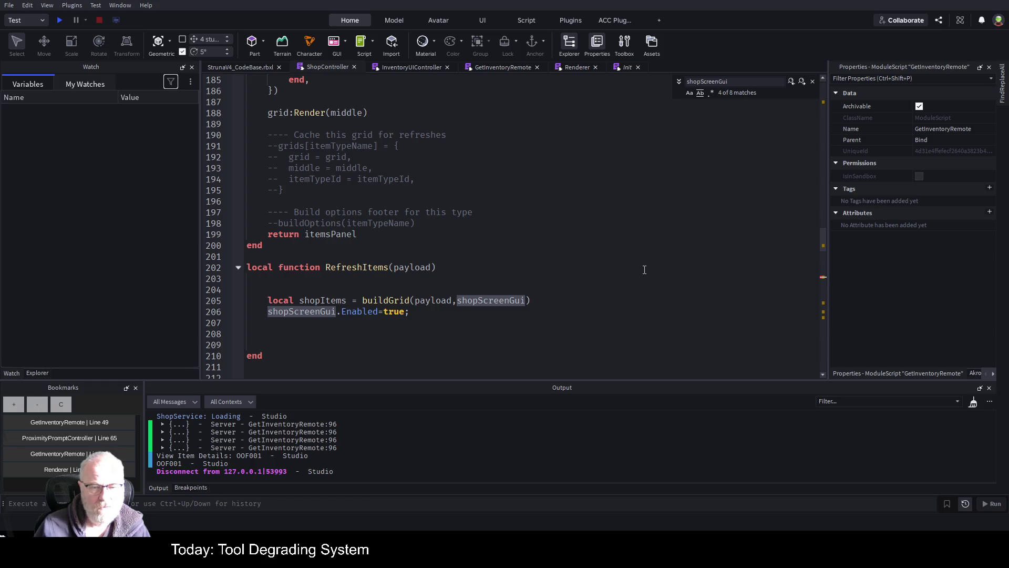
pyautogui.scroll(-4, 433, 278)
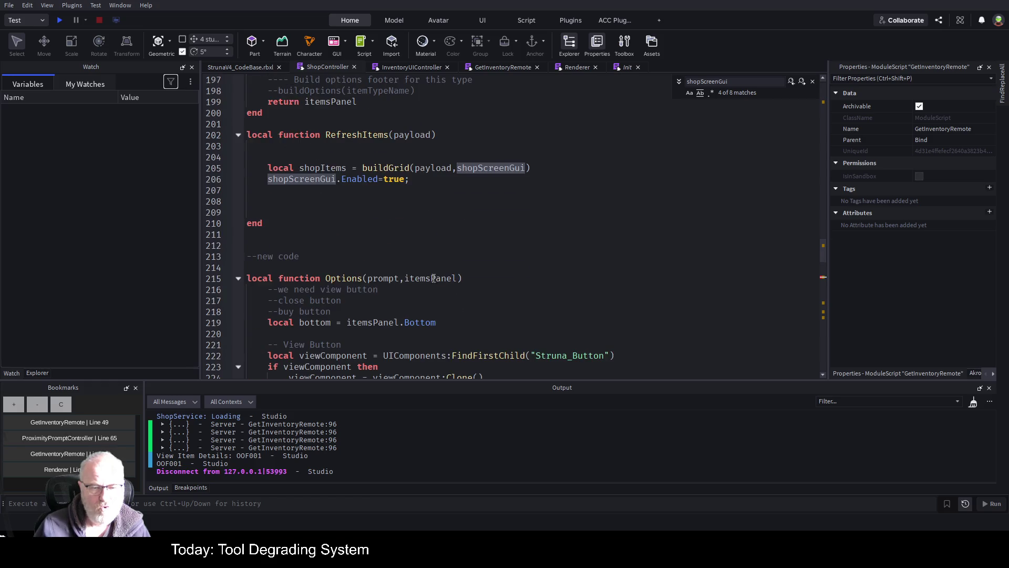
# Add shopScreenGui as a parameter to the Options(prompt, itemsPanel) signature on line 215
pyautogui.click(478, 277)
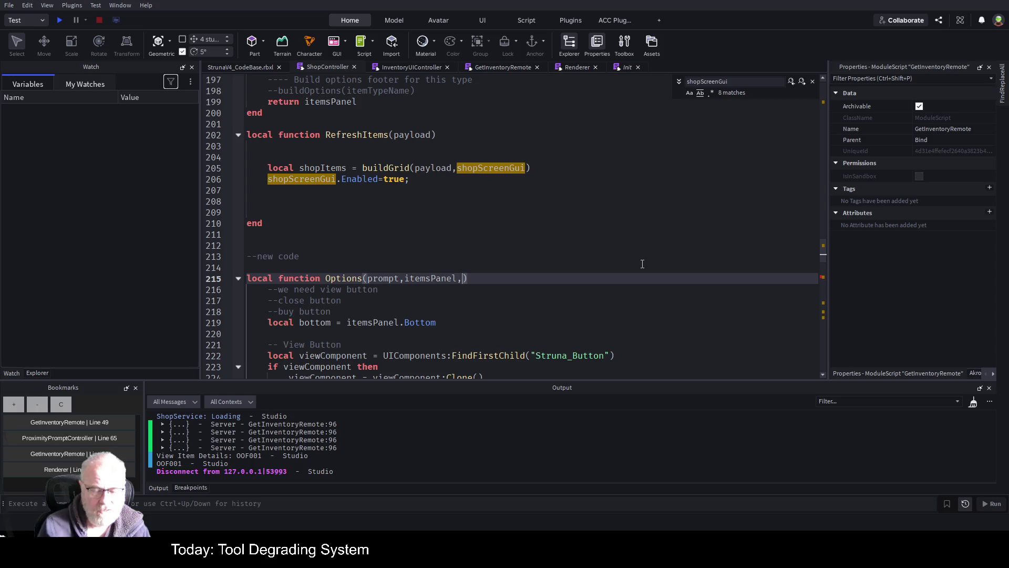
pyautogui.write('shopScreenGui')
pyautogui.click(640, 268)
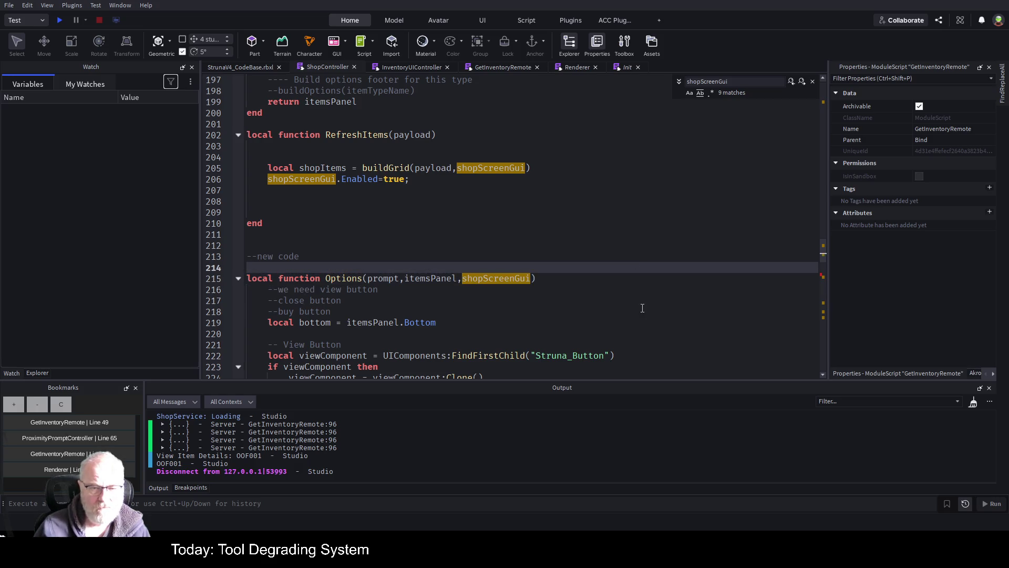
pyautogui.scroll(-4, 559, 267)
# Pass shopScreenGui as the third argument of the line 281 Options call and save the place
pyautogui.click(333, 145)
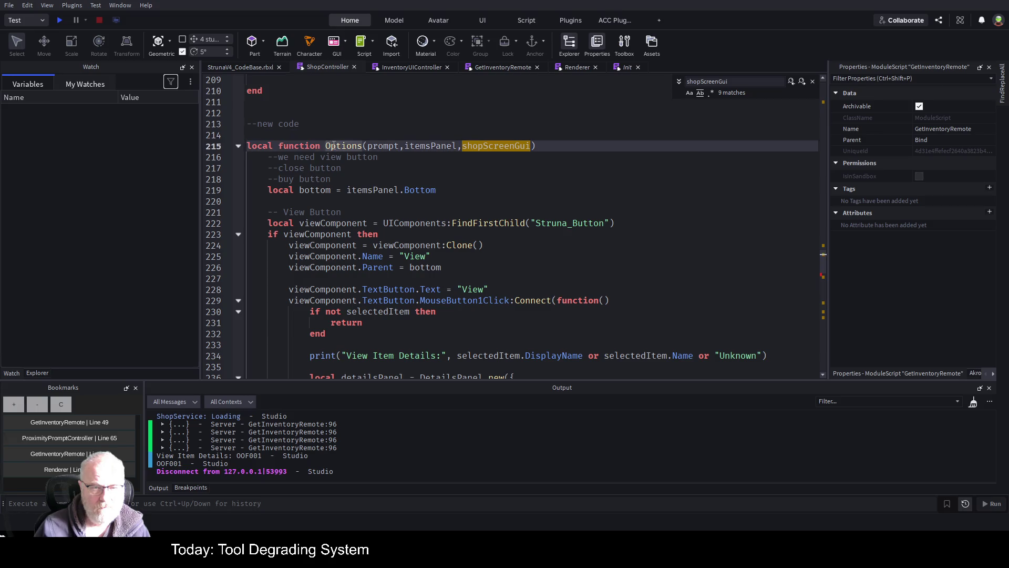
pyautogui.scroll(-11, 462, 255)
pyautogui.scroll(-9, 461, 256)
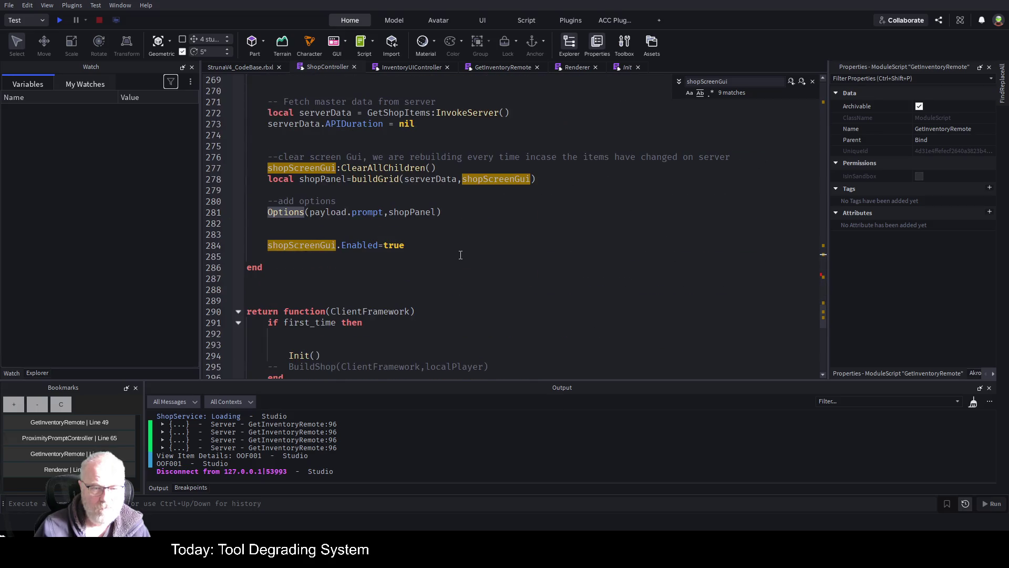
pyautogui.click(433, 212)
pyautogui.write(',s')
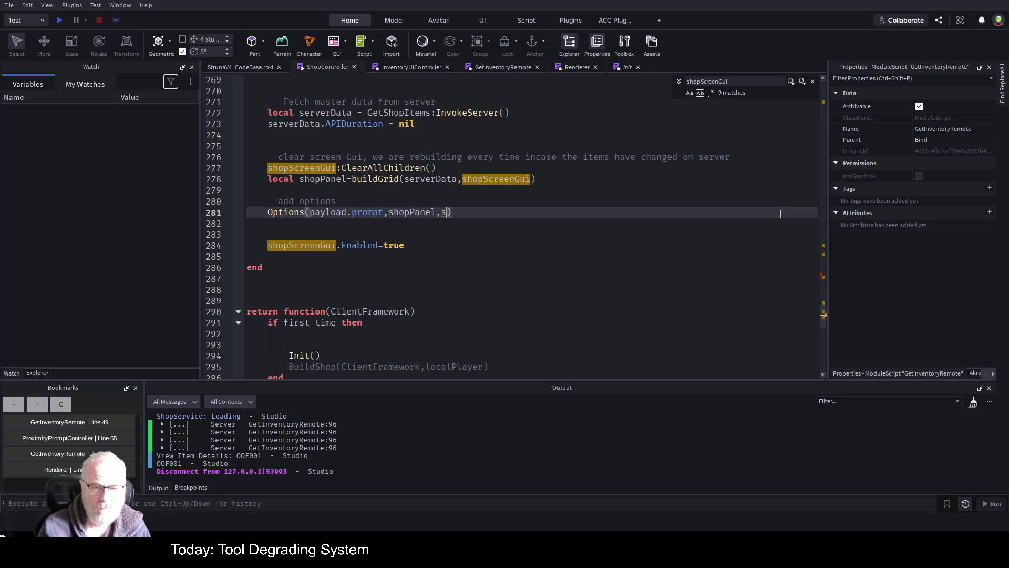
pyautogui.press('Tab')
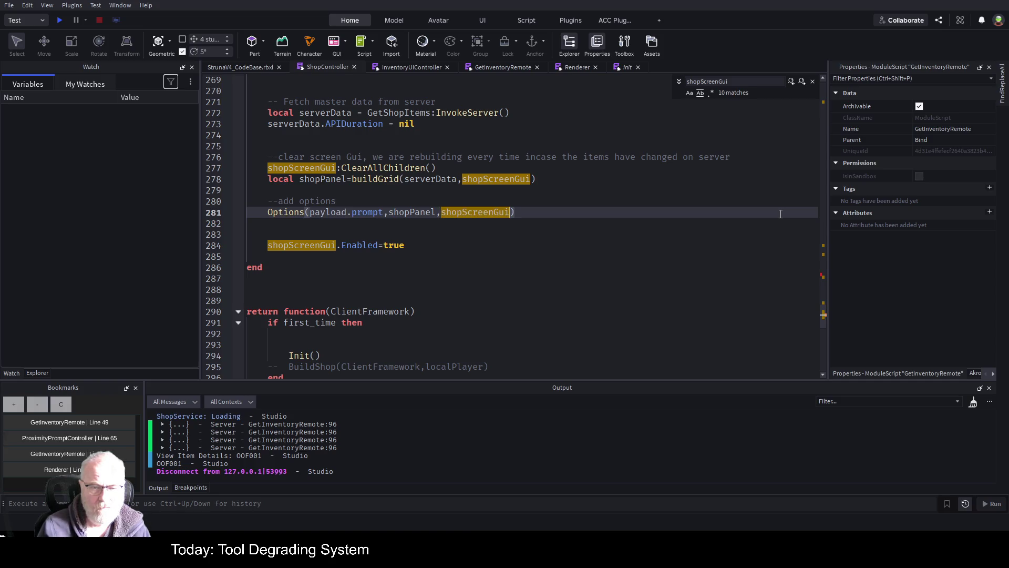
pyautogui.hotkey('ctrl', 's')
pyautogui.click(490, 253)
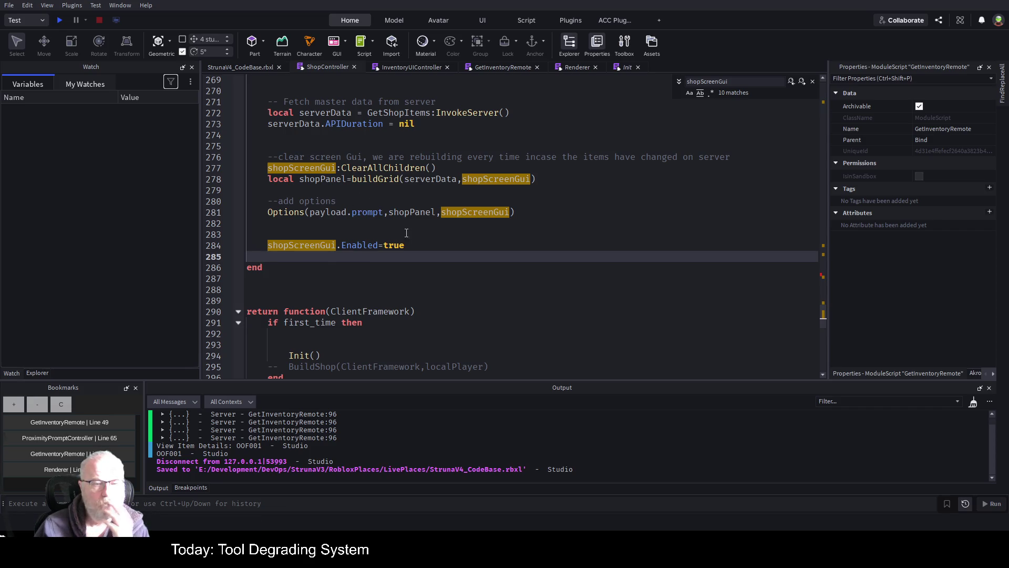
pyautogui.click(386, 227)
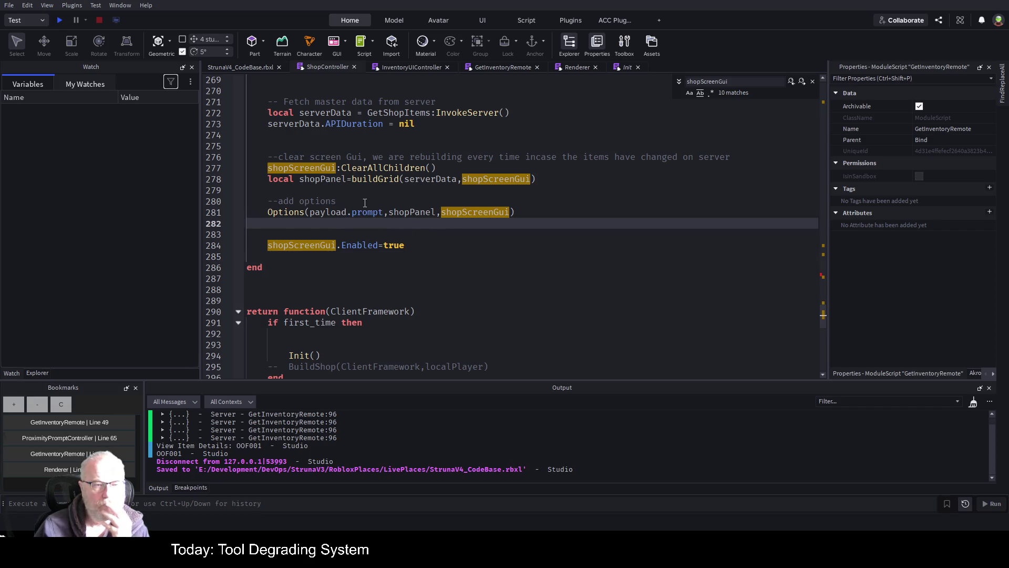
# Start a play test, view OOF001 in the Struna Shop, and resume past the breakpoint with F5
pyautogui.click(59, 20)
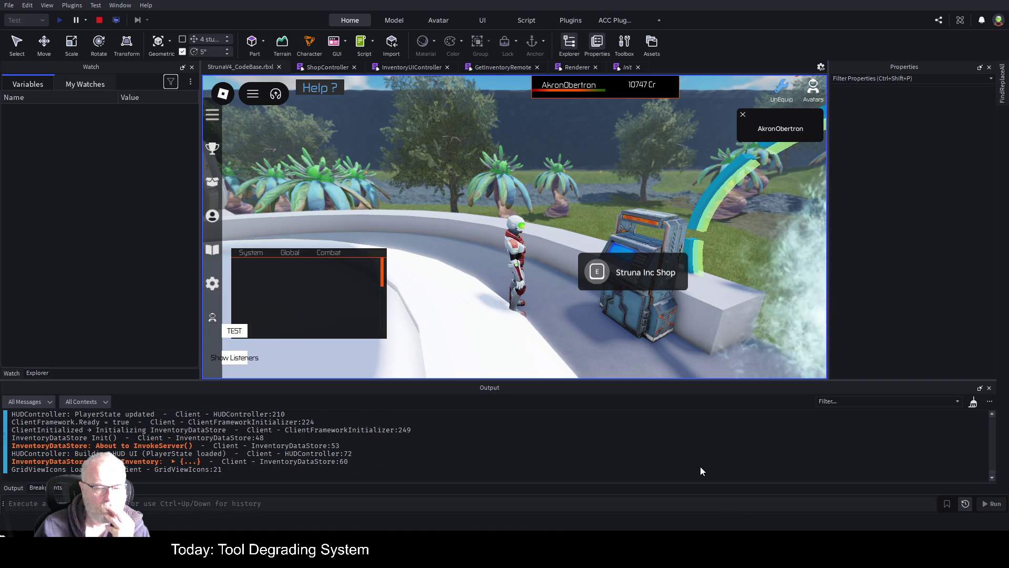
pyautogui.rightClick(695, 480)
pyautogui.click(714, 489)
pyautogui.click(591, 272)
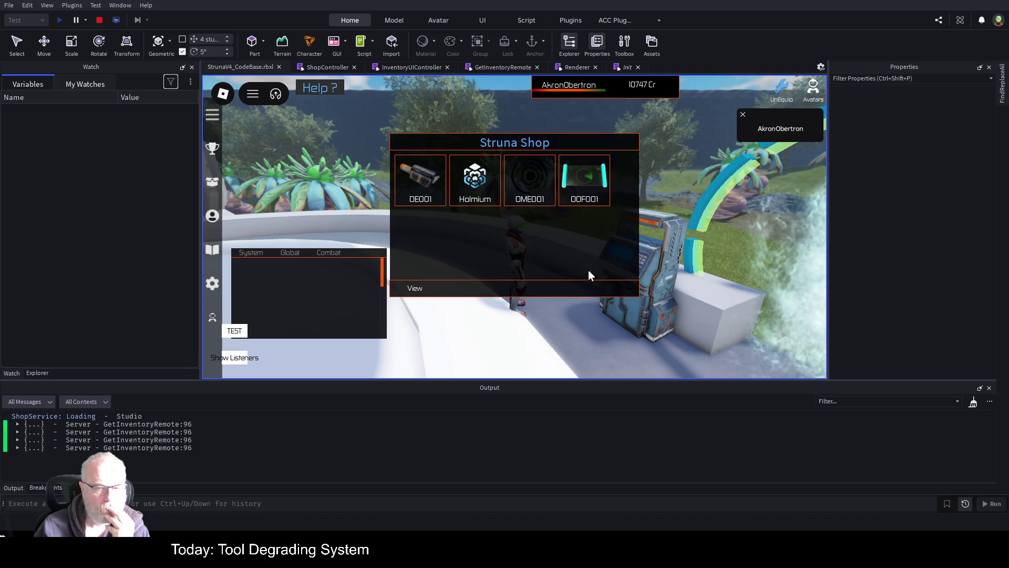
pyautogui.click(584, 181)
pyautogui.click(416, 289)
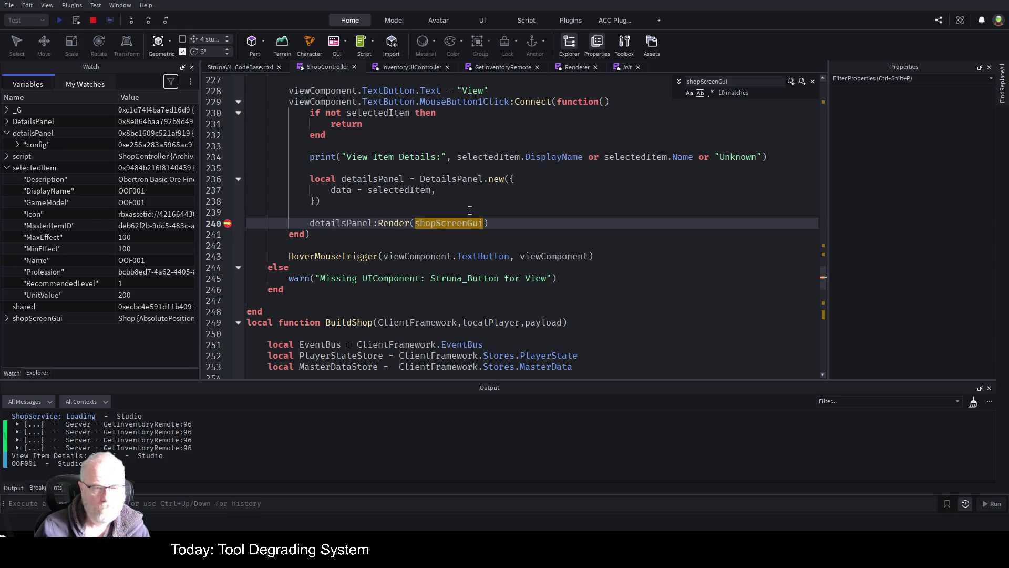
pyautogui.press('F5')
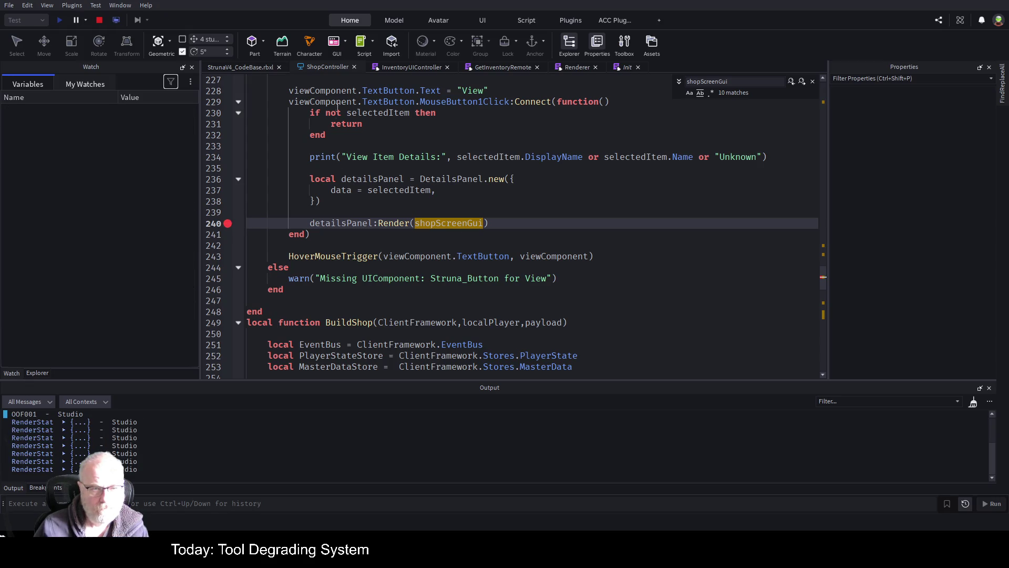
pyautogui.click(245, 67)
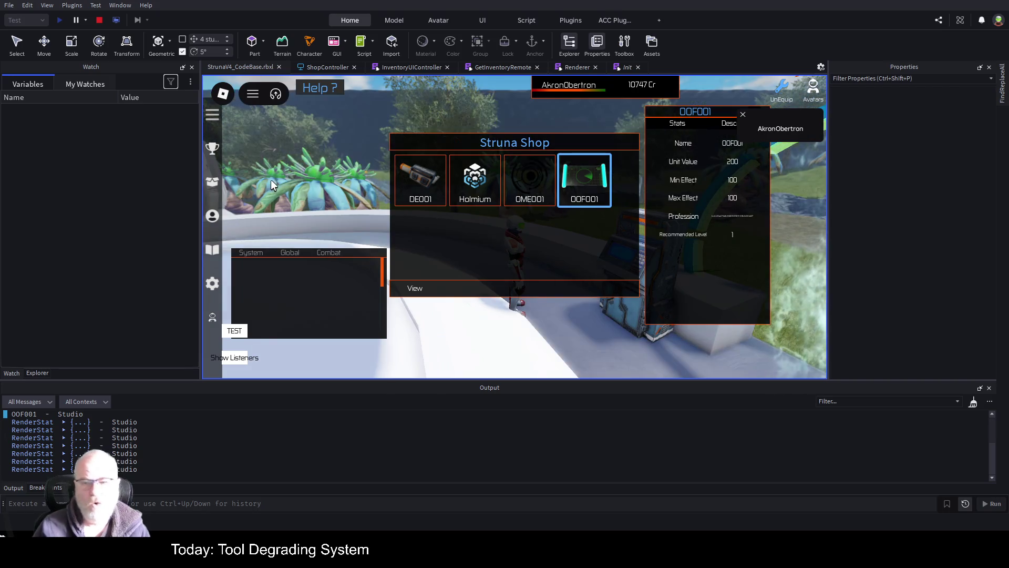
# Close OOF001's details, then view OME001 and resume past the breakpoint with F5
pyautogui.click(753, 111)
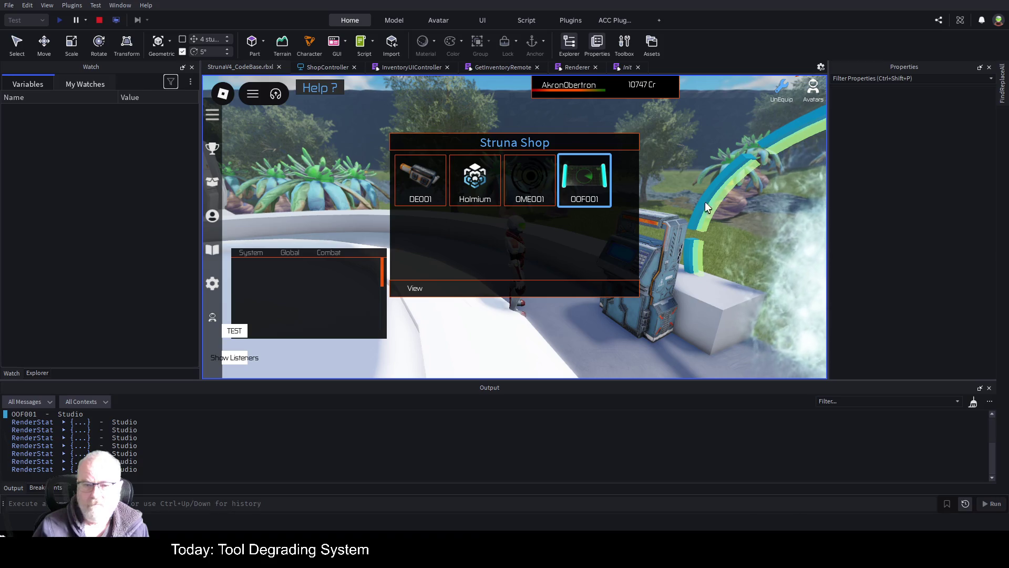
pyautogui.click(538, 200)
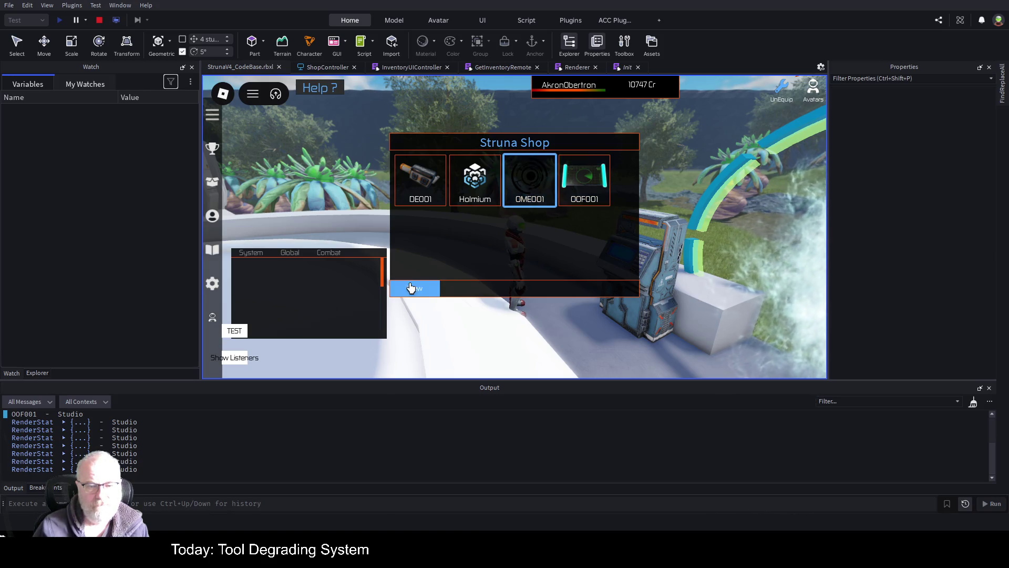
pyautogui.click(410, 288)
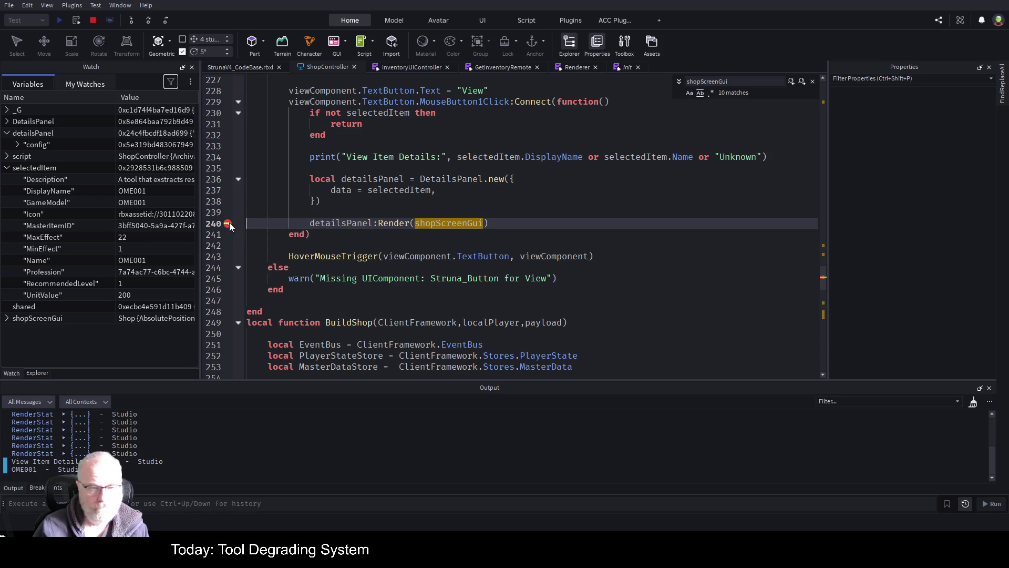
pyautogui.press('F5')
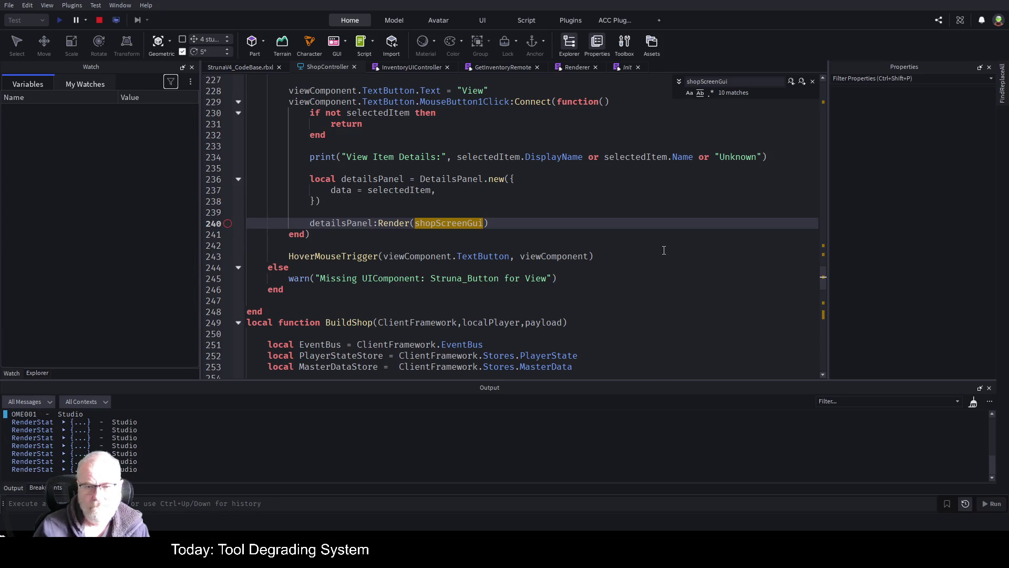
# Close OME001's details and view the Holmium and DE001 items' details in turn
pyautogui.click(230, 65)
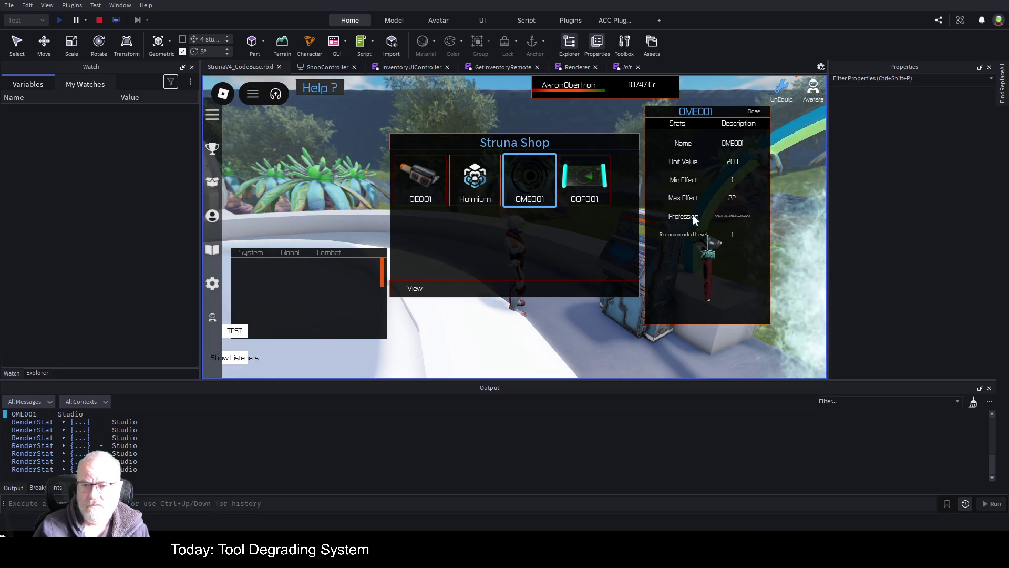
pyautogui.click(753, 111)
pyautogui.click(473, 189)
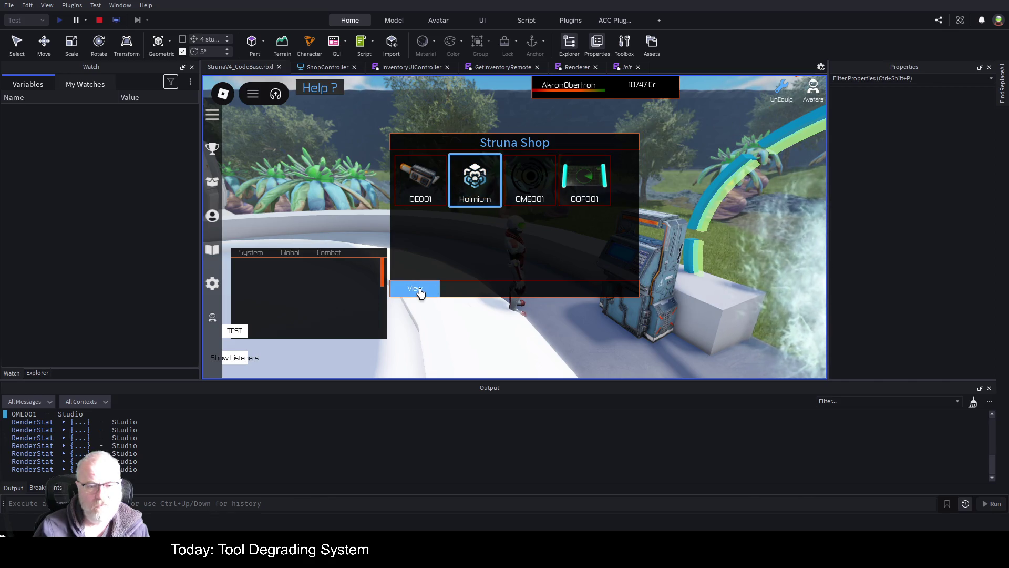
pyautogui.click(417, 289)
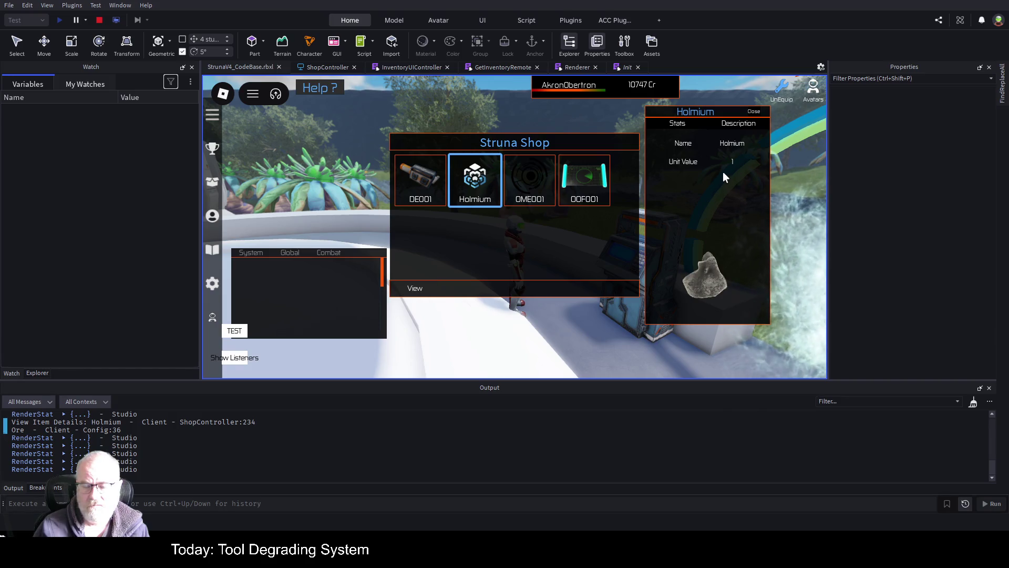
pyautogui.click(758, 112)
pyautogui.click(436, 181)
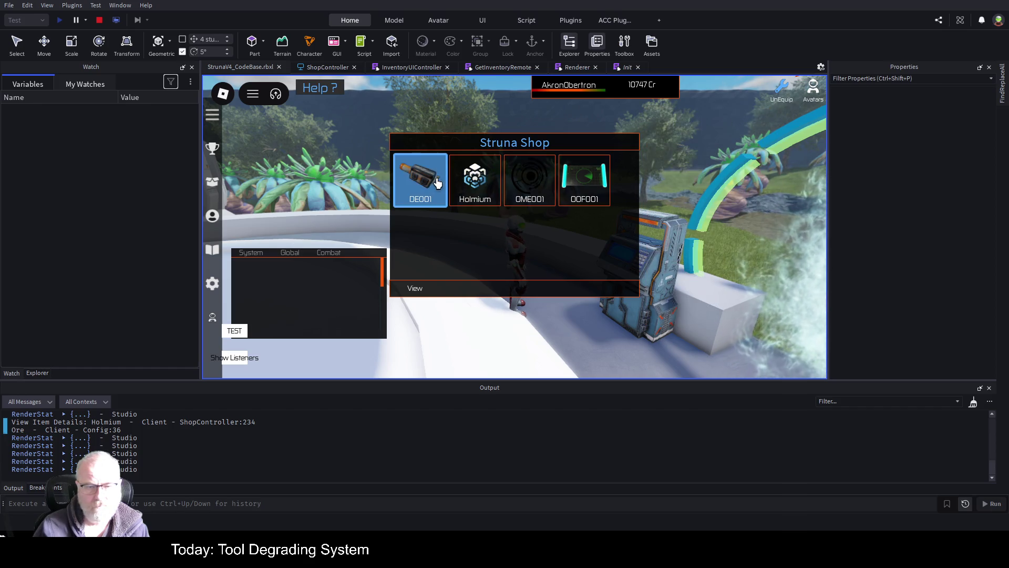
pyautogui.click(415, 289)
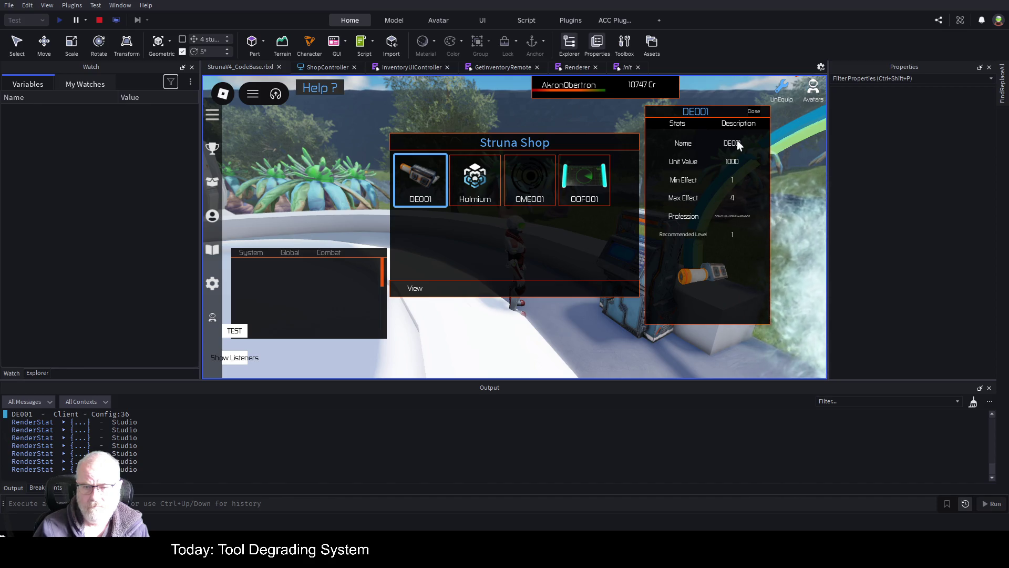
pyautogui.click(755, 112)
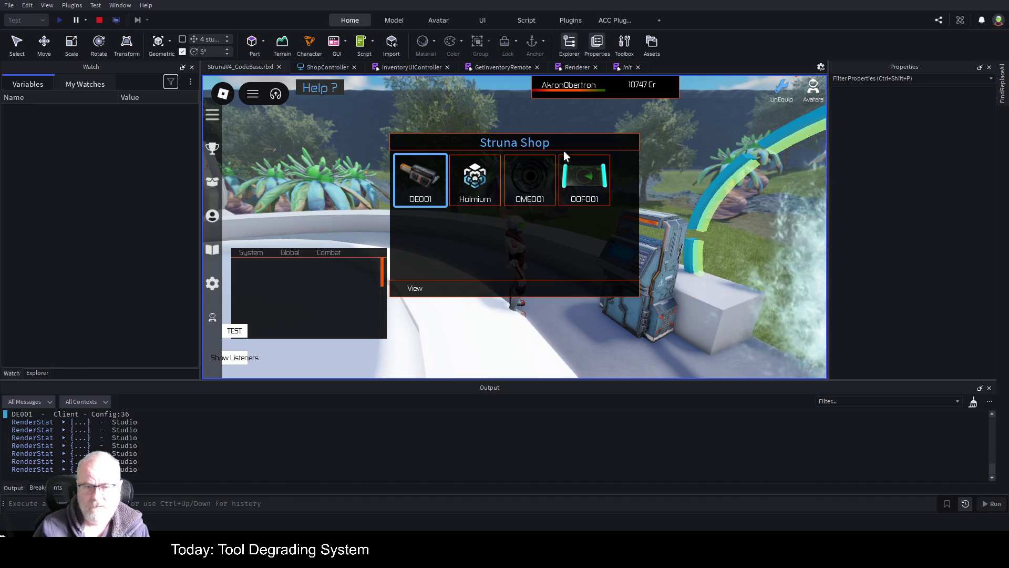
# View Holmium's details, flipping between its Description and Stats pages, then close them
pyautogui.click(474, 179)
pyautogui.click(420, 289)
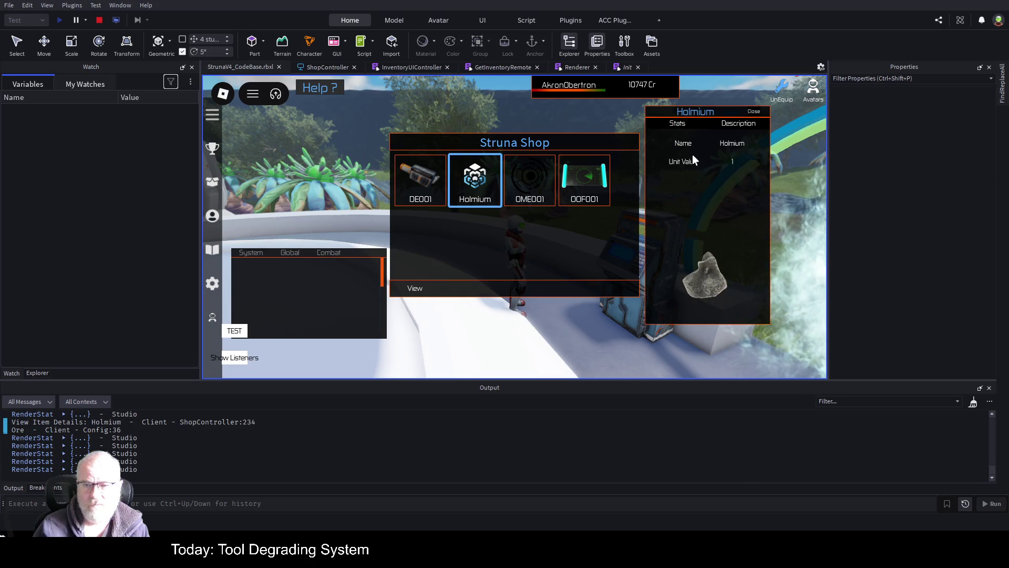
pyautogui.click(743, 124)
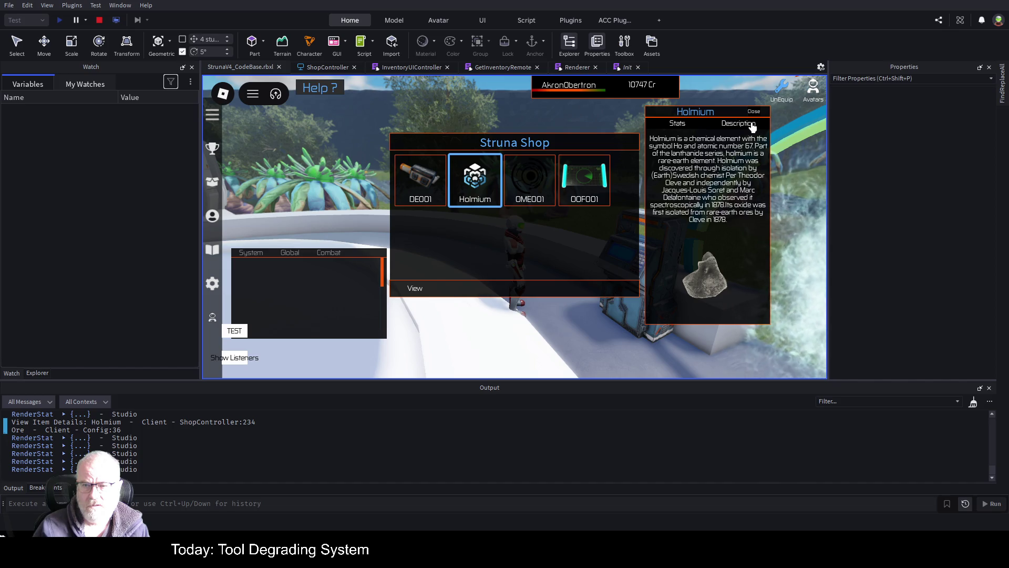
pyautogui.click(677, 126)
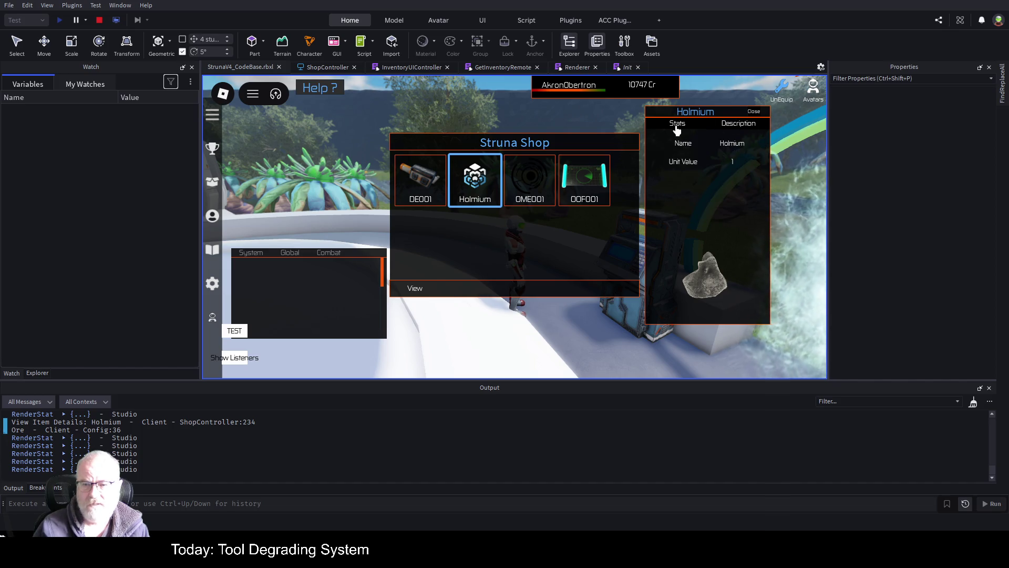
pyautogui.click(731, 124)
pyautogui.click(684, 125)
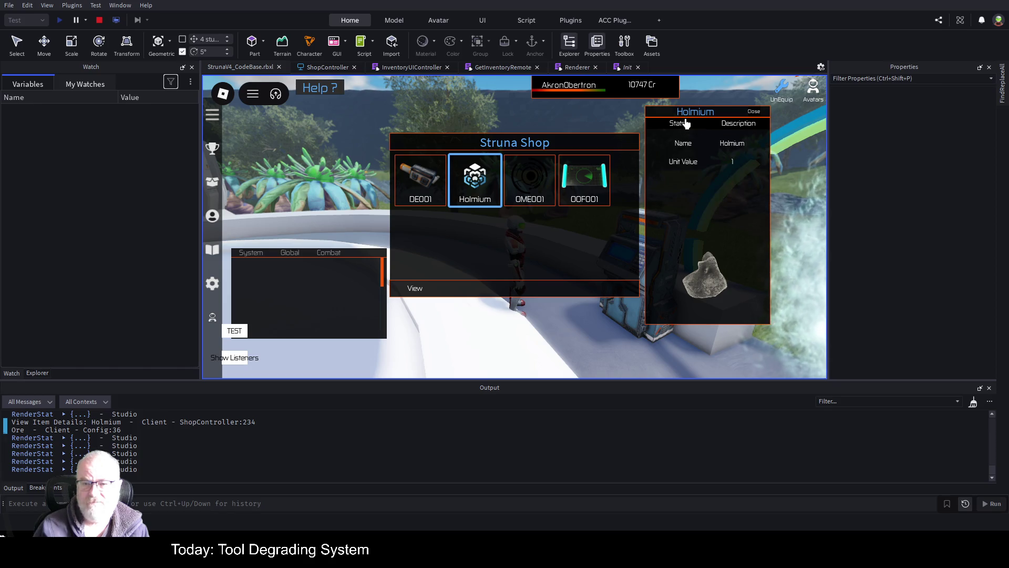
pyautogui.click(727, 126)
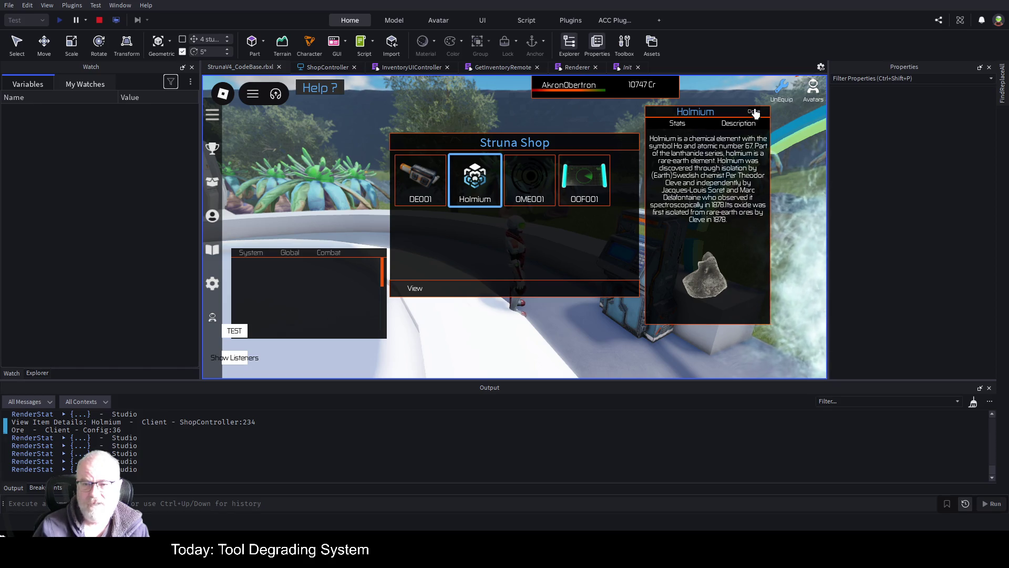
pyautogui.click(753, 111)
# Open OOF001's details and toggle between its Description and Stats pages to compare them
pyautogui.click(586, 176)
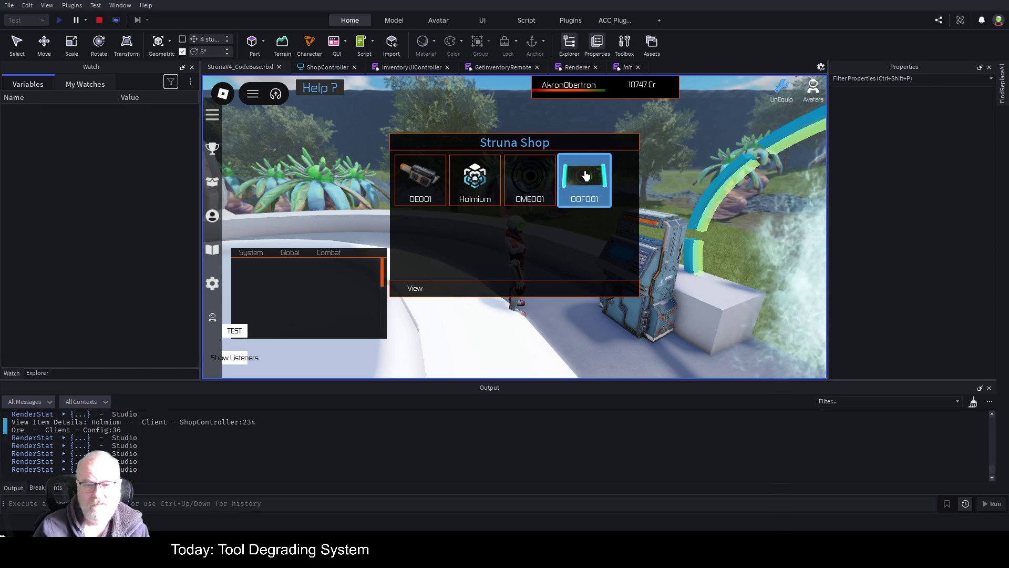
pyautogui.click(411, 289)
pyautogui.click(739, 125)
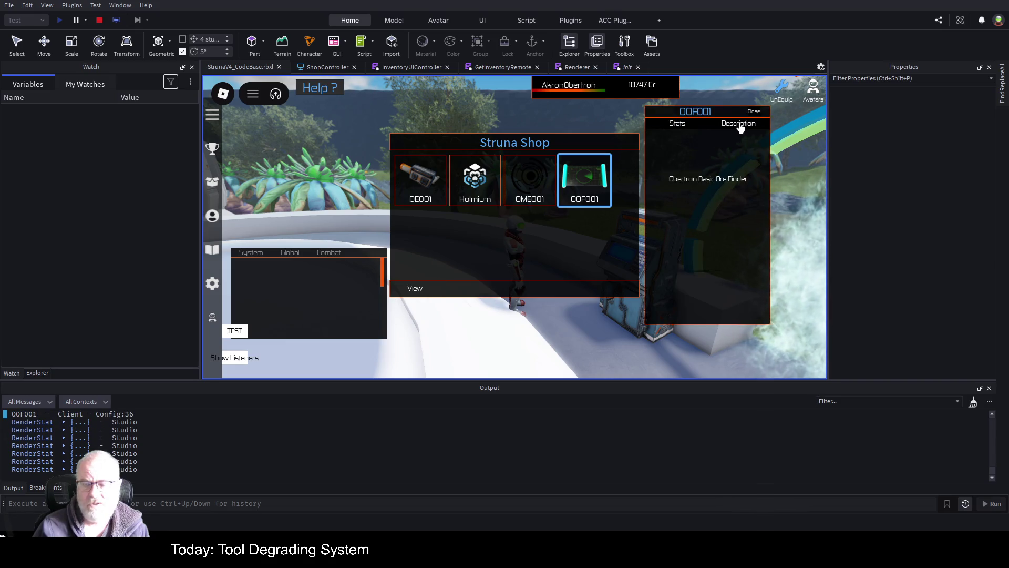
pyautogui.click(680, 125)
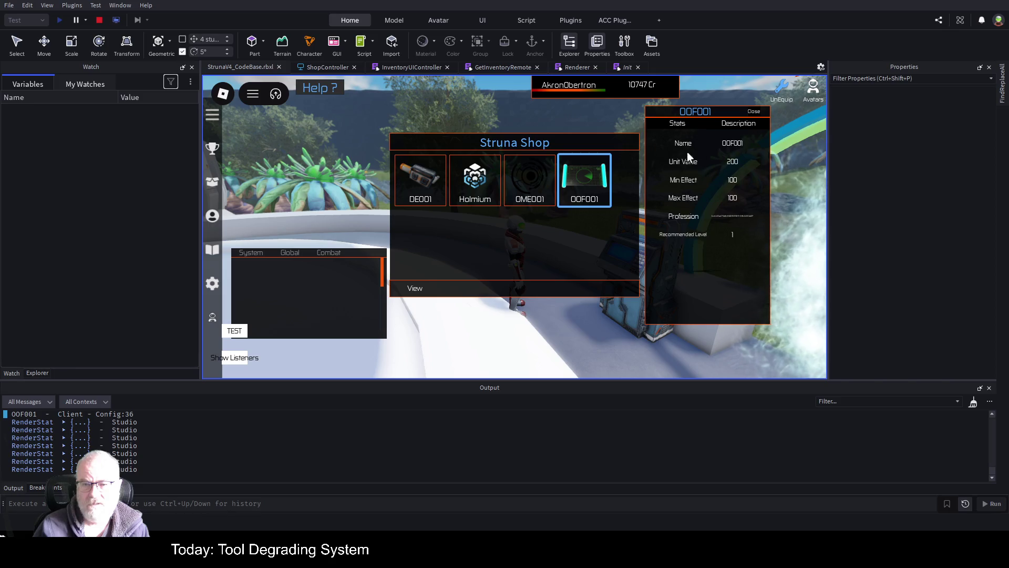
pyautogui.click(745, 126)
pyautogui.click(677, 124)
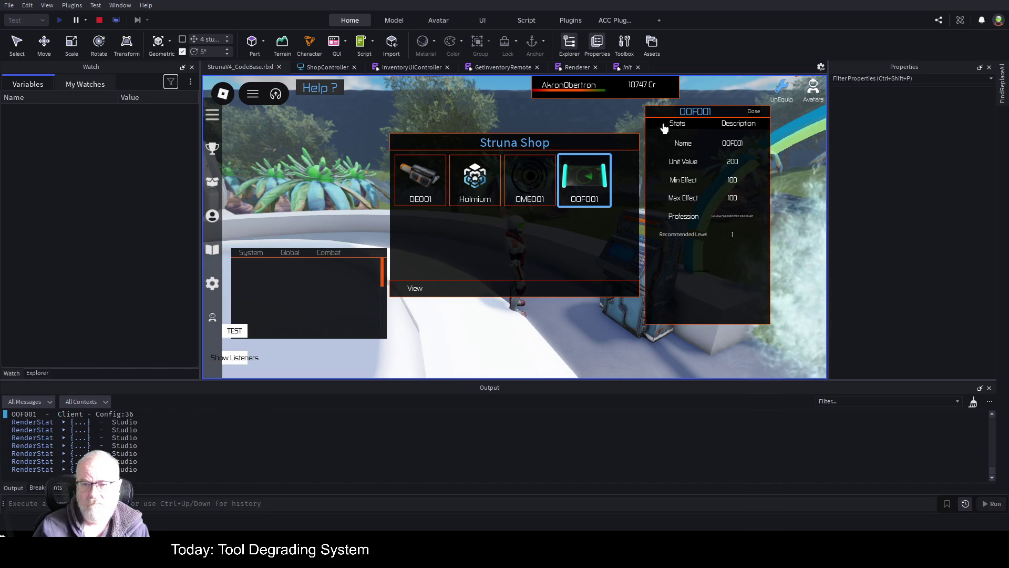
pyautogui.click(741, 125)
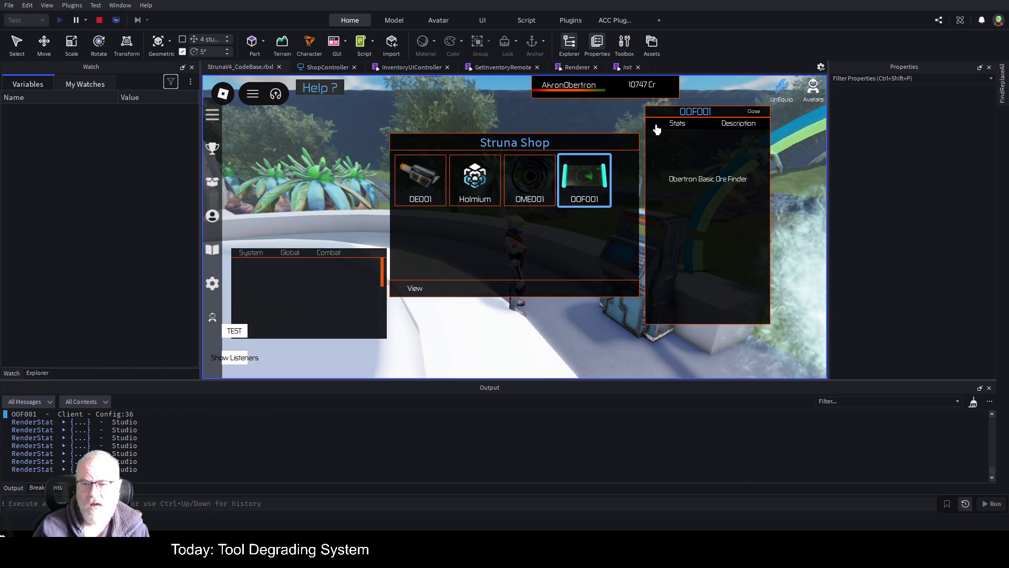
pyautogui.click(681, 126)
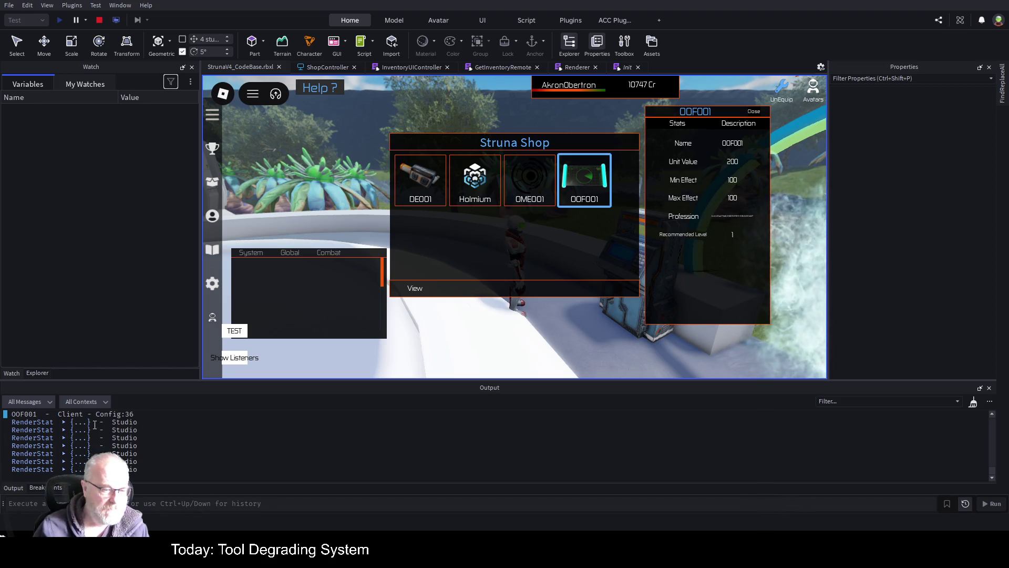
# Expand the RenderStat output entry, inspect the Stat template frame, and check GetInventoryRemote
pyautogui.click(63, 423)
pyautogui.scroll(1, 53, 436)
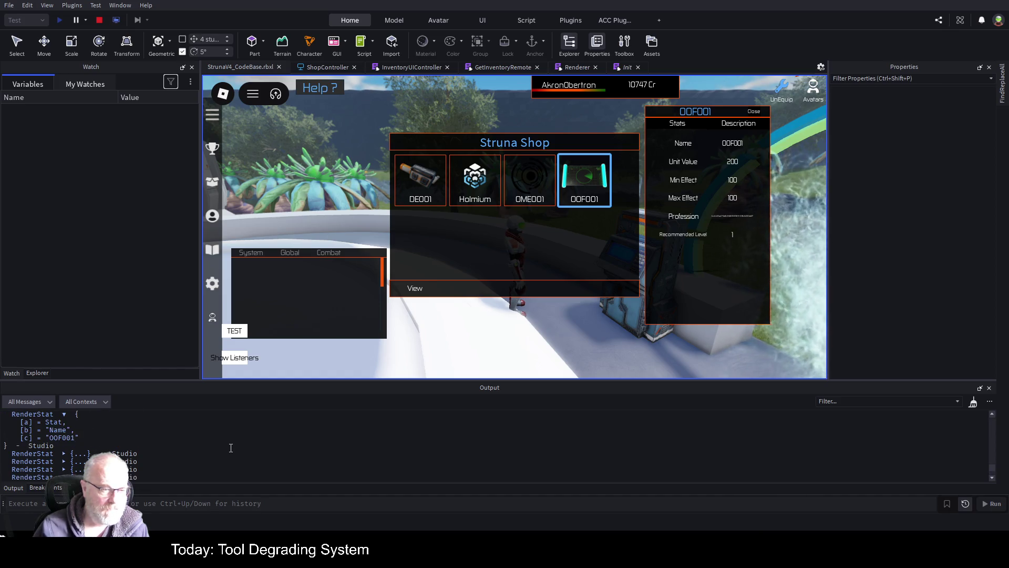
pyautogui.click(54, 423)
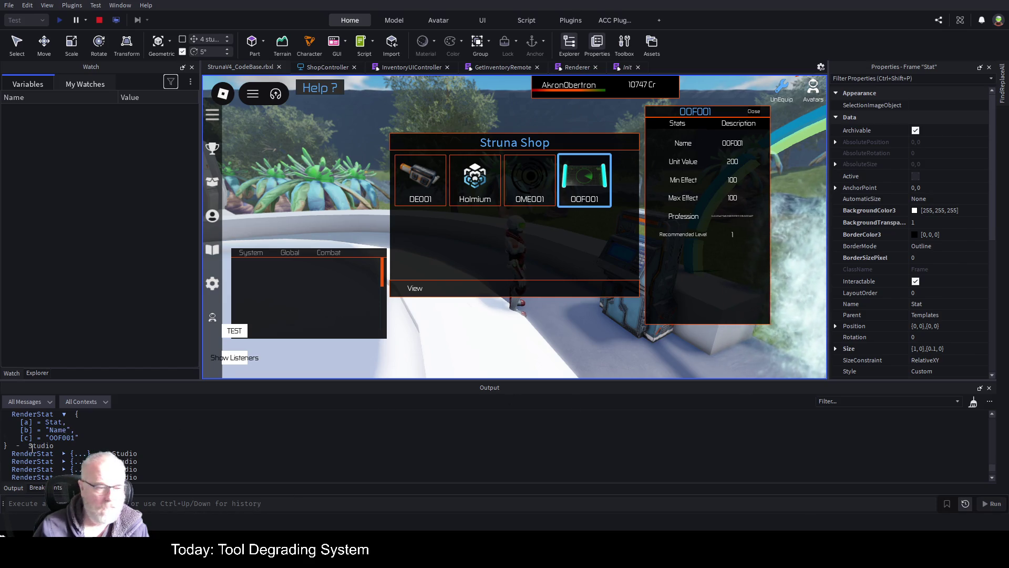
pyautogui.click(499, 68)
pyautogui.scroll(9, 609, 201)
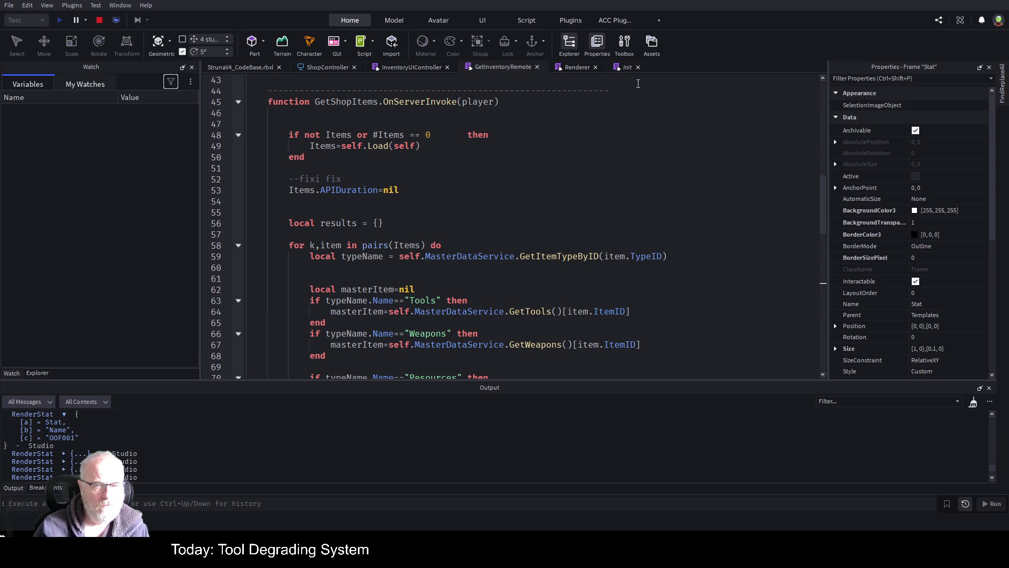
# Comment out the Renderer script's LogService:Info RenderStat line 78 with '--', then stop the playtest
pyautogui.click(578, 68)
pyautogui.scroll(5, 426, 199)
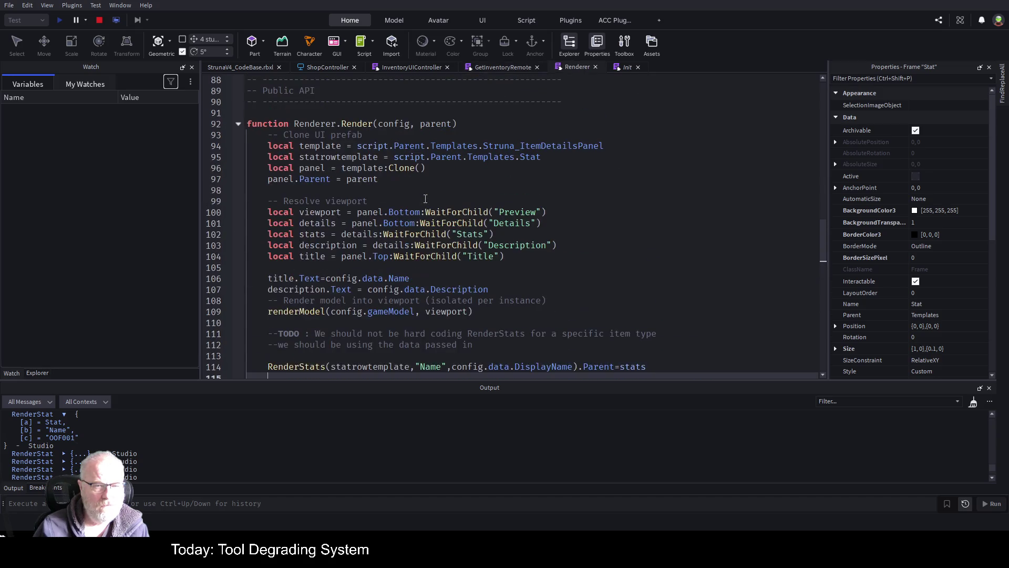
pyautogui.scroll(-4, 426, 199)
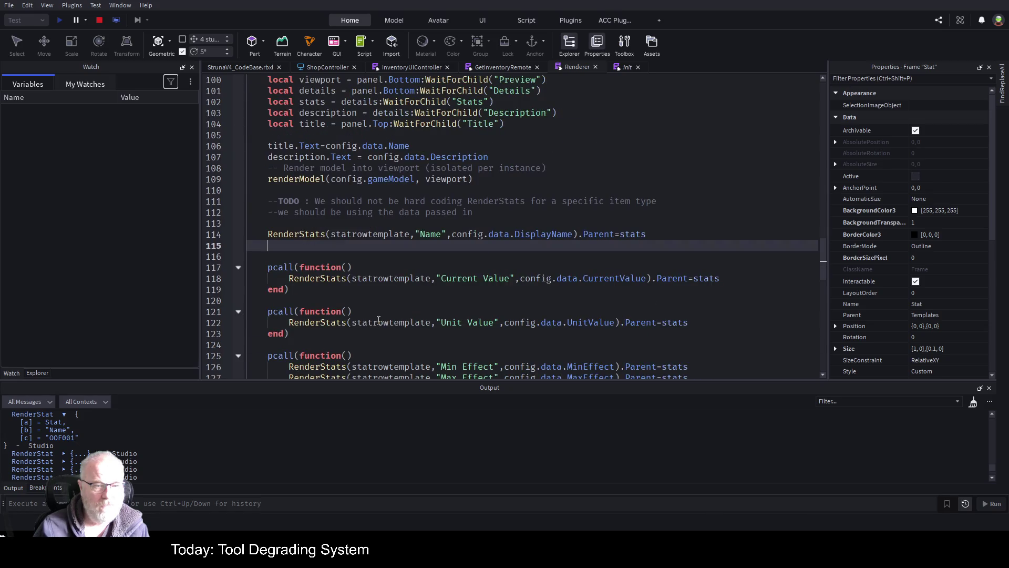
pyautogui.scroll(12, 374, 303)
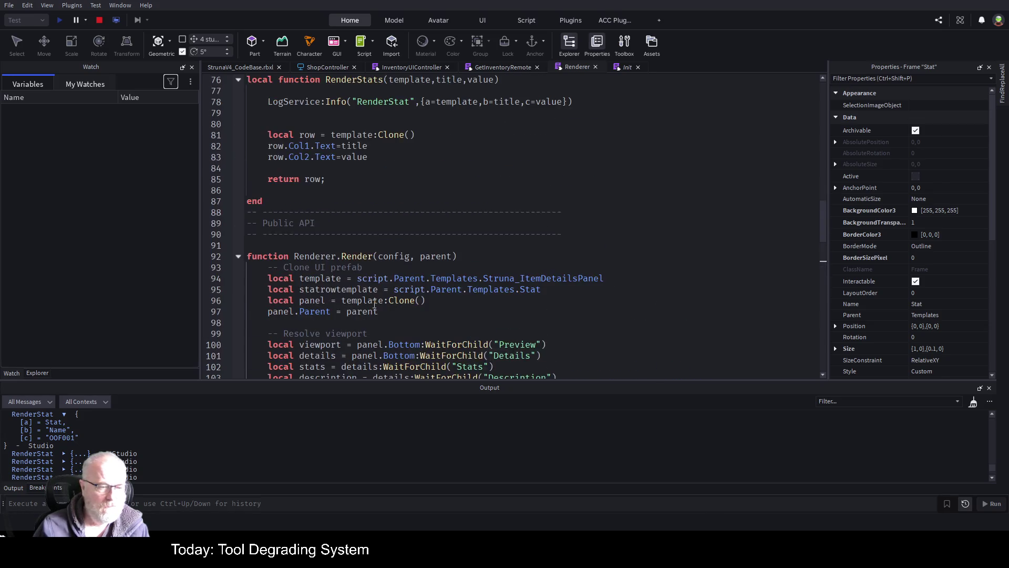
pyautogui.click(383, 233)
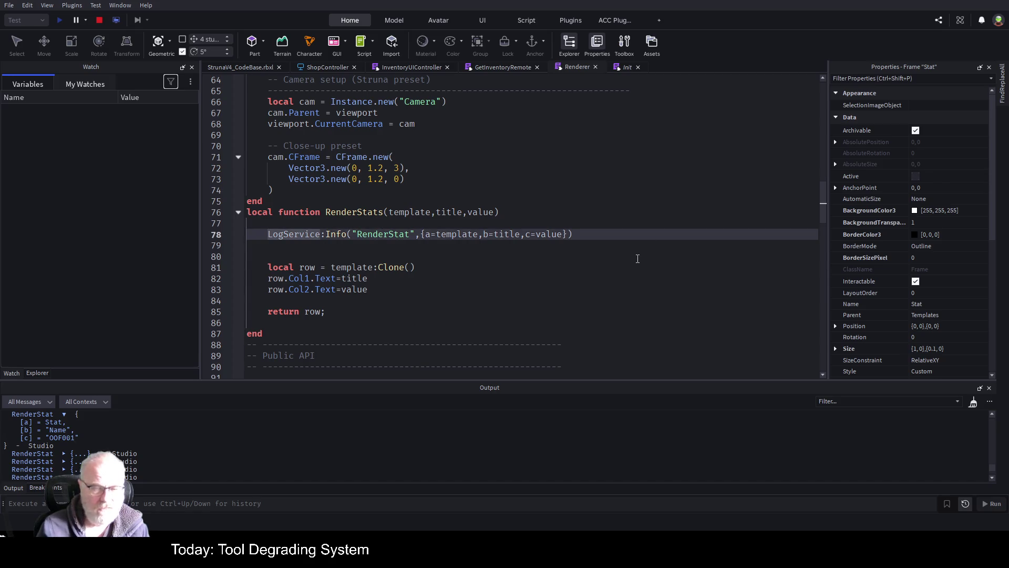
pyautogui.write('--')
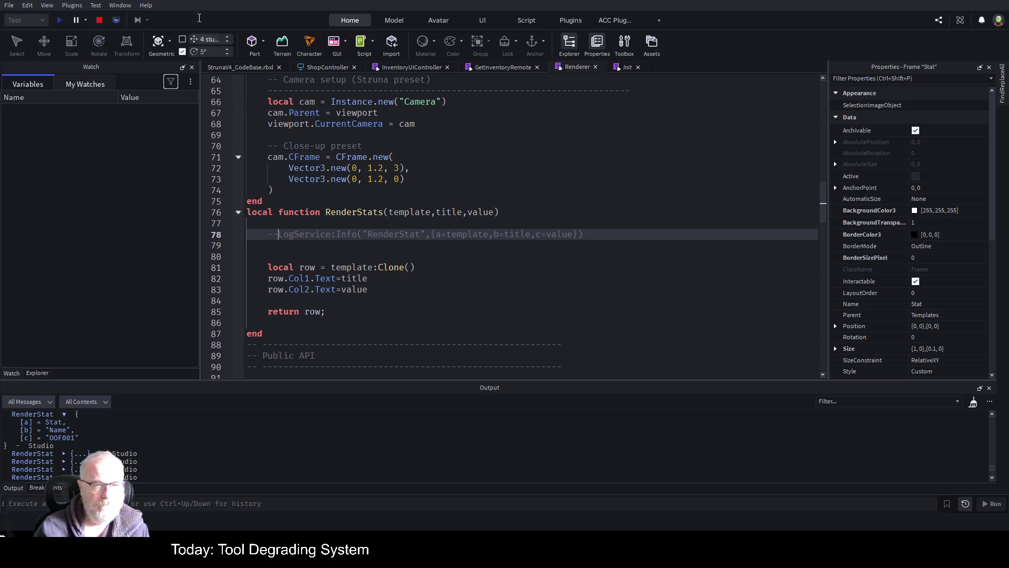
pyautogui.click(251, 67)
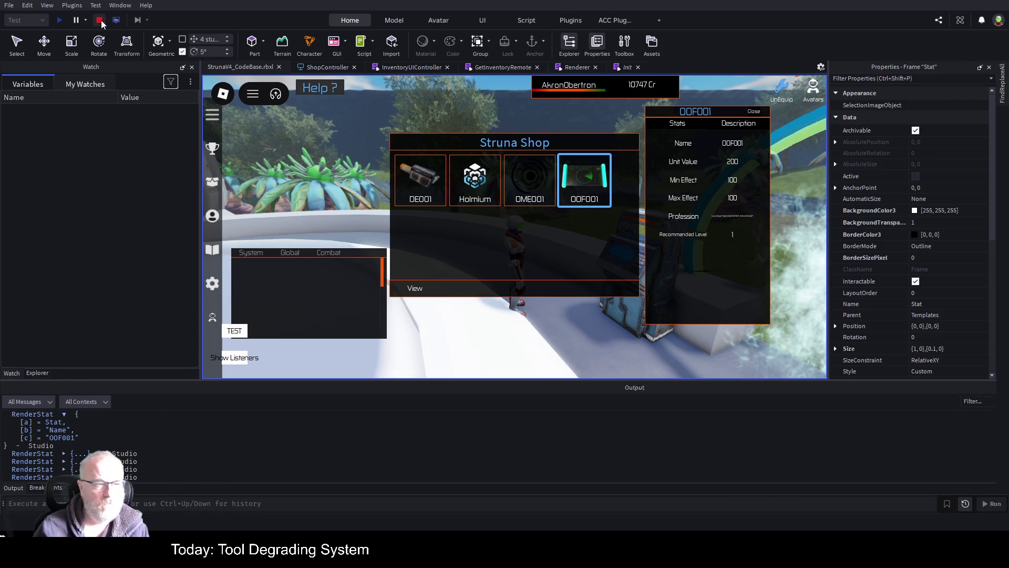
pyautogui.click(101, 20)
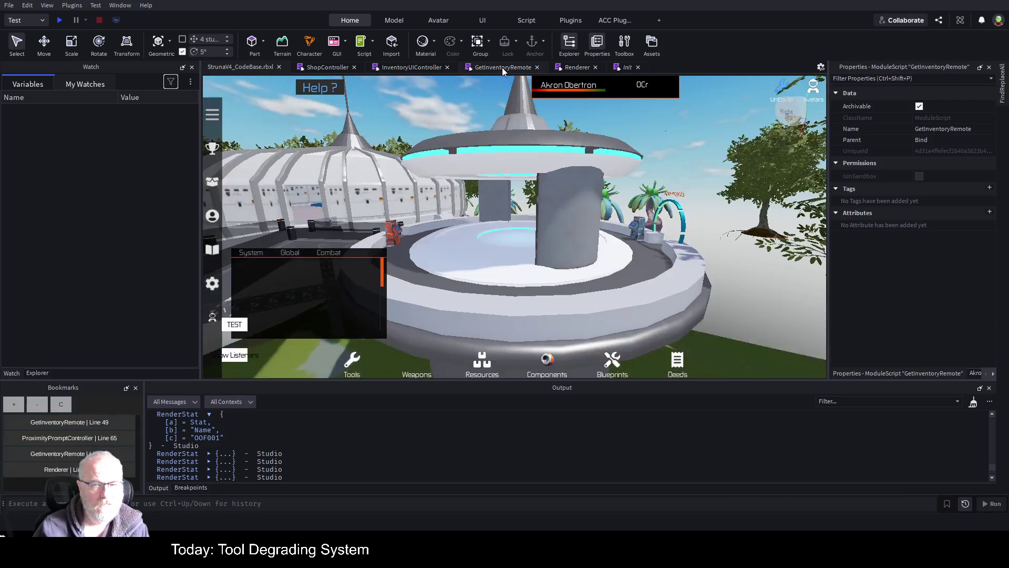
# Bring up the GetInventoryRemote script and scroll through its code
pyautogui.click(503, 67)
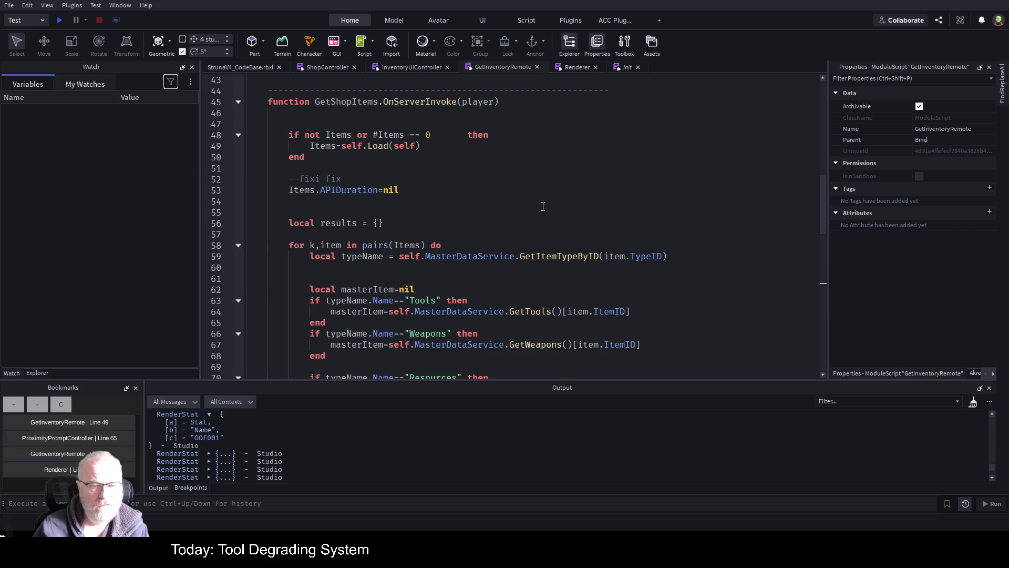
pyautogui.scroll(-8, 543, 207)
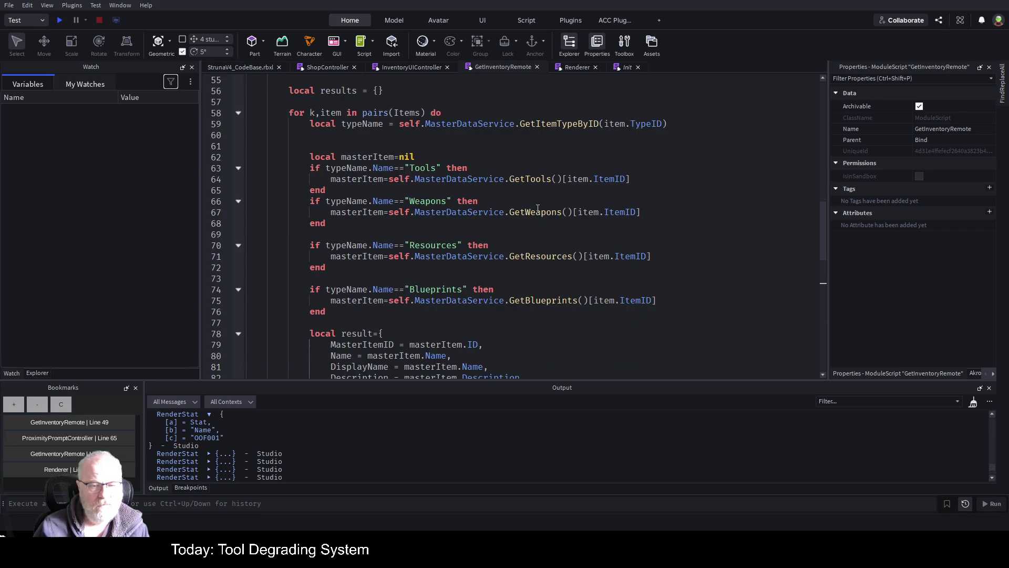
pyautogui.scroll(-3, 480, 232)
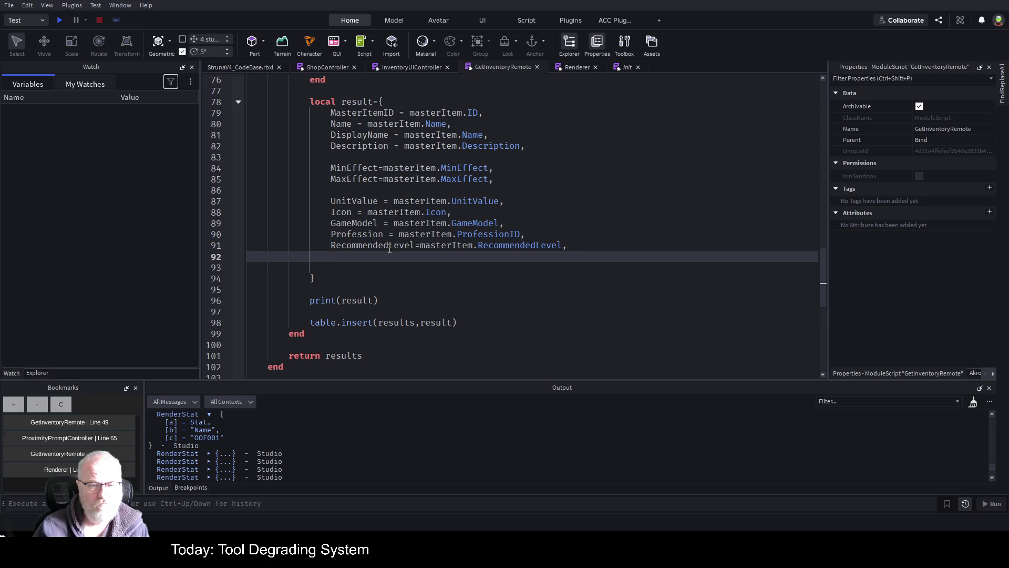
pyautogui.scroll(10, 545, 208)
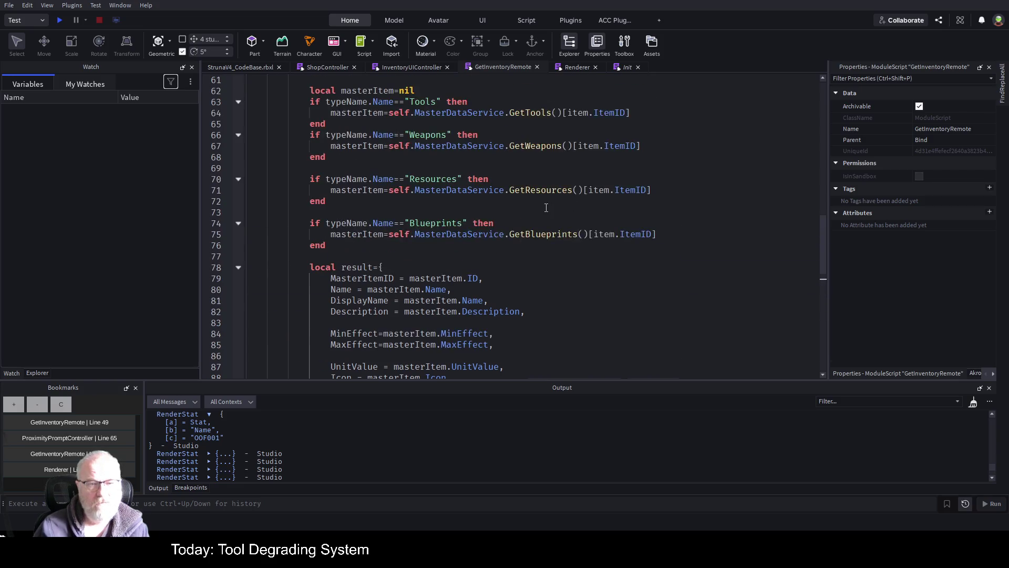
pyautogui.scroll(6, 545, 208)
pyautogui.scroll(5, 545, 208)
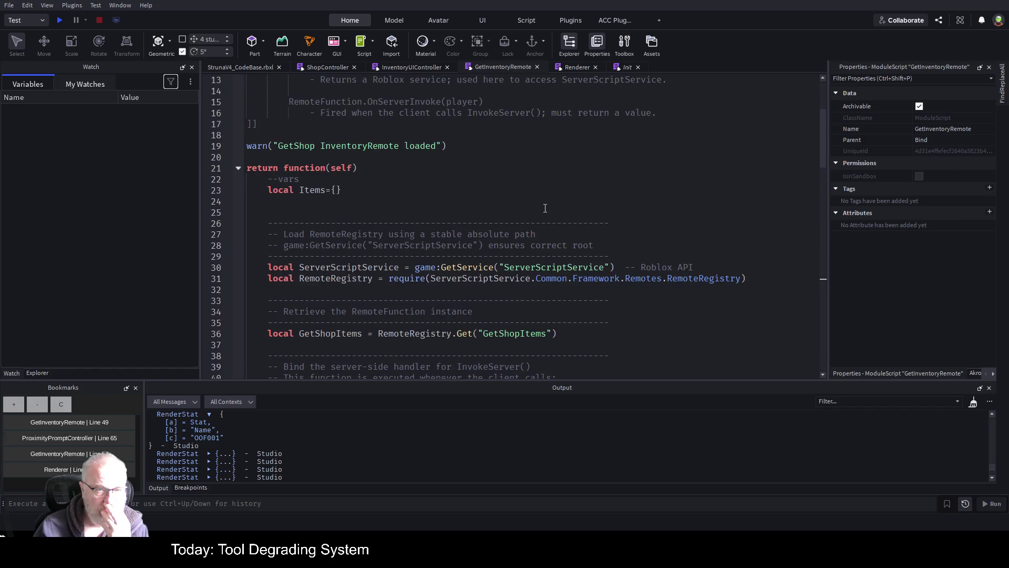
pyautogui.scroll(-1, 393, 182)
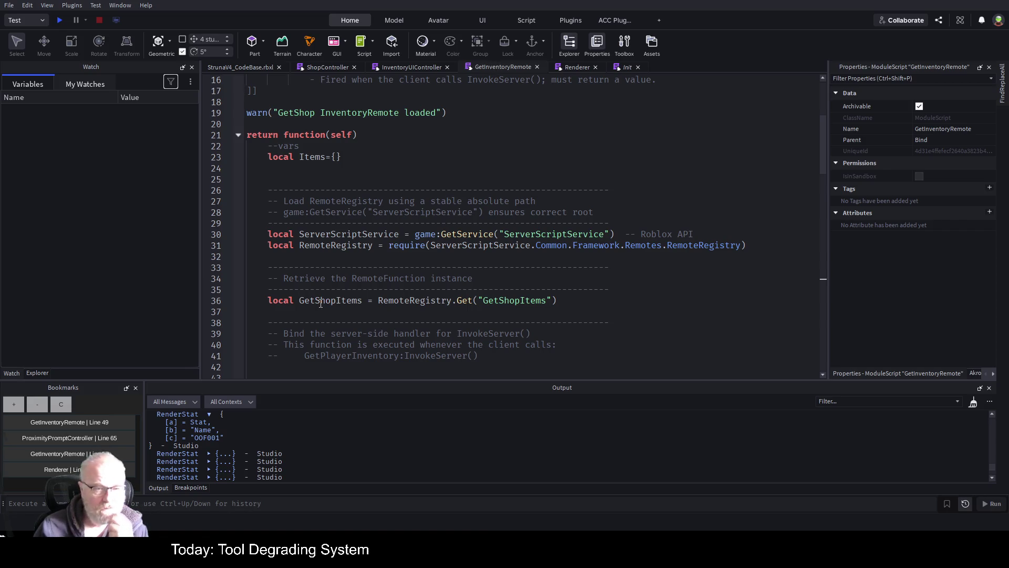
pyautogui.scroll(-6, 345, 175)
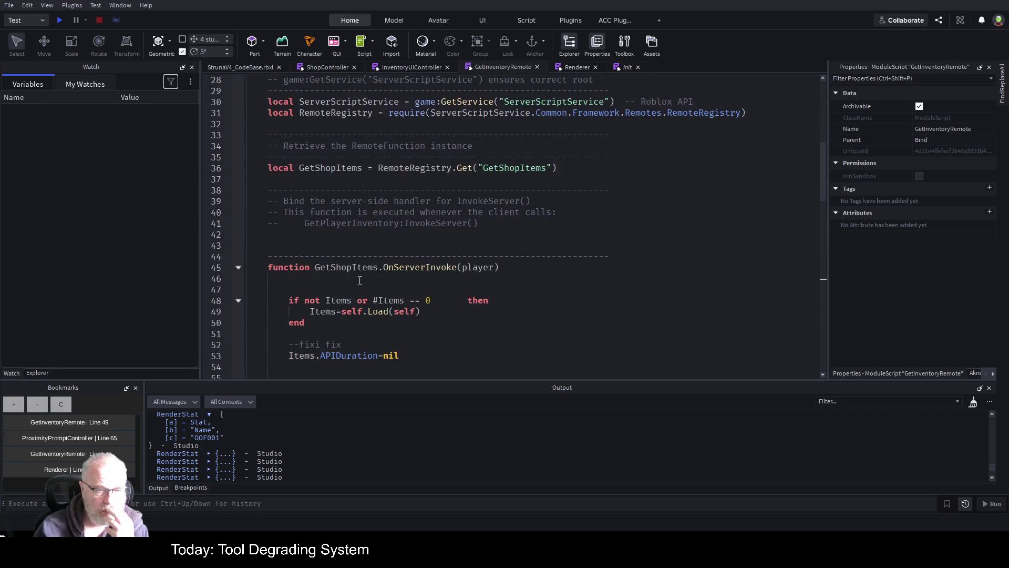
pyautogui.scroll(-4, 370, 277)
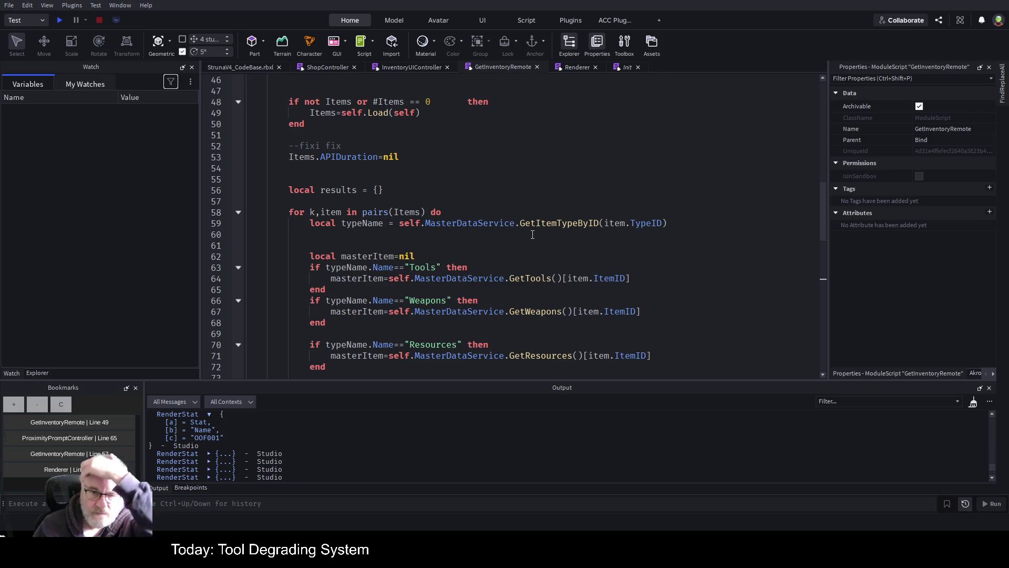
pyautogui.scroll(-2, 576, 273)
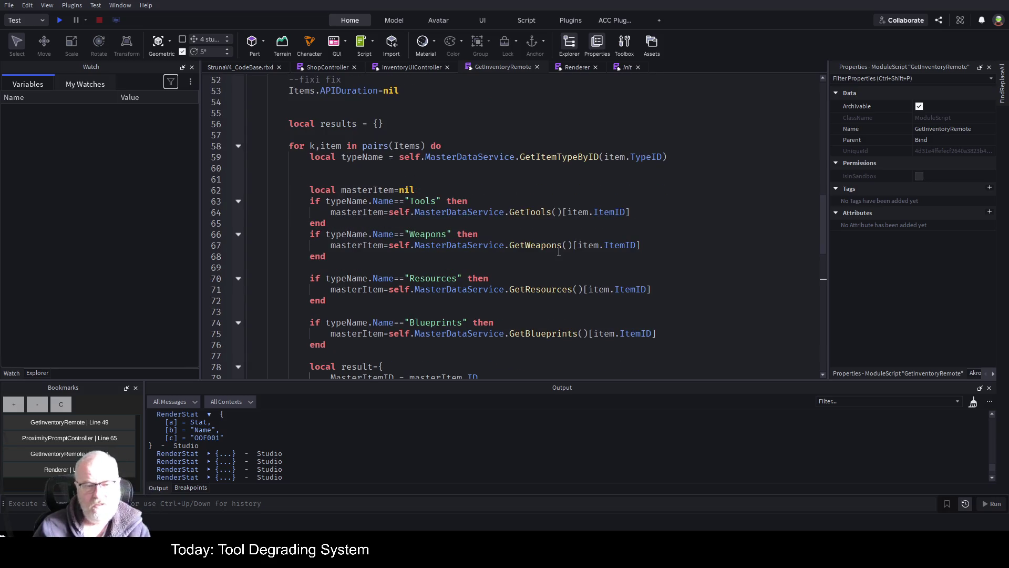
pyautogui.scroll(-1, 557, 258)
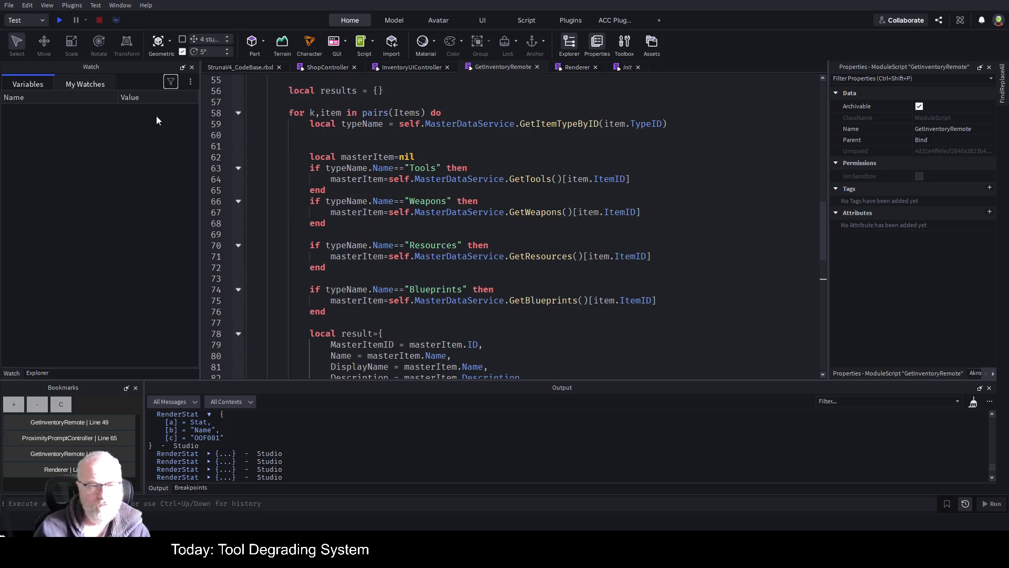
# Show the Explorer tree and begin commenting out line 61 with '--'
pyautogui.click(41, 373)
pyautogui.scroll(3, 103, 184)
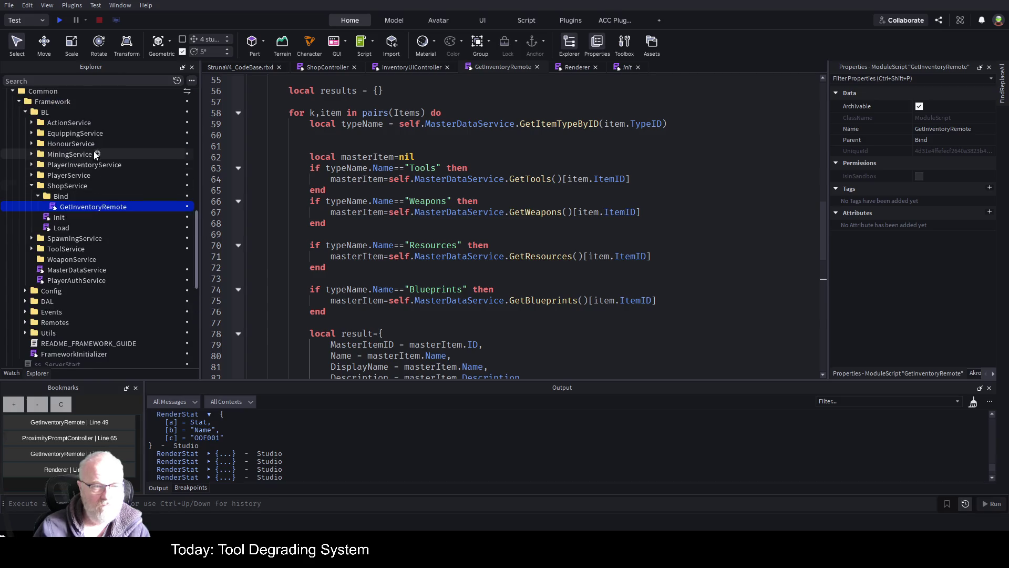
pyautogui.scroll(2, 92, 139)
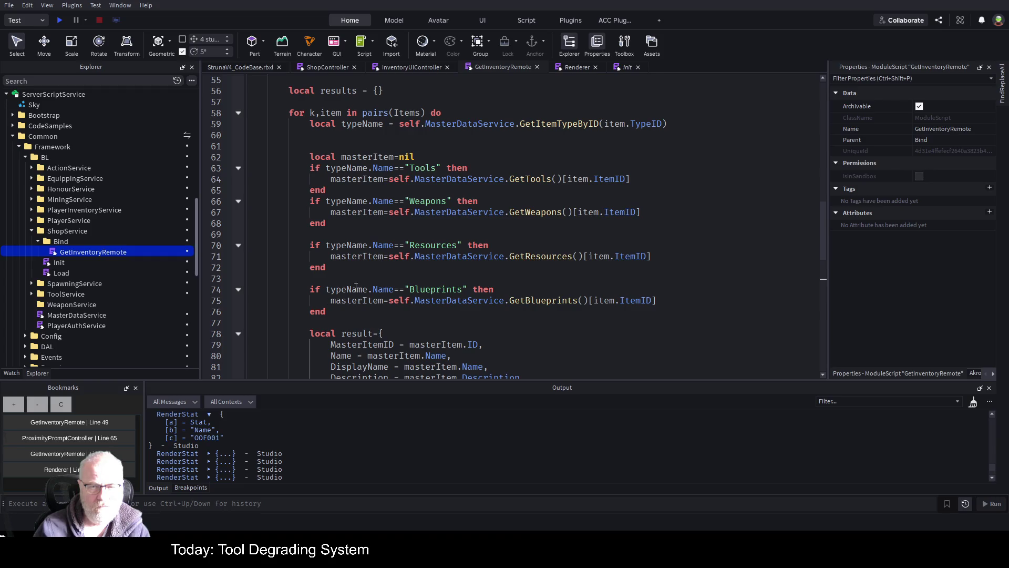
pyautogui.scroll(-1, 455, 255)
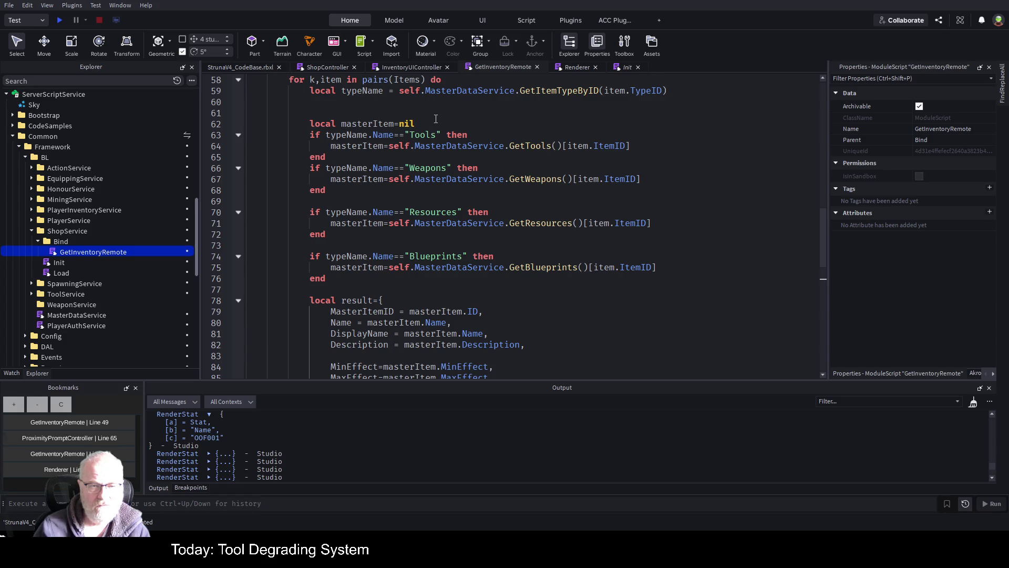
pyautogui.click(358, 114)
pyautogui.write('--')
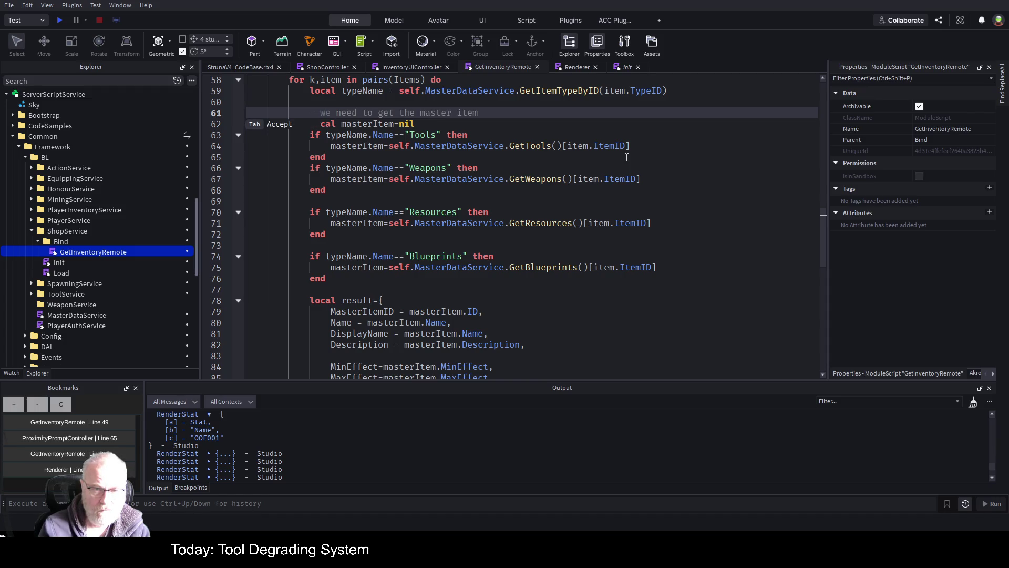
# Complete the comment above the masterItem lookup and save the place
pyautogui.press('Tab')
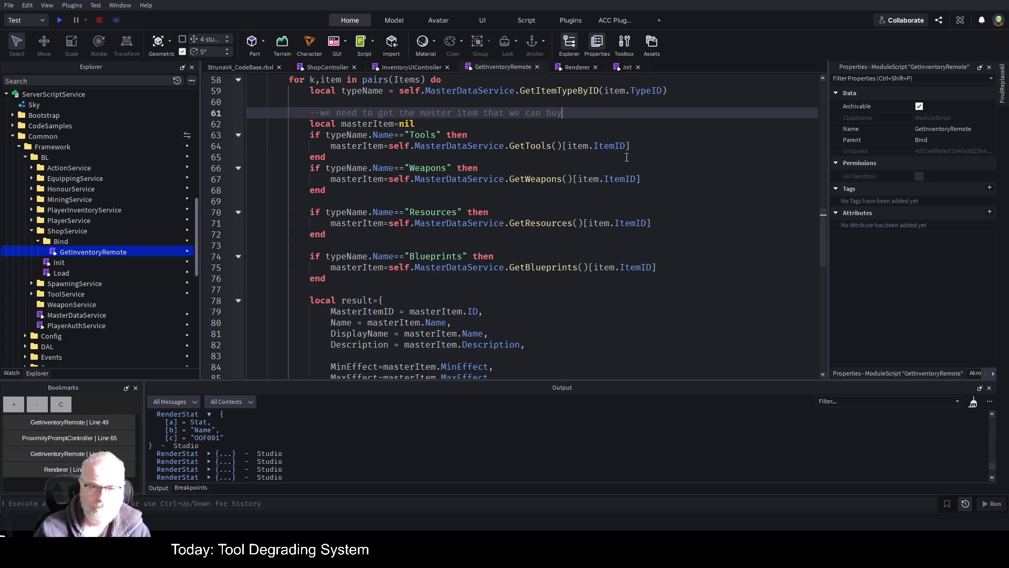
pyautogui.hotkey('ctrl', 's')
pyautogui.scroll(-3, 455, 277)
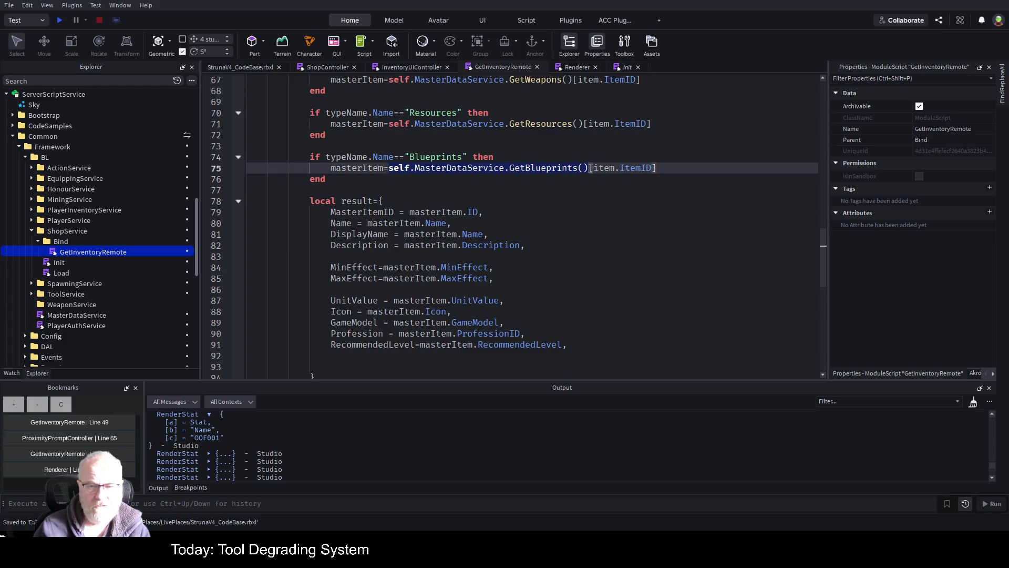
# Add 'local p = self.MasterDataService.GetProfessions()' below the result table and start a playtest
pyautogui.moveTo(583, 169)
pyautogui.mouseDown()
pyautogui.moveTo(585, 161)
pyautogui.moveTo(588, 168)
pyautogui.mouseUp()
pyautogui.click(567, 345)
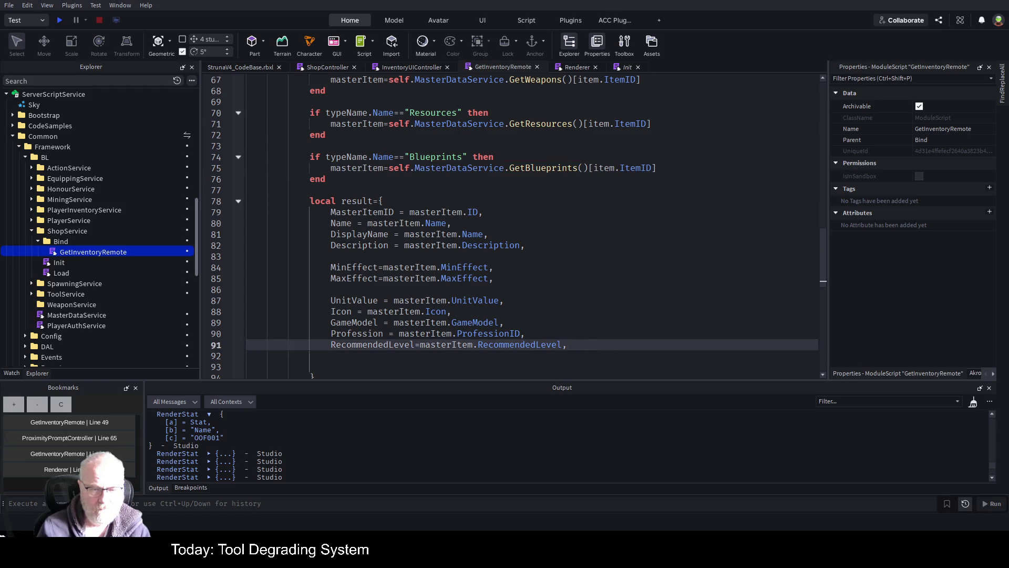
pyautogui.press('Down')
pyautogui.press('Down')
pyautogui.press('Down')
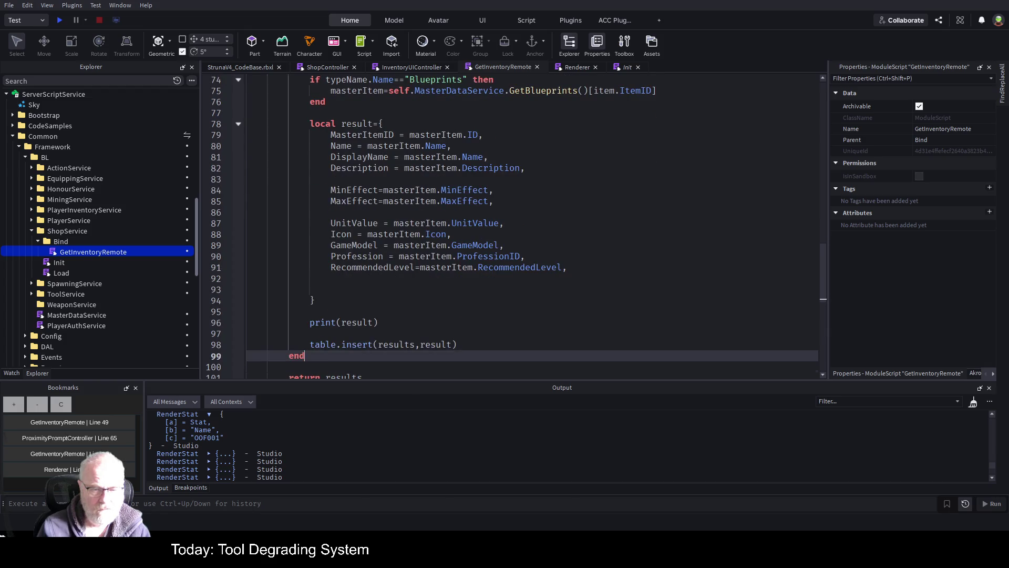
pyautogui.press('Up')
pyautogui.press('Return')
pyautogui.press('Return')
pyautogui.press('Up')
pyautogui.press('Up')
pyautogui.write('self.MasterDataService.GetBlueprints()')
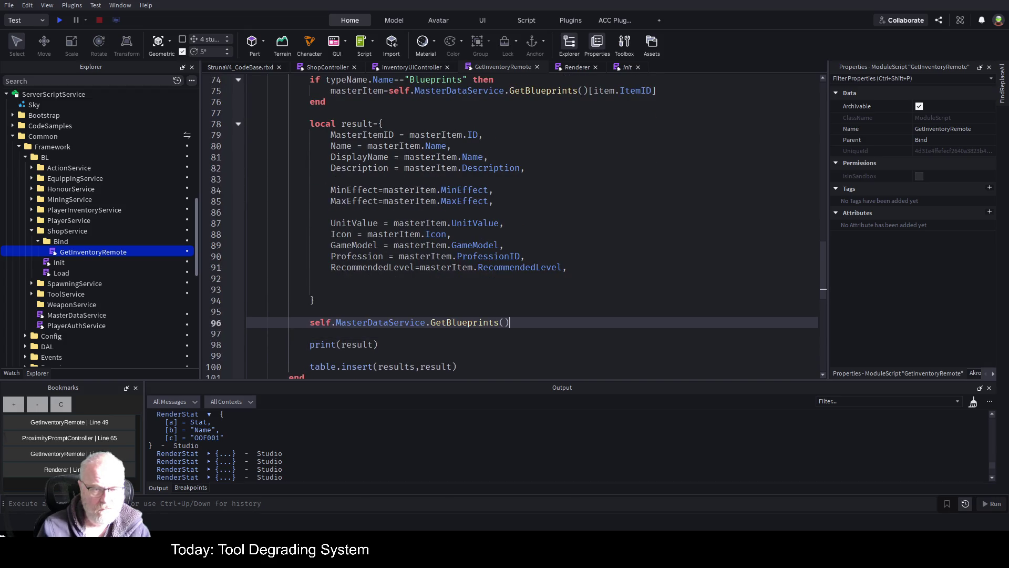
pyautogui.press('BackSpace')
pyautogui.press('BackSpace')
pyautogui.press('BackSpace')
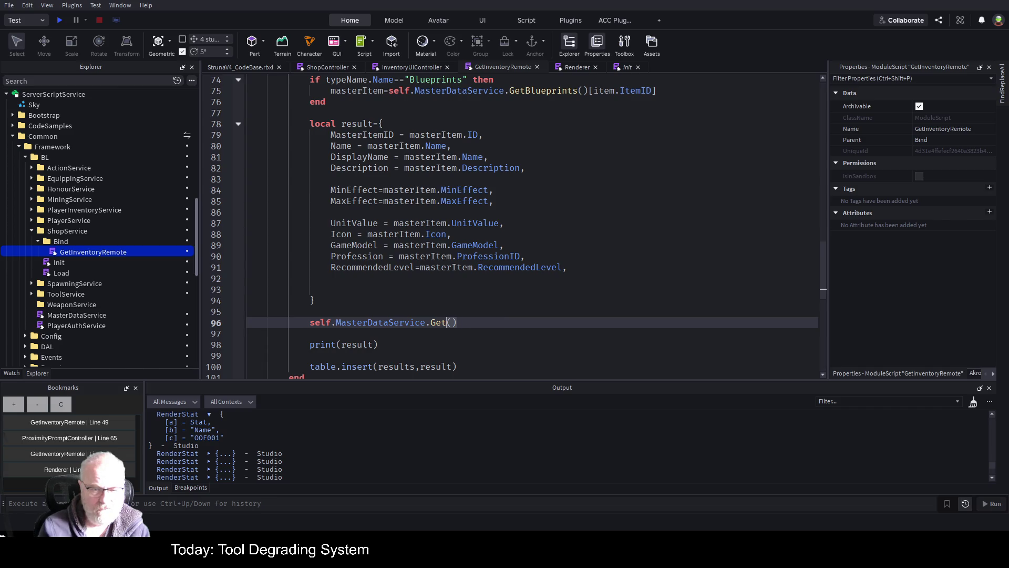
pyautogui.write('Professions')
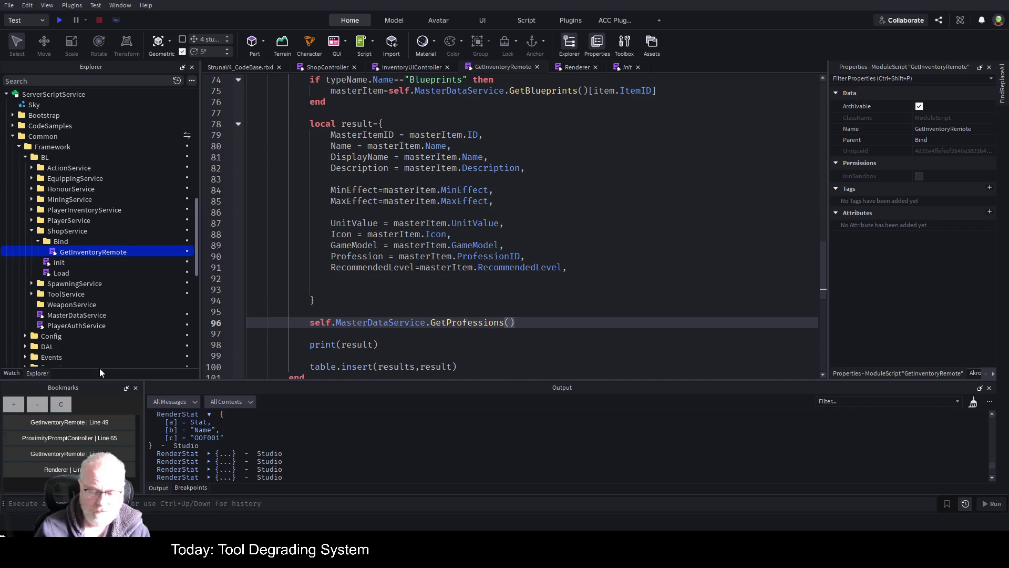
pyautogui.press('Home')
pyautogui.write('local p =')
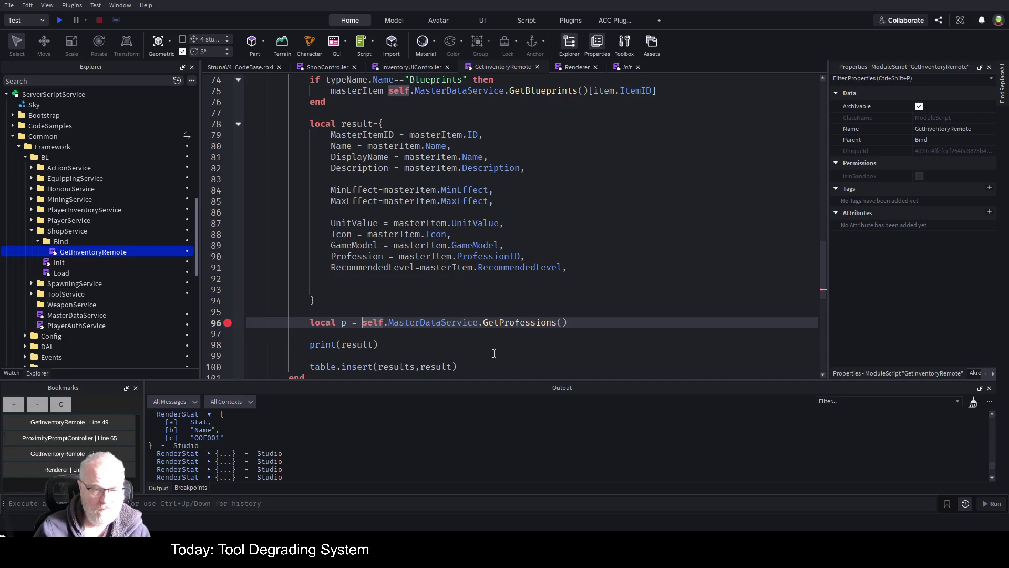
pyautogui.click(60, 20)
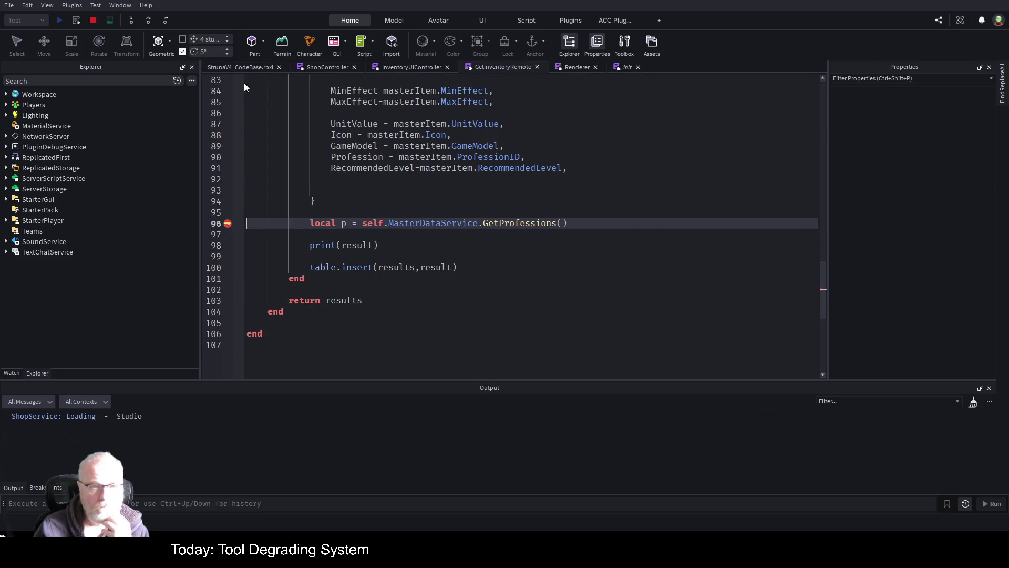
# Step past the GetProfessions line and expand p in the Watch panel, showing entries with ID and Name like Mining
pyautogui.click(148, 17)
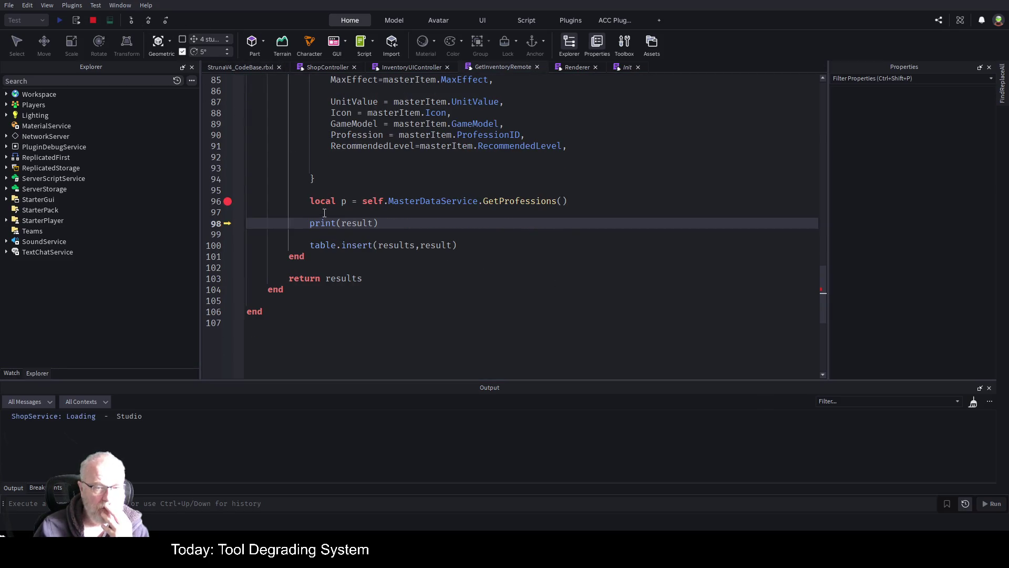
pyautogui.click(12, 373)
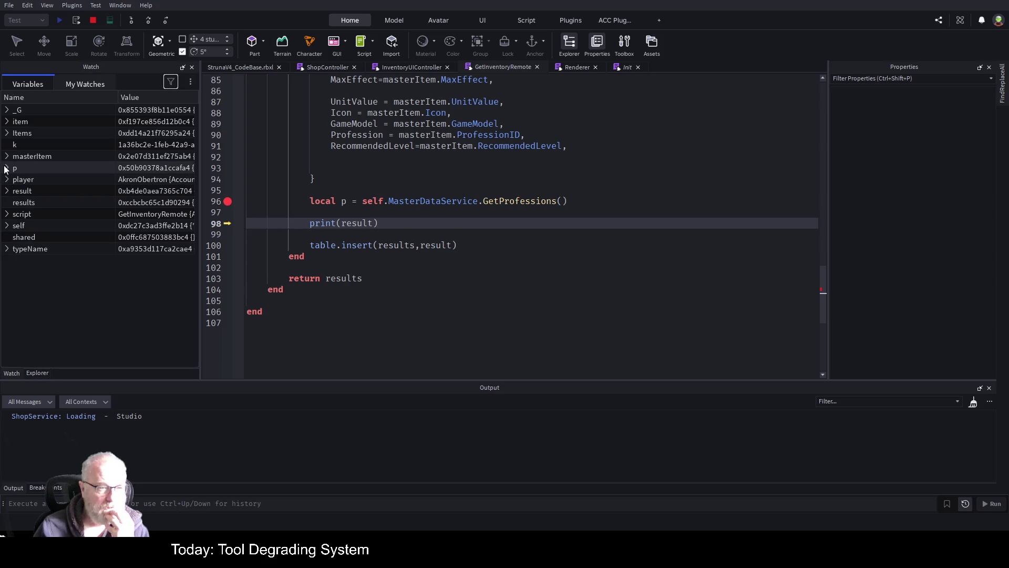
pyautogui.click(7, 168)
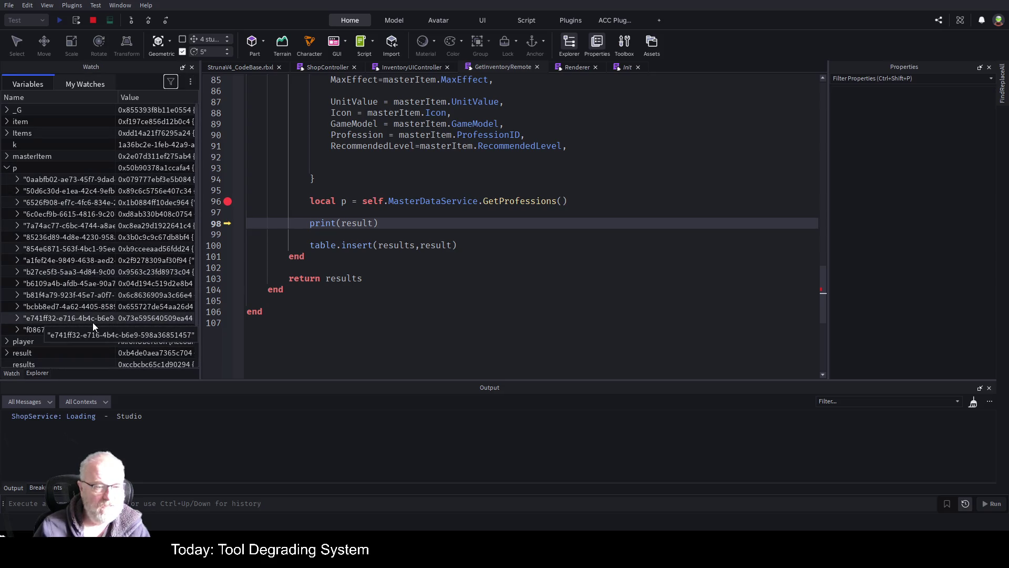
pyautogui.click(15, 225)
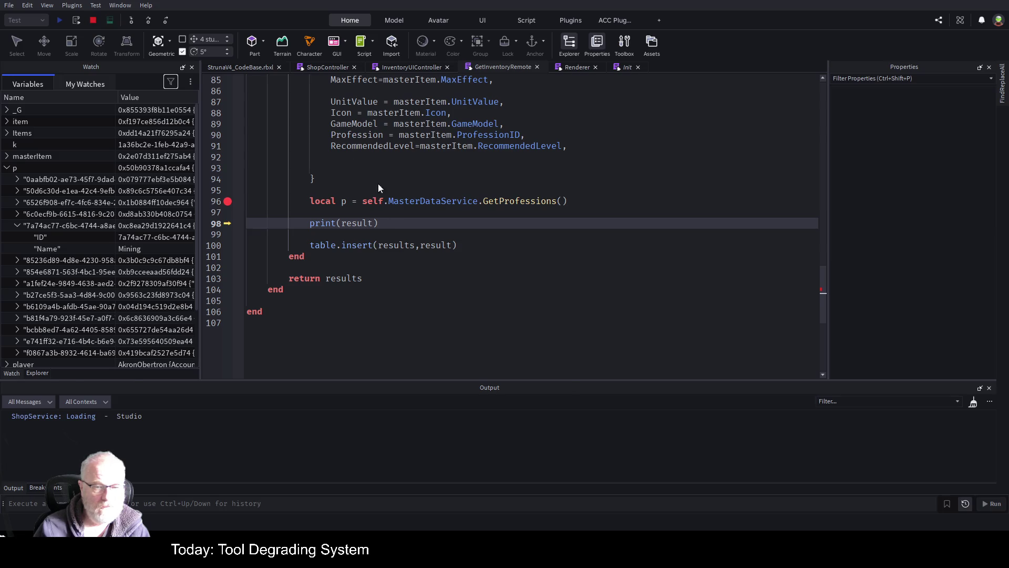
pyautogui.scroll(3, 420, 199)
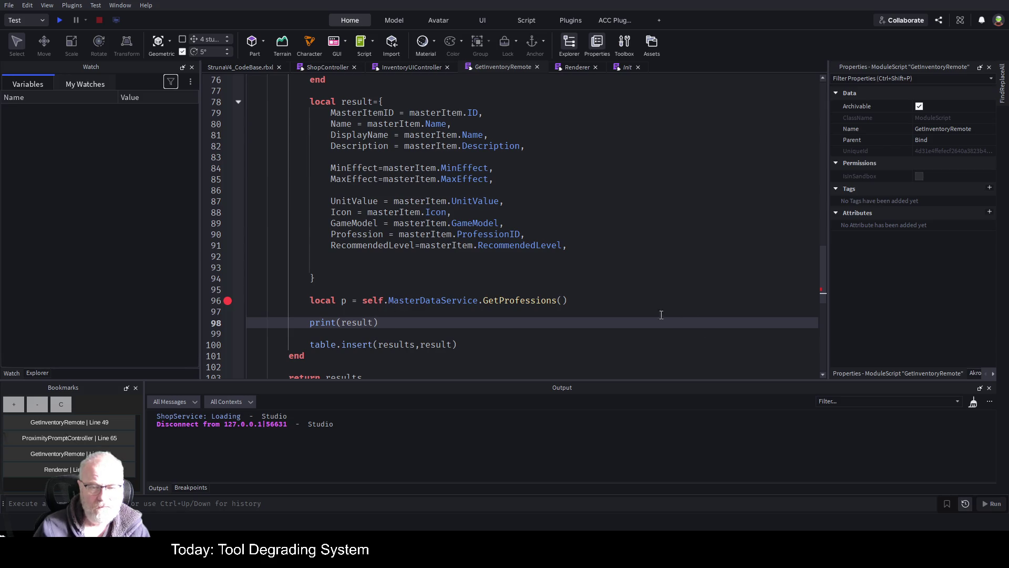
# Put GetProfessions()[masterItem.ProfessionID] on the Profession line in place of masterItem.ProfessionID
pyautogui.click(597, 298)
pyautogui.write('[')
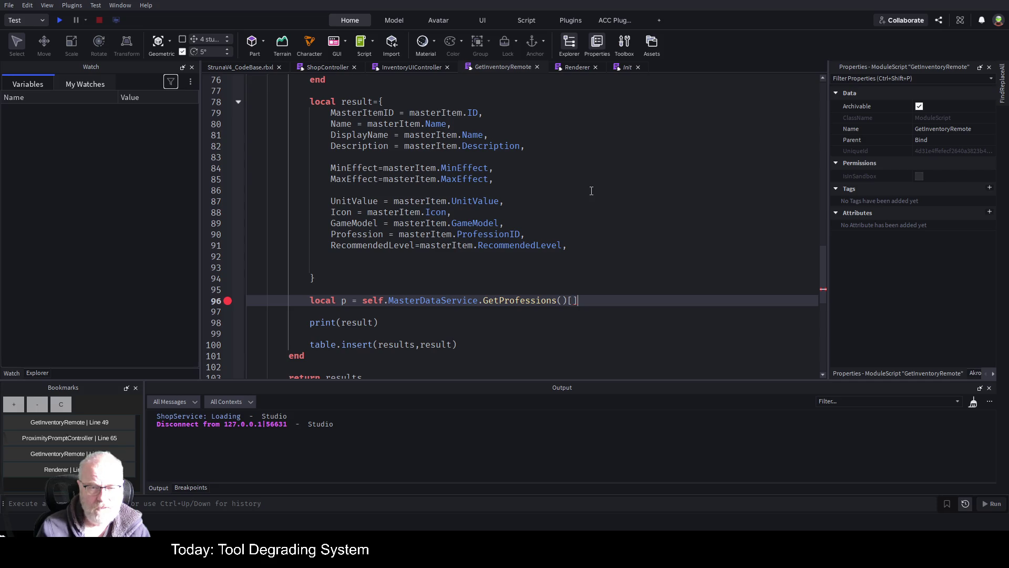
pyautogui.write('masterItem')
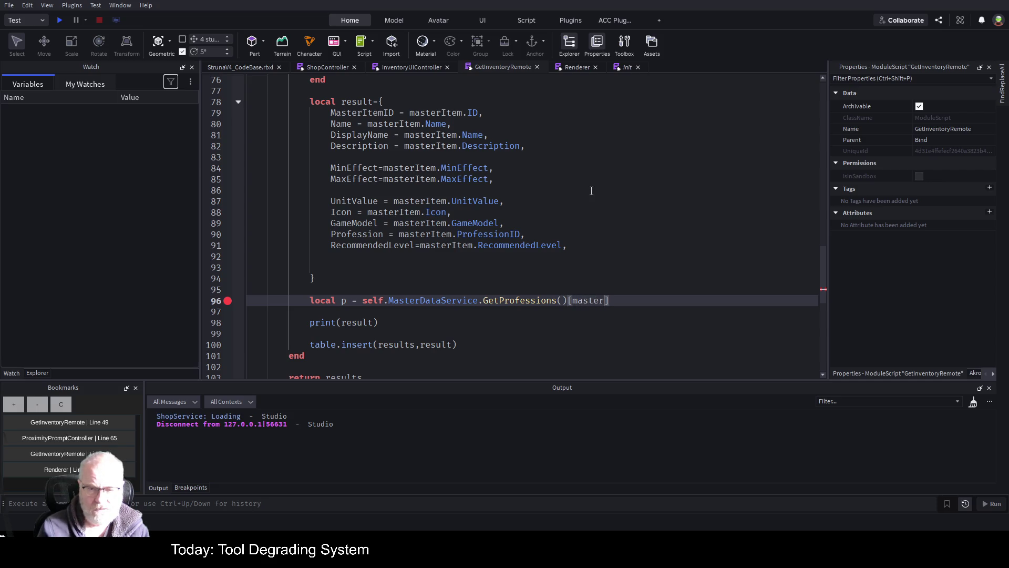
pyautogui.write('.PR')
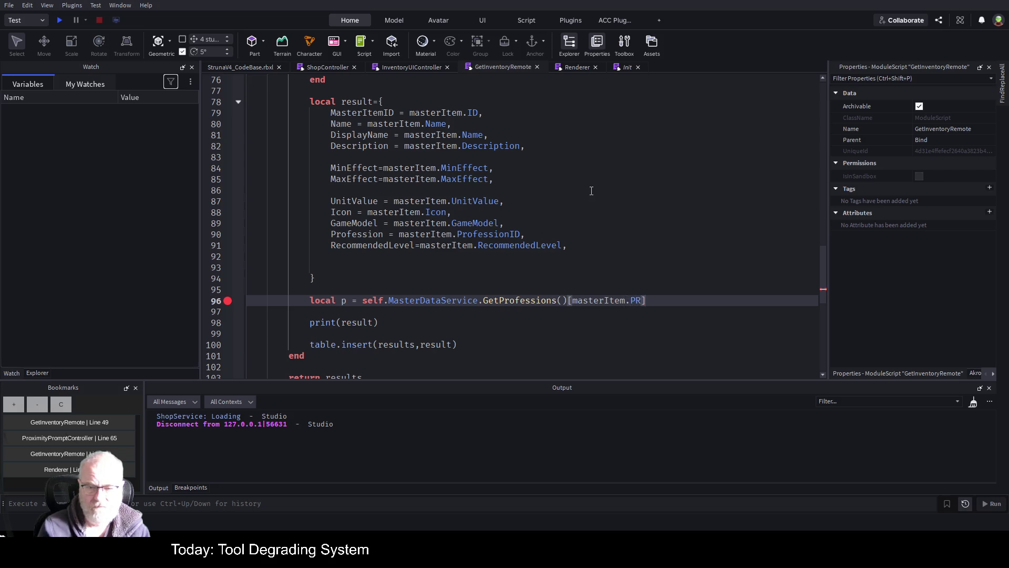
pyautogui.press('Tab')
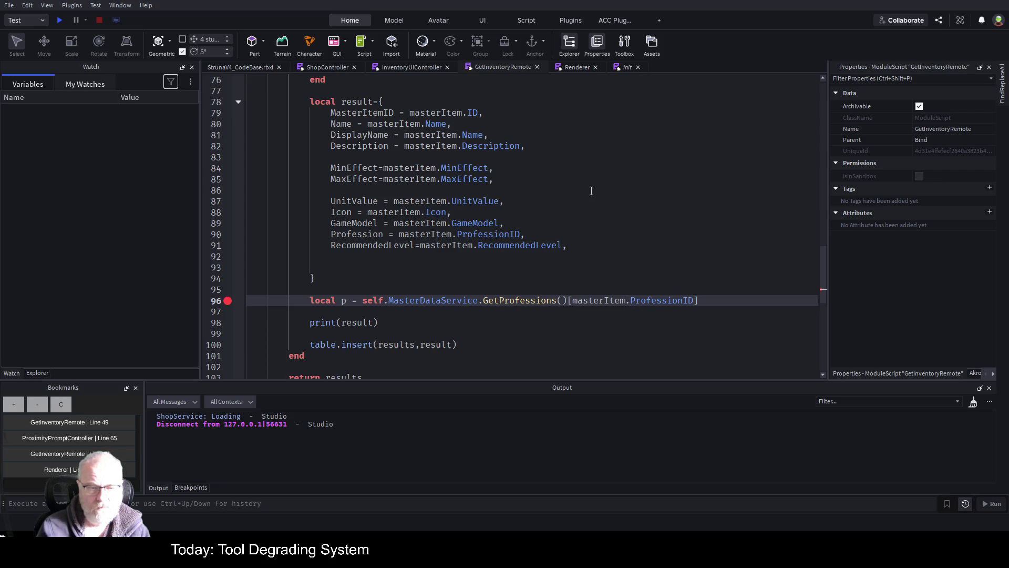
pyautogui.press('Up')
pyautogui.press('Up')
pyautogui.press('Up')
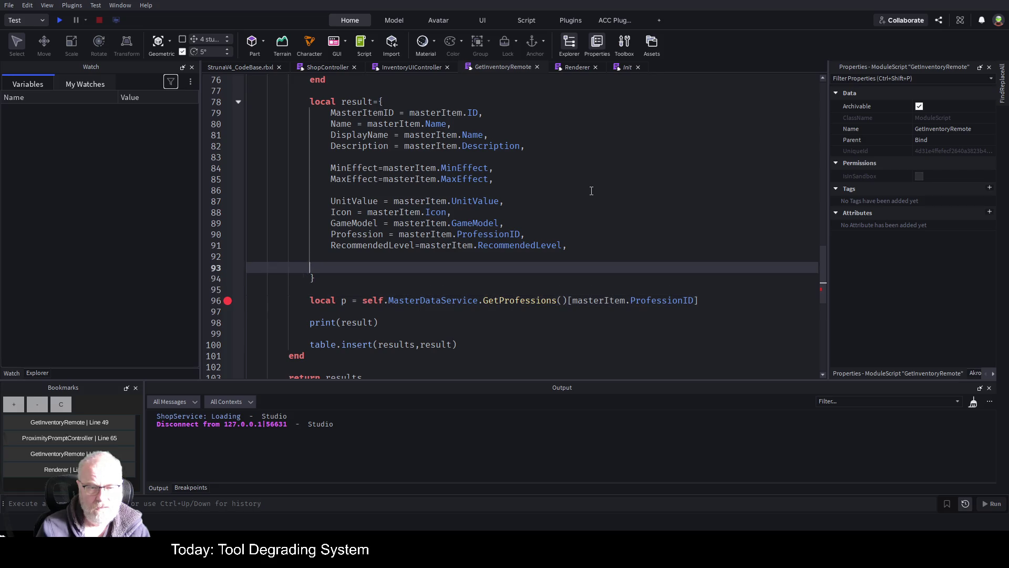
pyautogui.press('Down')
pyautogui.press('Down')
pyautogui.press('Down')
pyautogui.press('Down')
pyautogui.press('Down')
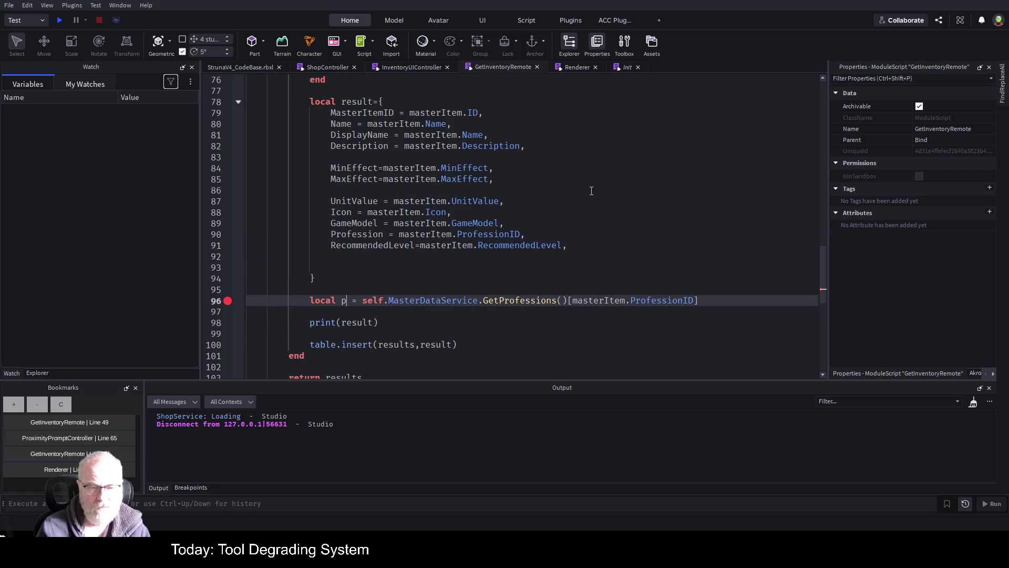
pyautogui.hotkey('shift', 'End')
pyautogui.hotkey('ctrl', 'x')
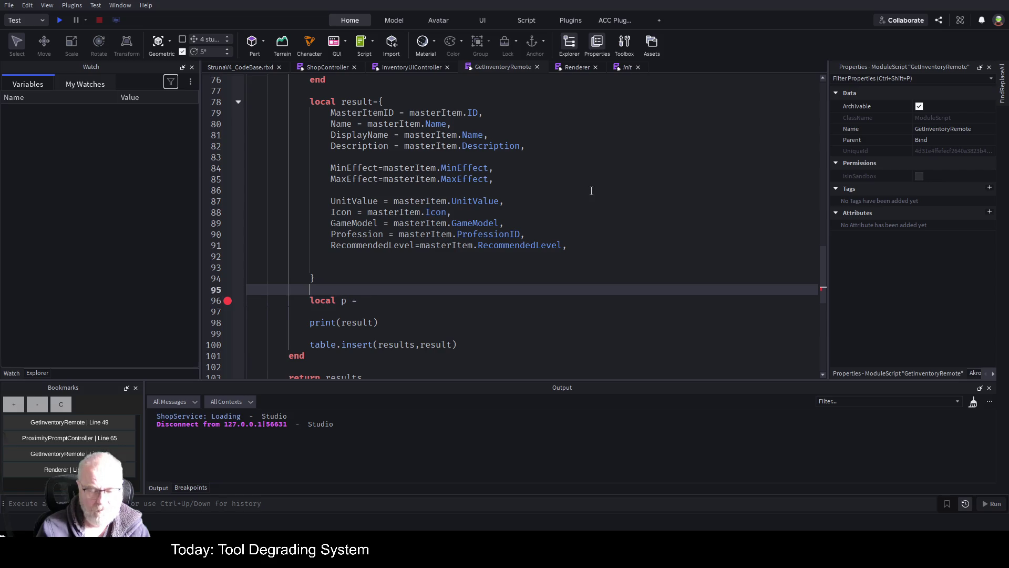
pyautogui.press('Up')
pyautogui.press('Up')
pyautogui.press('Up')
pyautogui.press('Down')
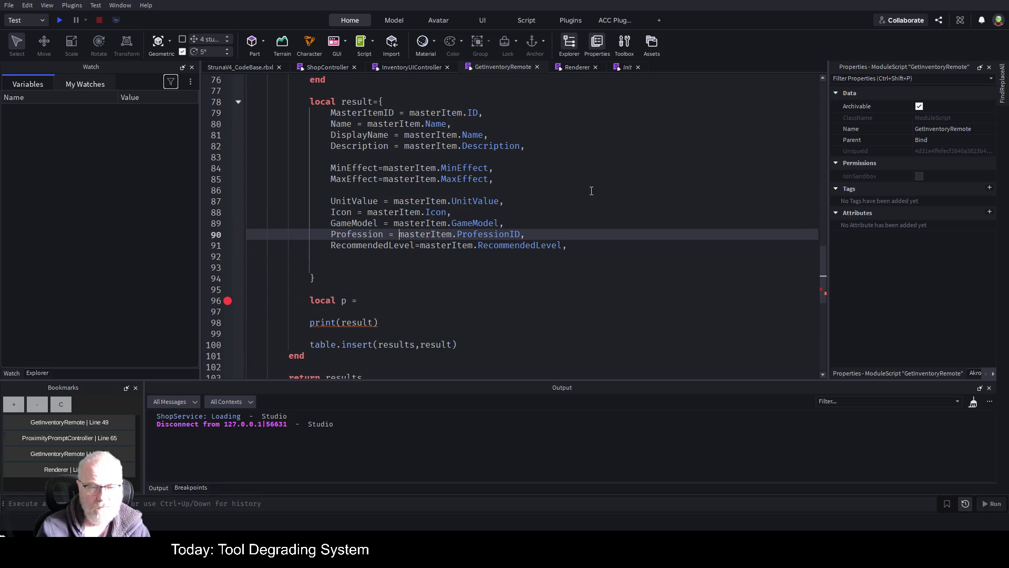
pyautogui.hotkey('shift', 'End')
pyautogui.hotkey('ctrl', 'v')
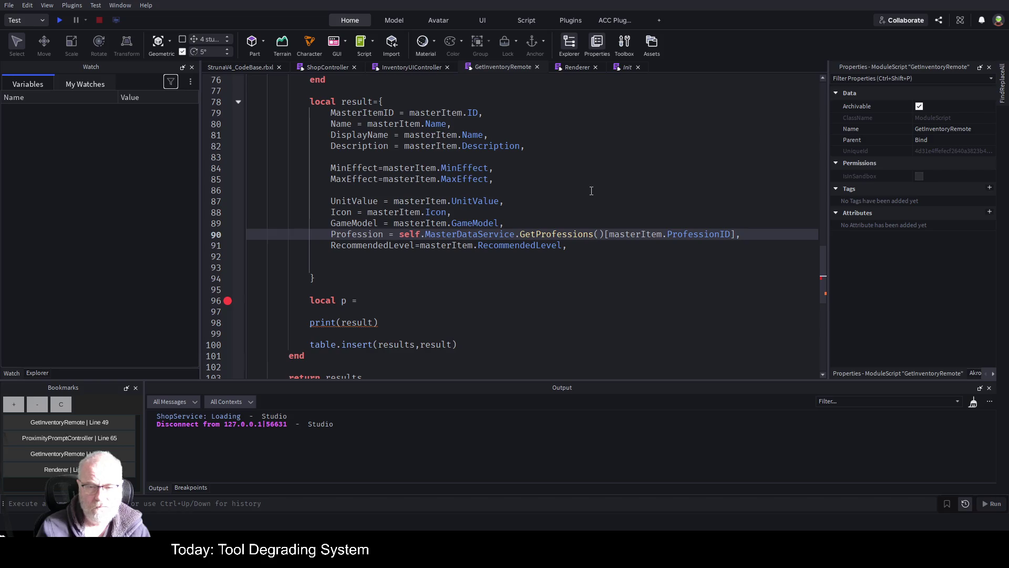
# Delete the local p and print(result) lines plus leftover blank lines, and save
pyautogui.press('Down')
pyautogui.press('Down')
pyautogui.press('Down')
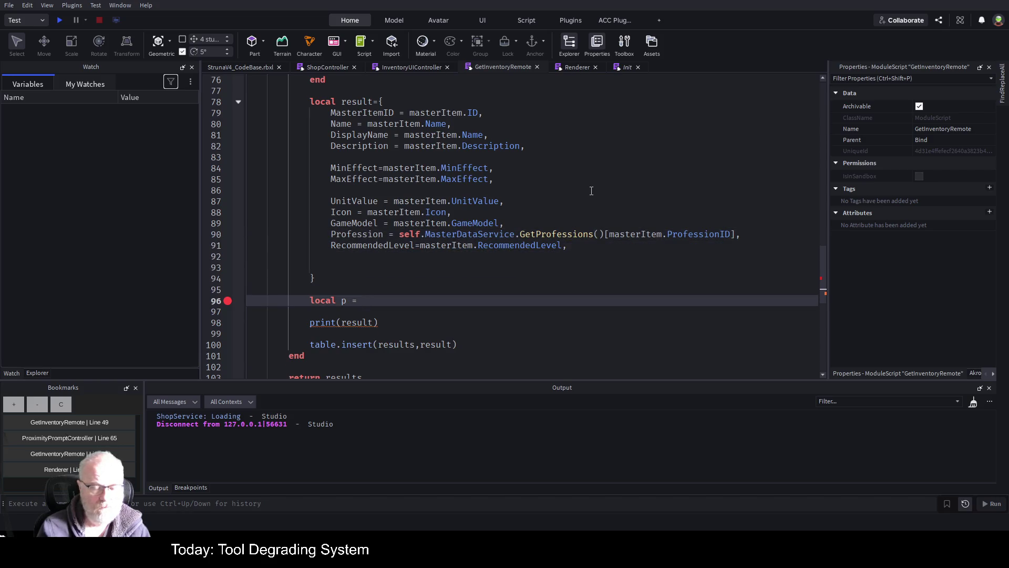
pyautogui.hotkey('shift', 'Down')
pyautogui.hotkey('shift', 'Down')
pyautogui.hotkey('shift', 'End')
pyautogui.press('Delete')
pyautogui.press('Up')
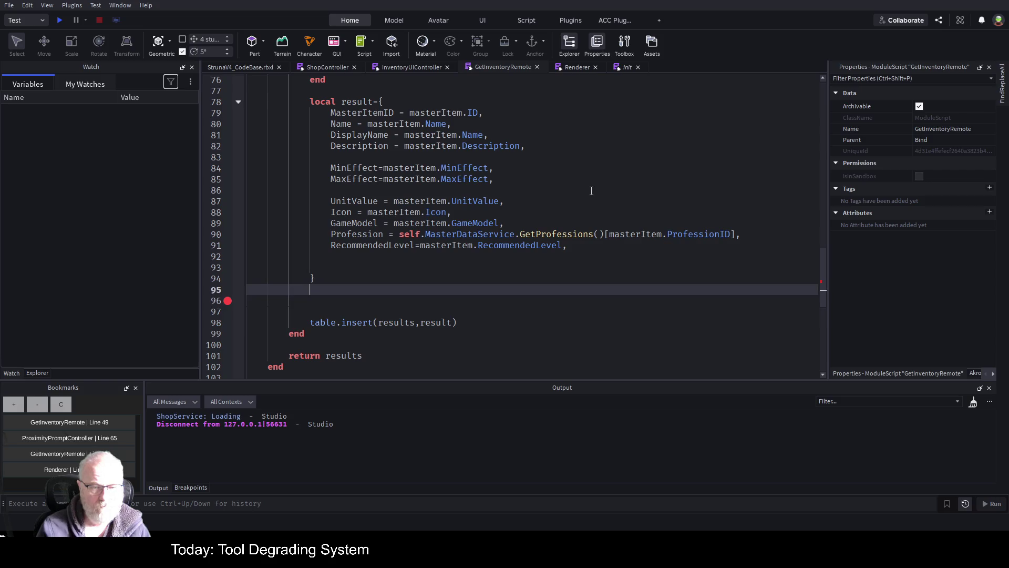
pyautogui.hotkey('ctrl', 's')
pyautogui.press('Home')
pyautogui.hotkey('shift', 'Down')
pyautogui.hotkey('shift', 'Down')
pyautogui.press('Delete')
pyautogui.hotkey('ctrl', 's')
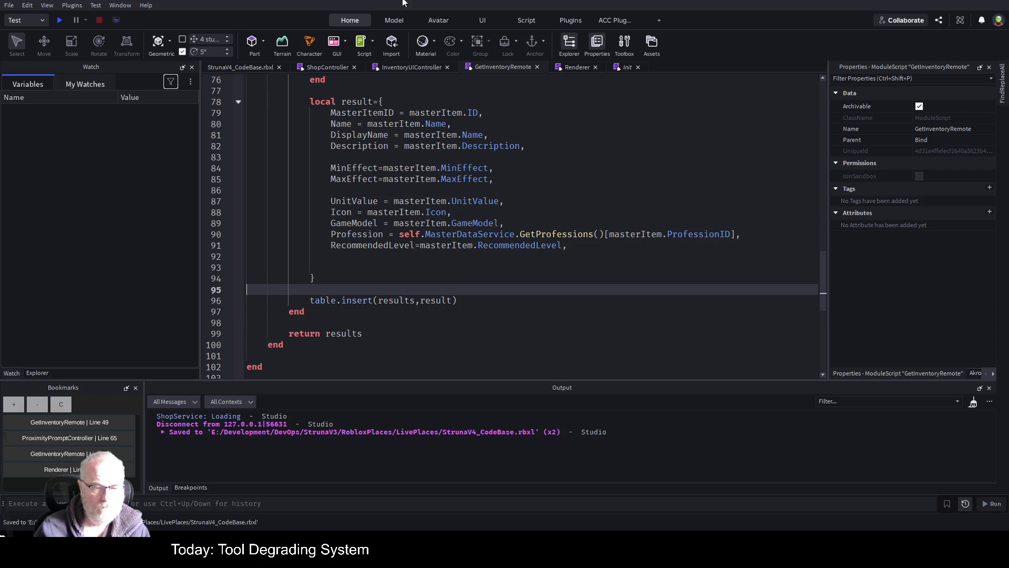
# Clear the breakpoints and start a new playtest
pyautogui.click(186, 488)
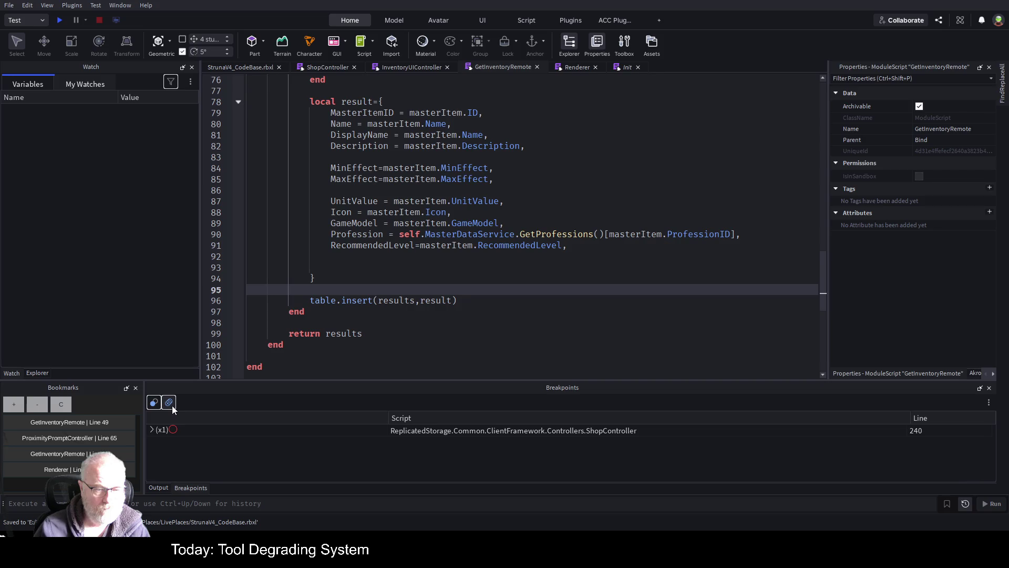
pyautogui.click(539, 213)
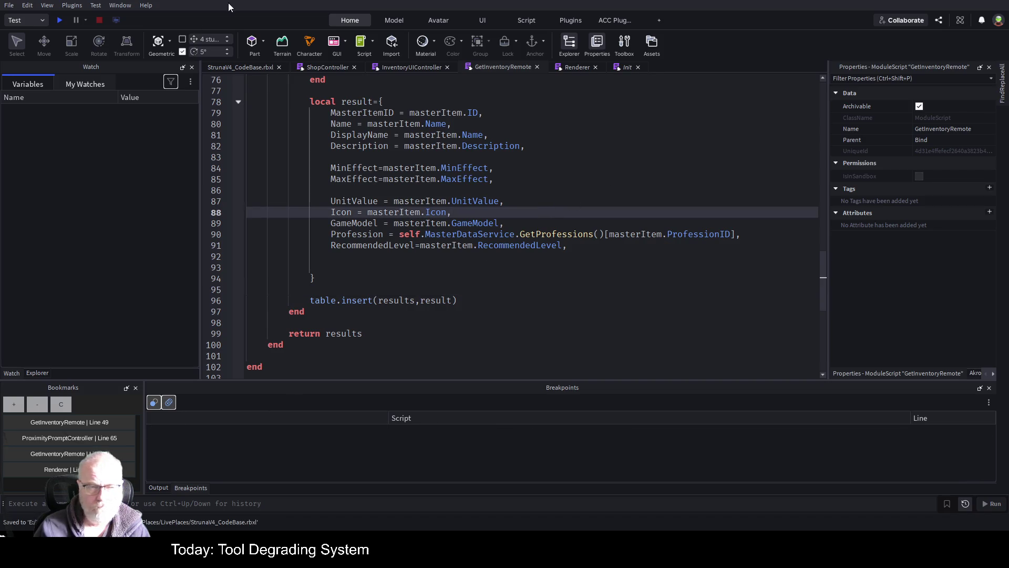
pyautogui.click(61, 22)
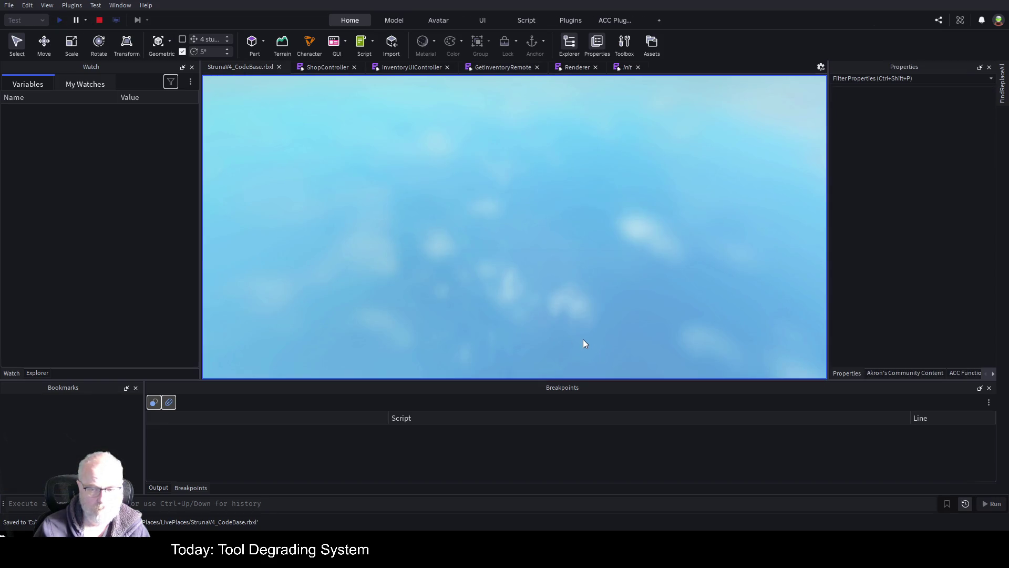
# Show the output log, open the Struna Shop, and view then close the OOF001 stats panel
pyautogui.click(889, 373)
pyautogui.click(849, 373)
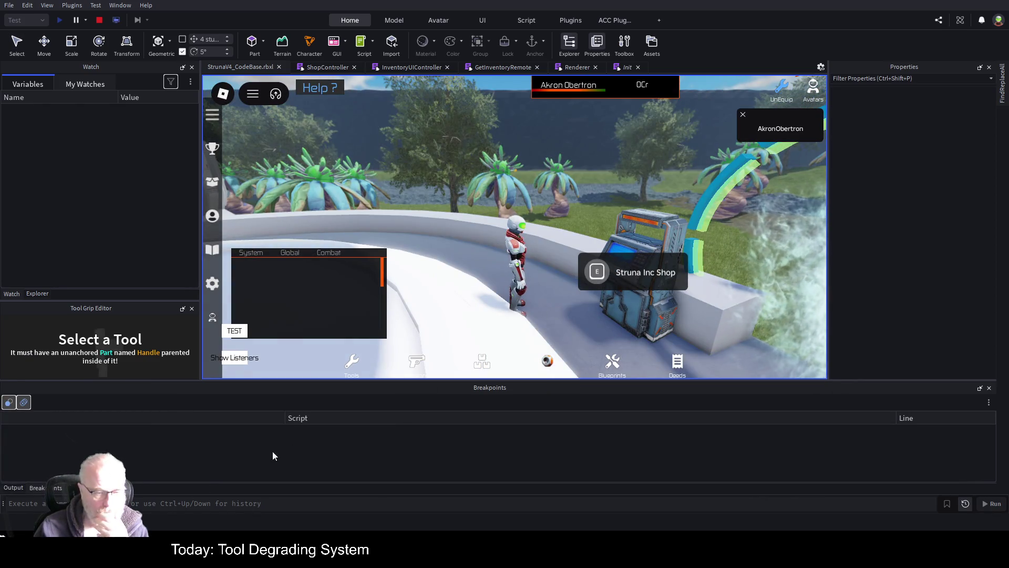
pyautogui.click(13, 488)
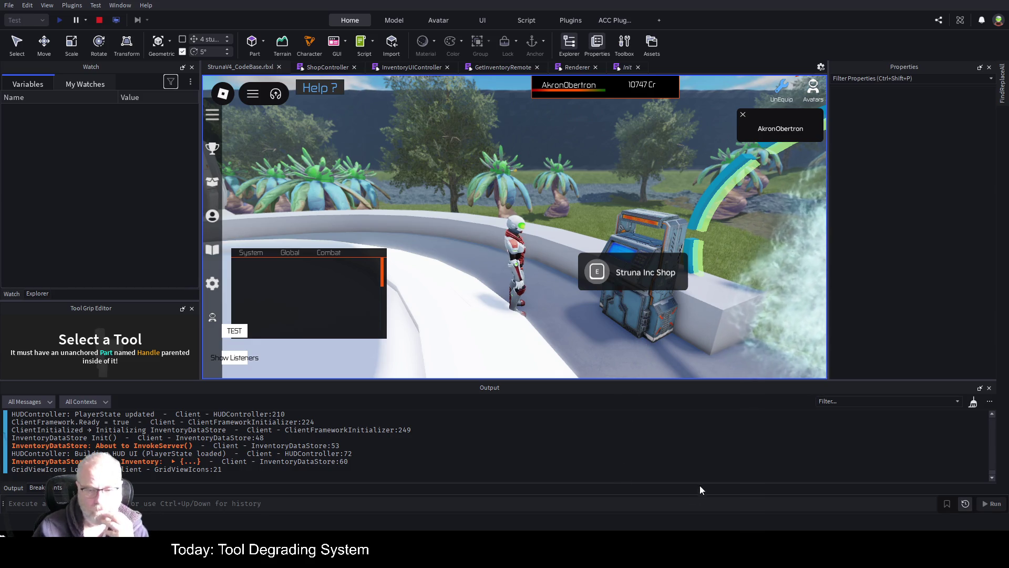
pyautogui.click(597, 272)
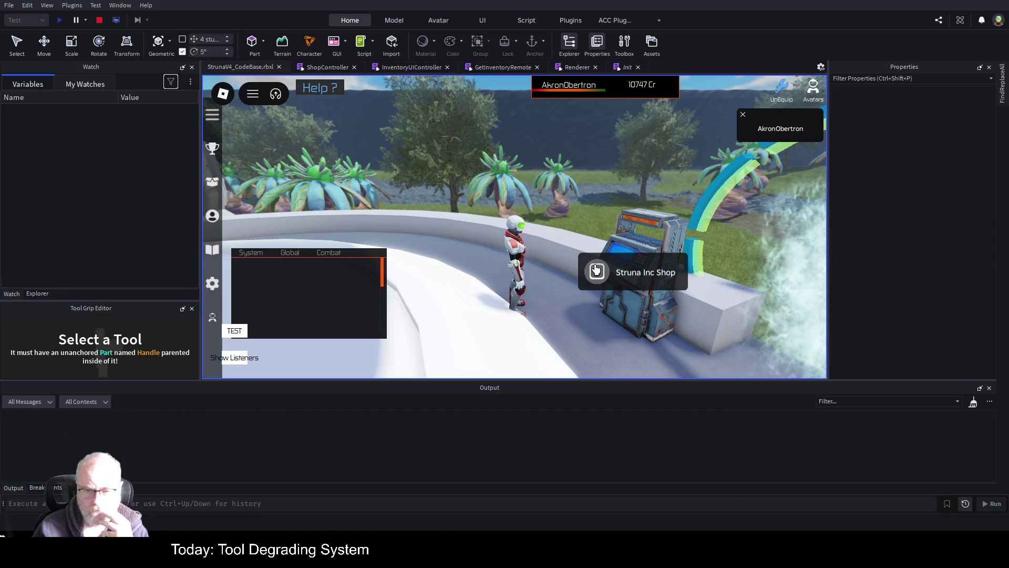
pyautogui.click(599, 192)
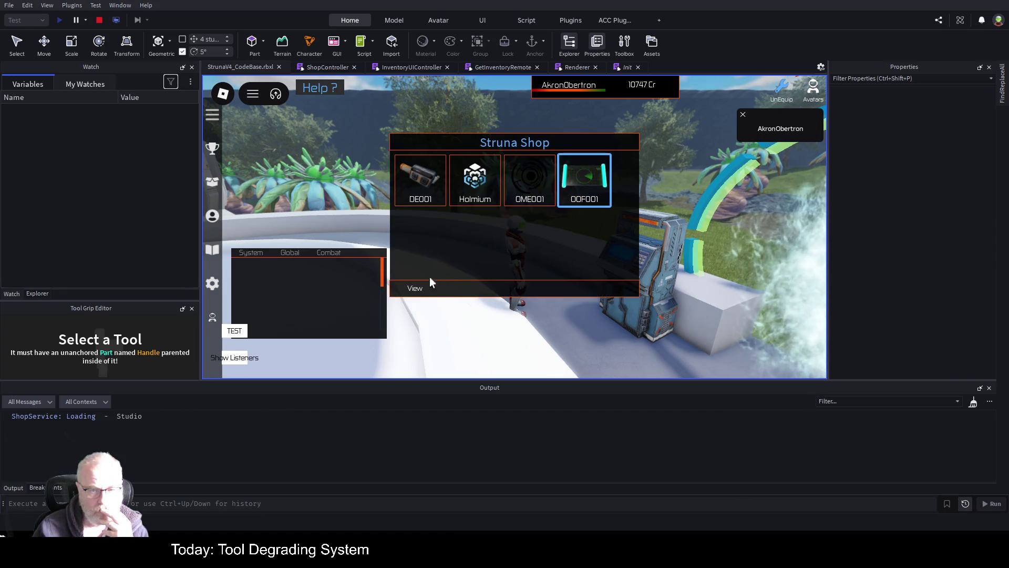
pyautogui.click(409, 289)
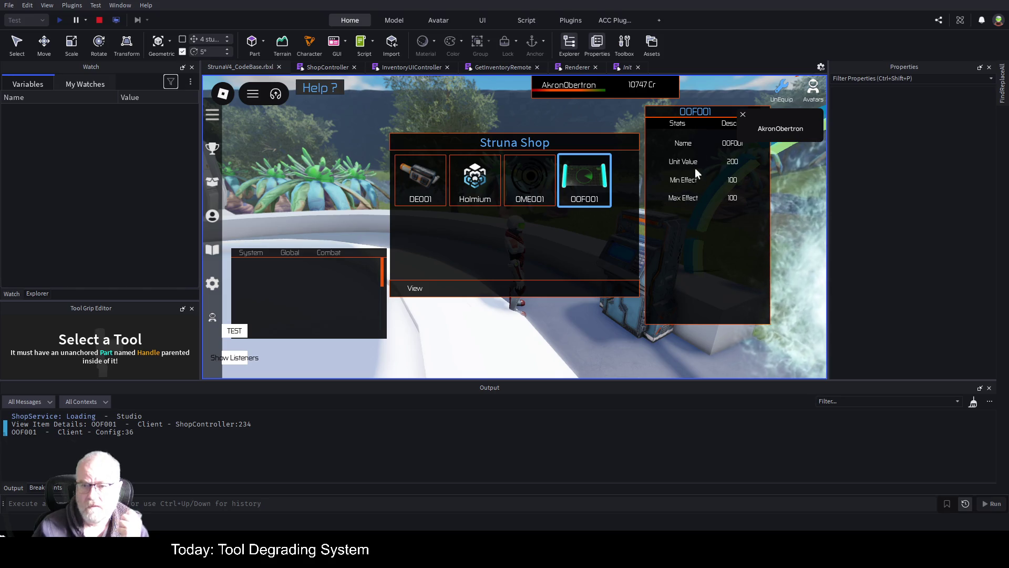
pyautogui.moveTo(725, 116); pyautogui.dragTo(731, 197)
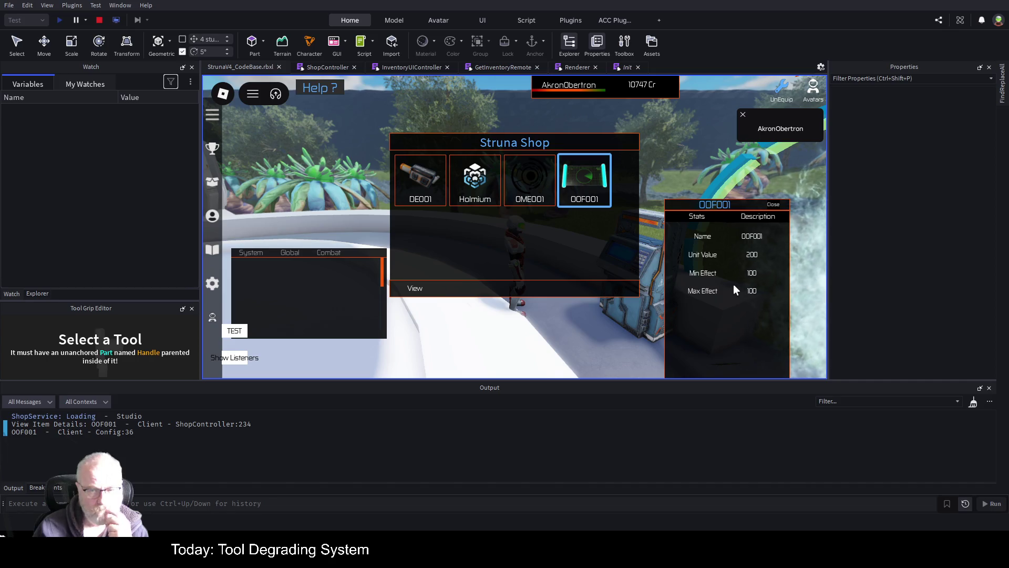
pyautogui.click(773, 205)
# View and close the stats of OME001, Holmium and DE001, then return to GetInventoryRemote
pyautogui.click(529, 184)
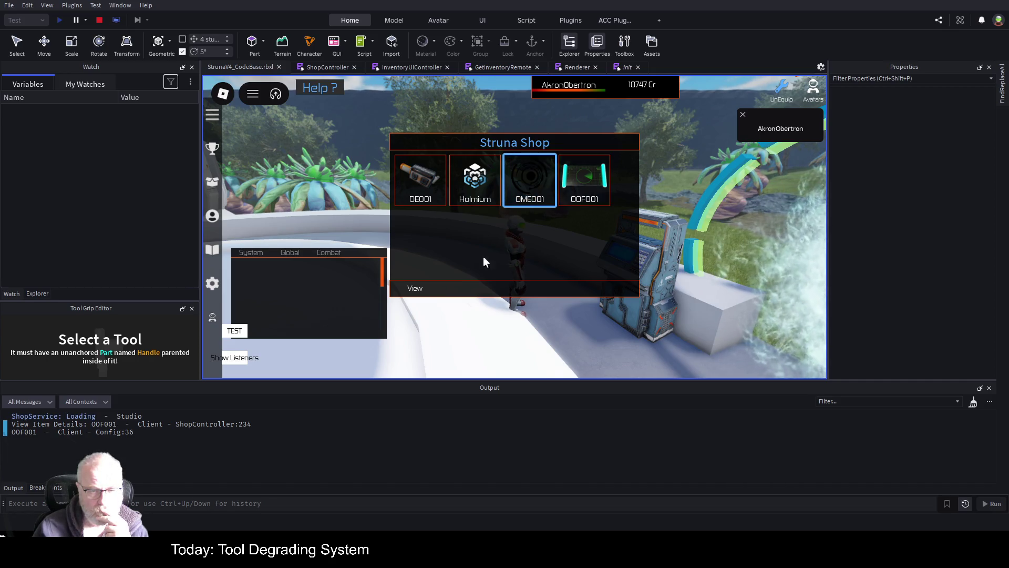
pyautogui.click(420, 288)
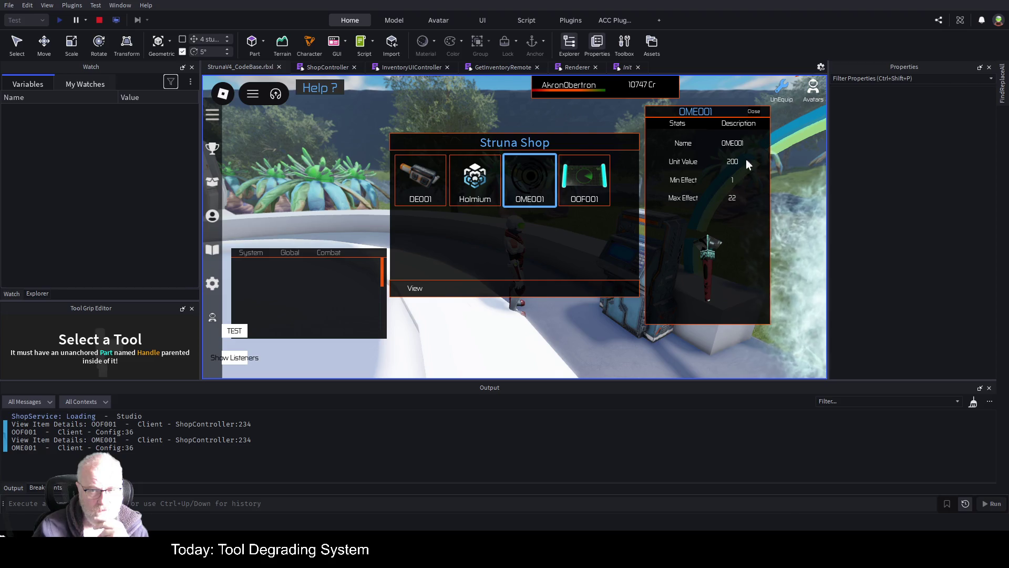
pyautogui.click(755, 112)
pyautogui.click(474, 179)
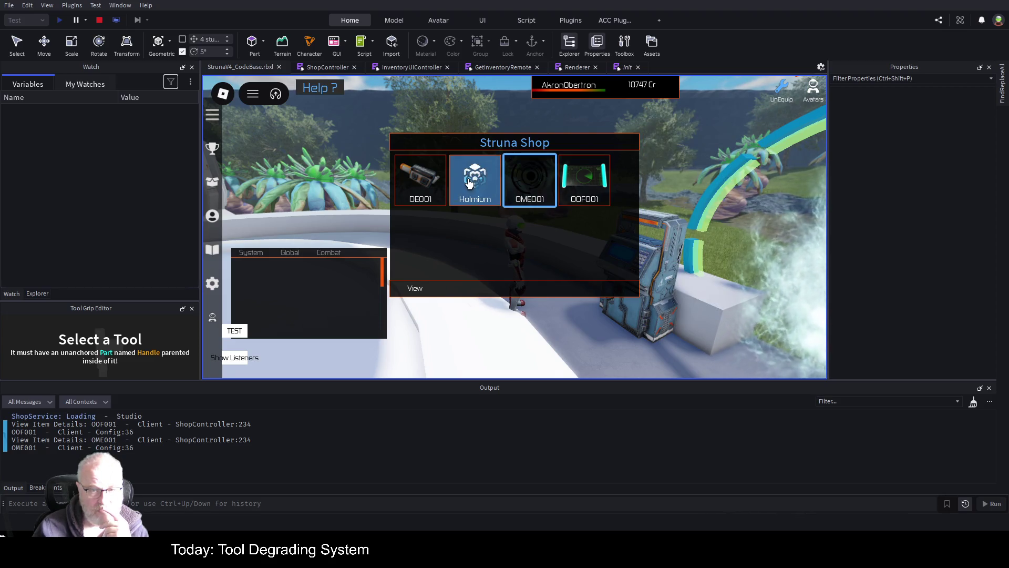
pyautogui.click(413, 288)
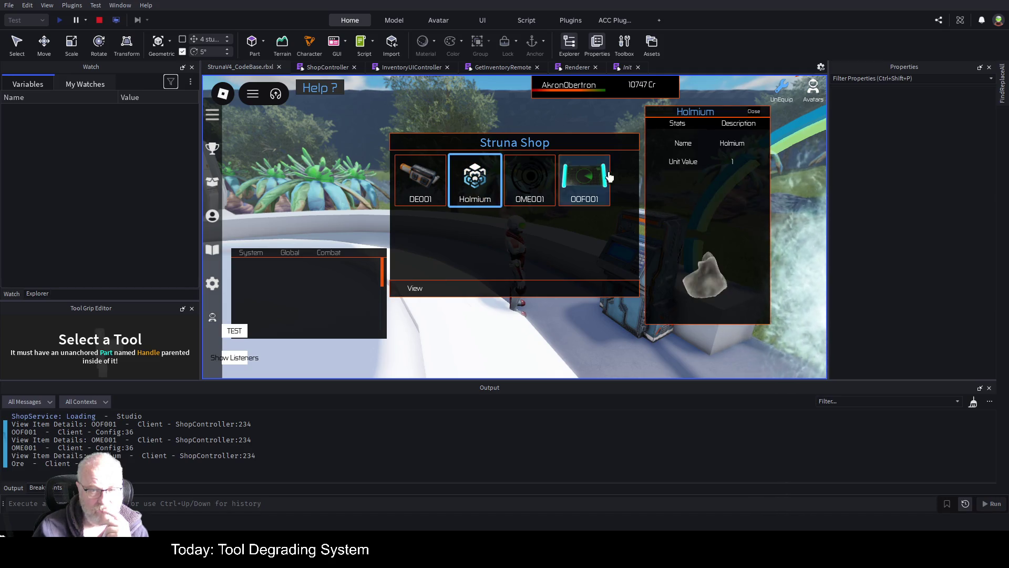
pyautogui.click(755, 112)
pyautogui.click(420, 179)
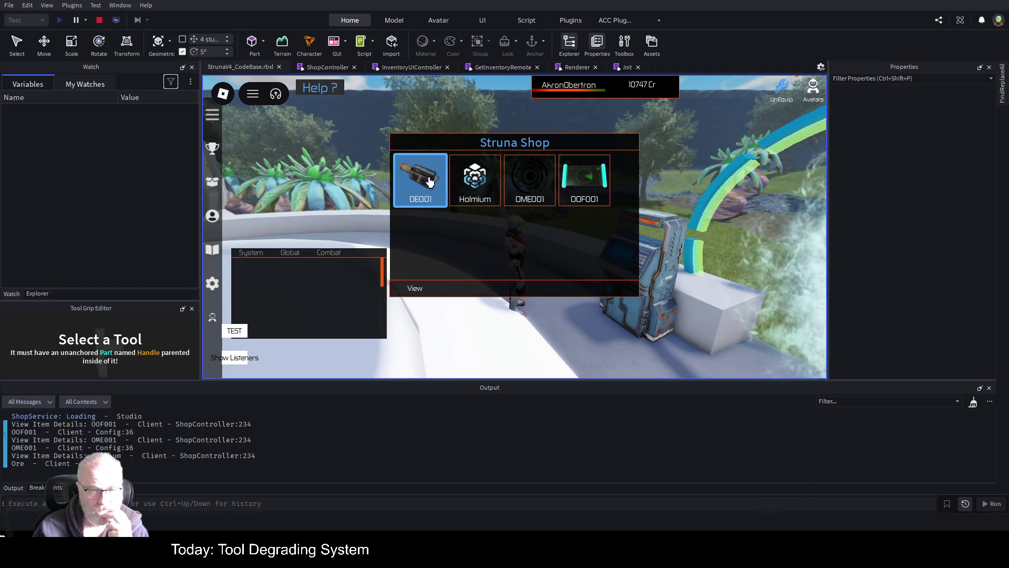
pyautogui.click(413, 288)
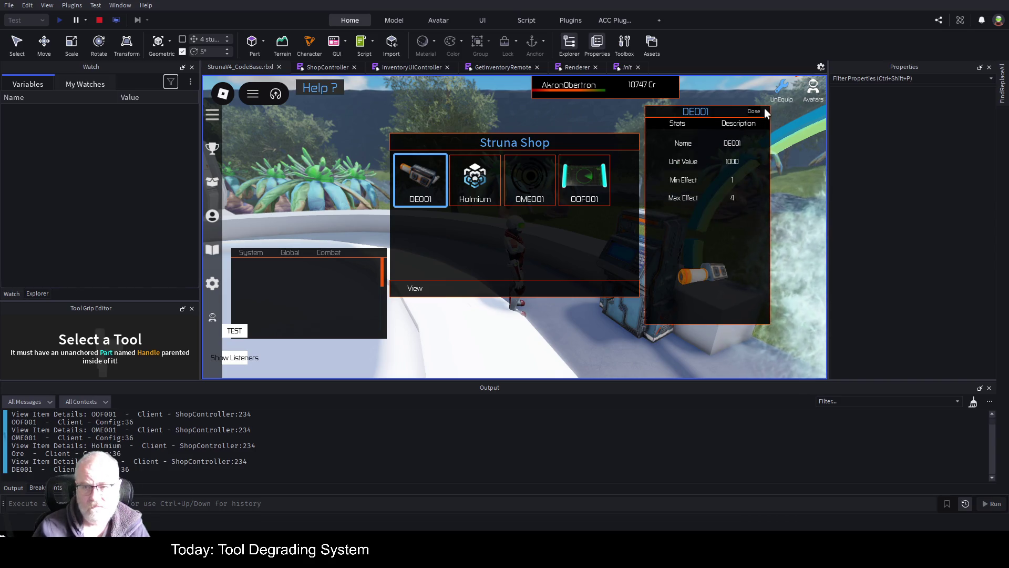
pyautogui.click(754, 111)
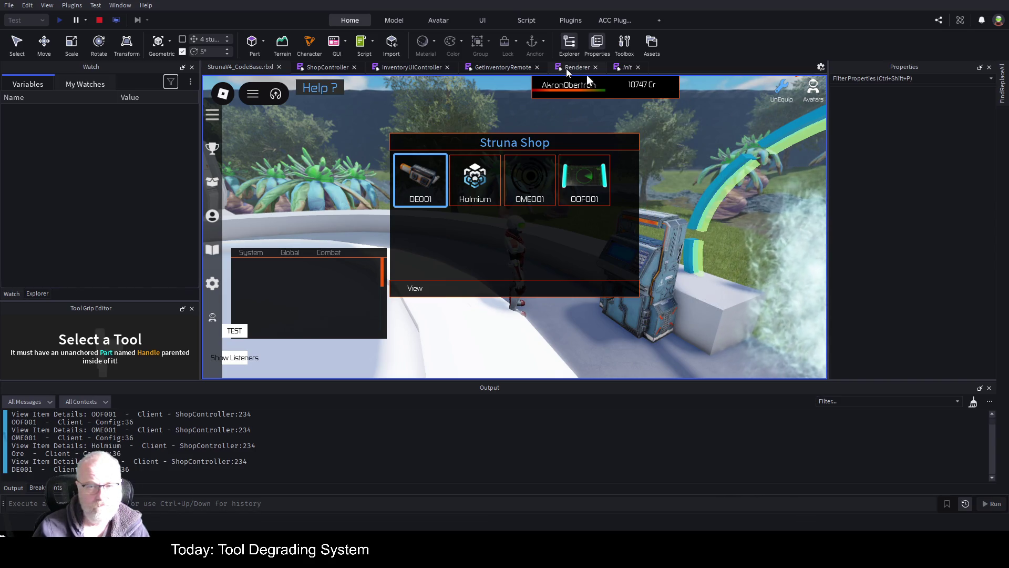
pyautogui.click(507, 67)
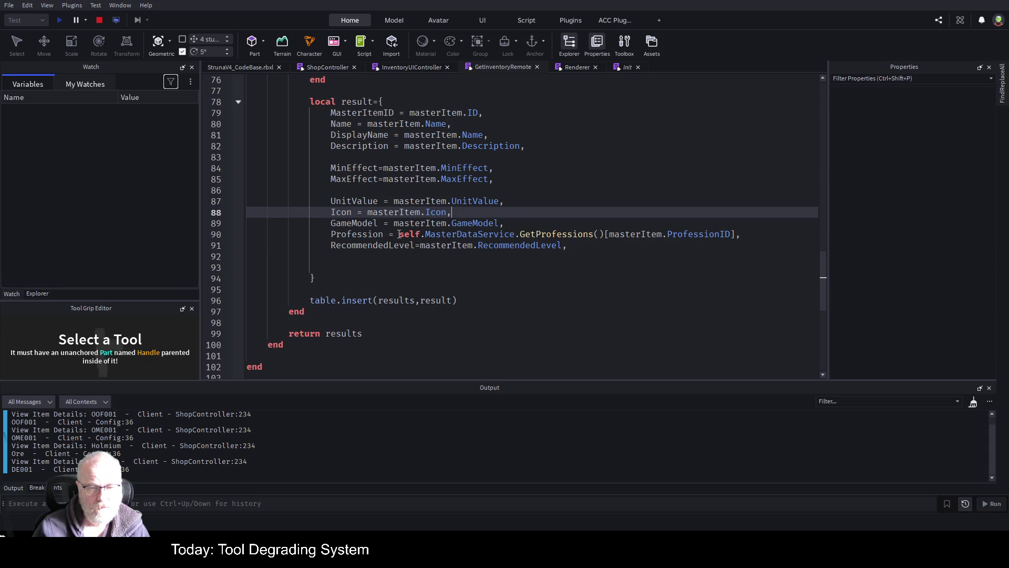
# Move the profession lookup from line 90 into a new 'local prof =' line above the result table
pyautogui.moveTo(398, 234); pyautogui.dragTo(737, 234)
pyautogui.hotkey('ctrl', 'c')
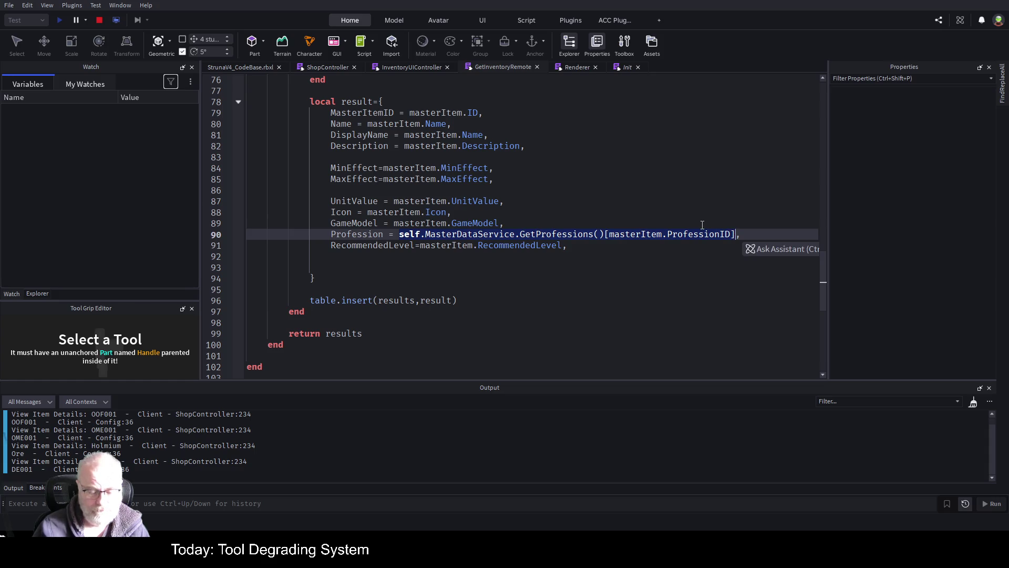
pyautogui.press('BackSpace')
pyautogui.write('proff')
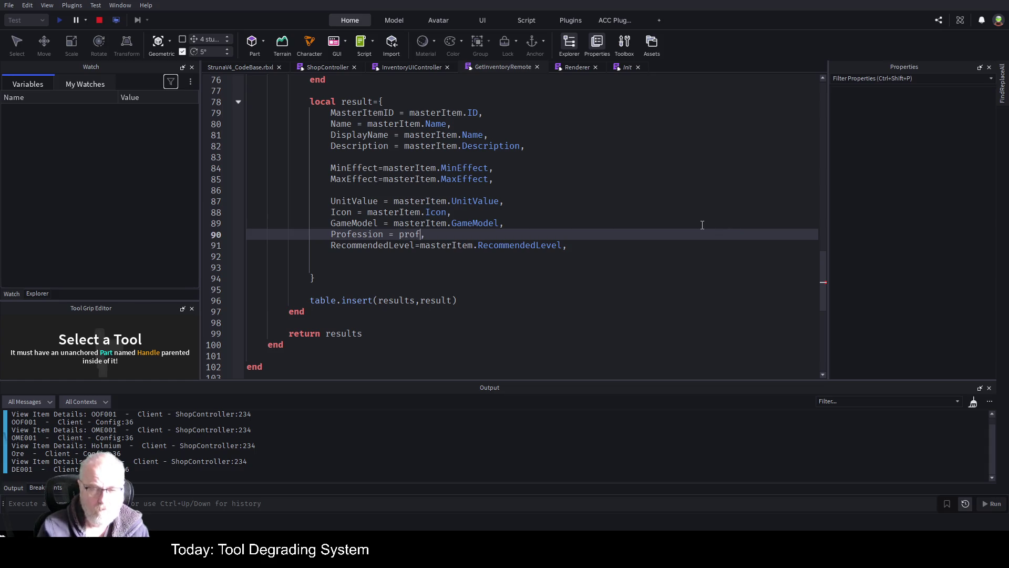
pyautogui.press('Up')
pyautogui.press('Up')
pyautogui.press('Up')
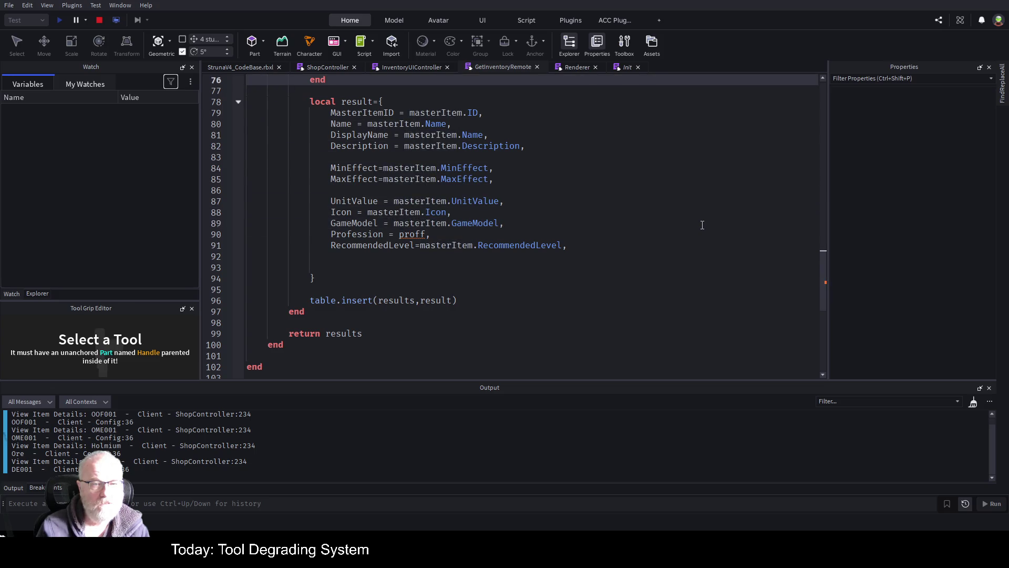
pyautogui.press('Down')
pyautogui.press('Return')
pyautogui.press('Return')
pyautogui.press('Return')
pyautogui.press('Up')
pyautogui.write('loc')
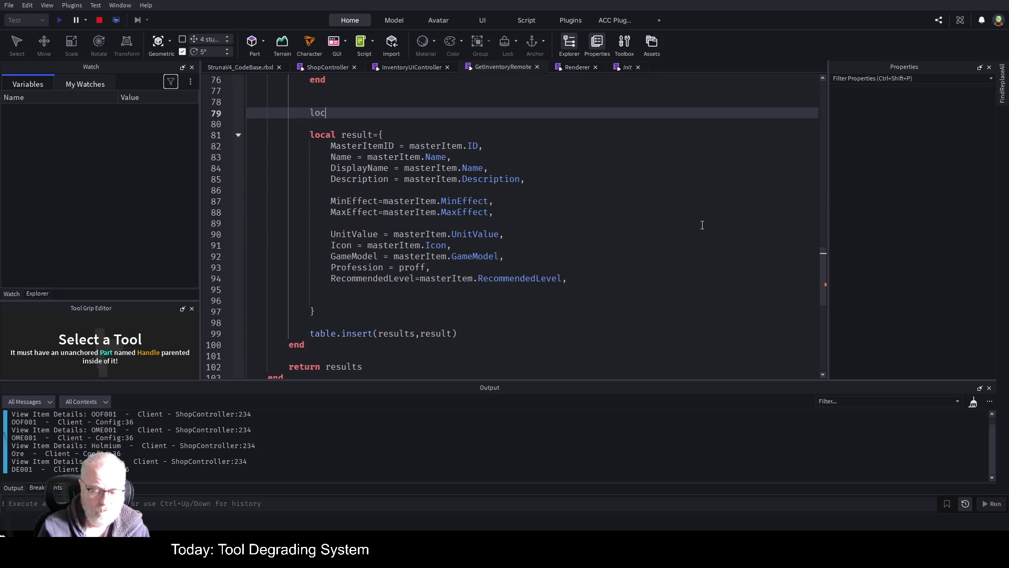
pyautogui.write('al prof =')
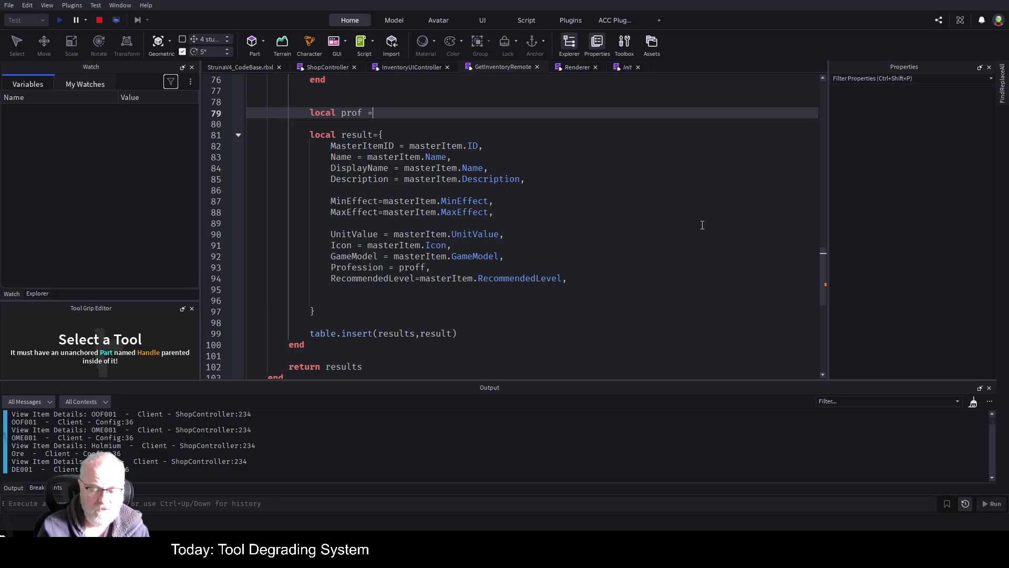
pyautogui.hotkey('ctrl', 'v')
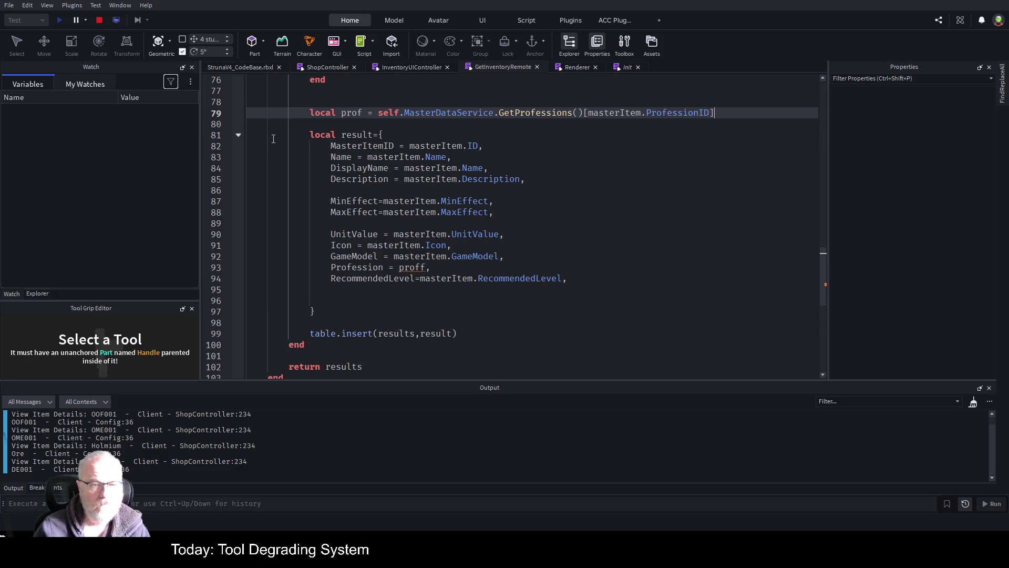
pyautogui.click(273, 137)
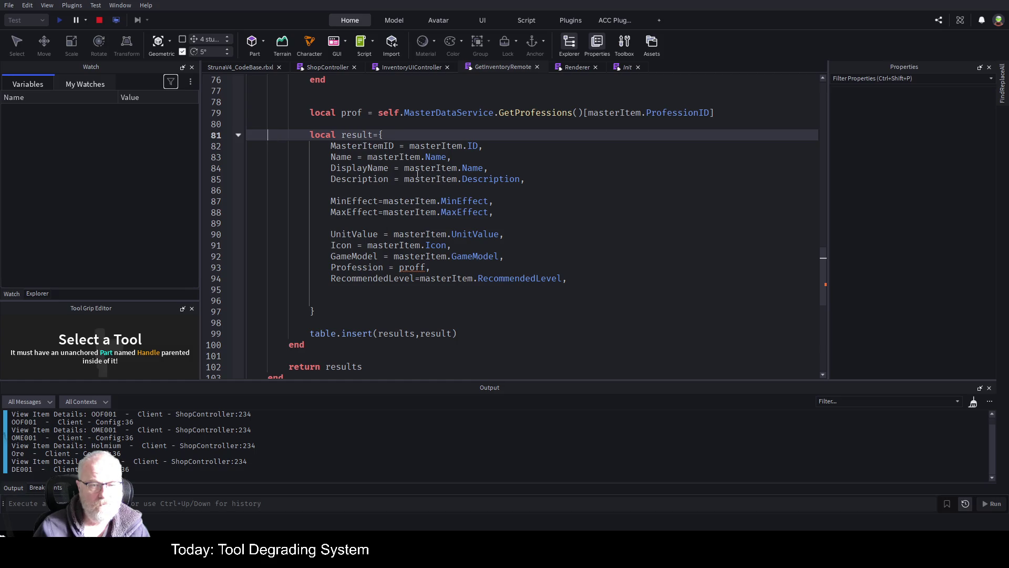
# Correct 'proff' to 'prof' on the Profession line and stop the playtest
pyautogui.click(357, 117)
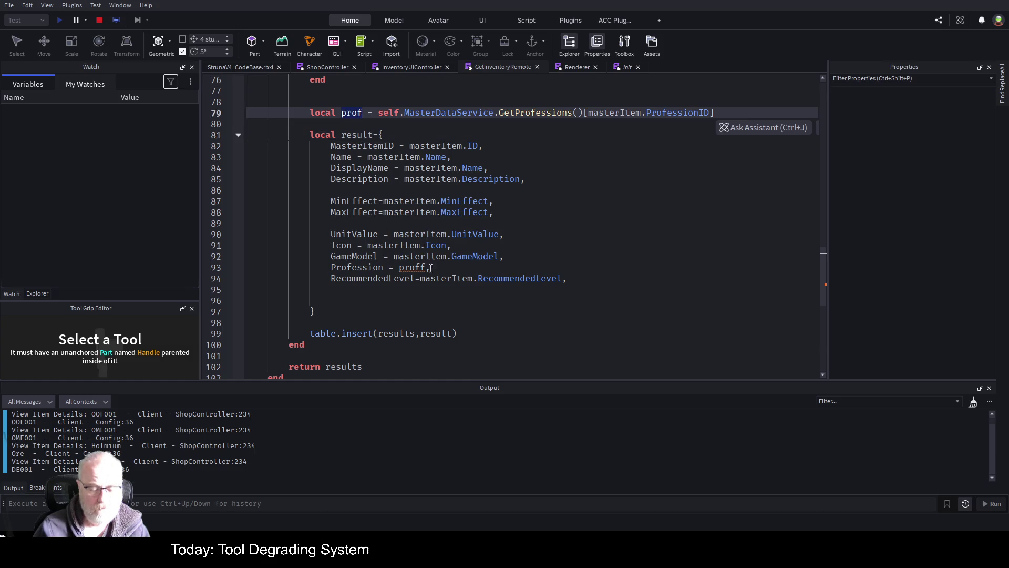
pyautogui.click(414, 268)
pyautogui.press('Delete')
pyautogui.click(571, 198)
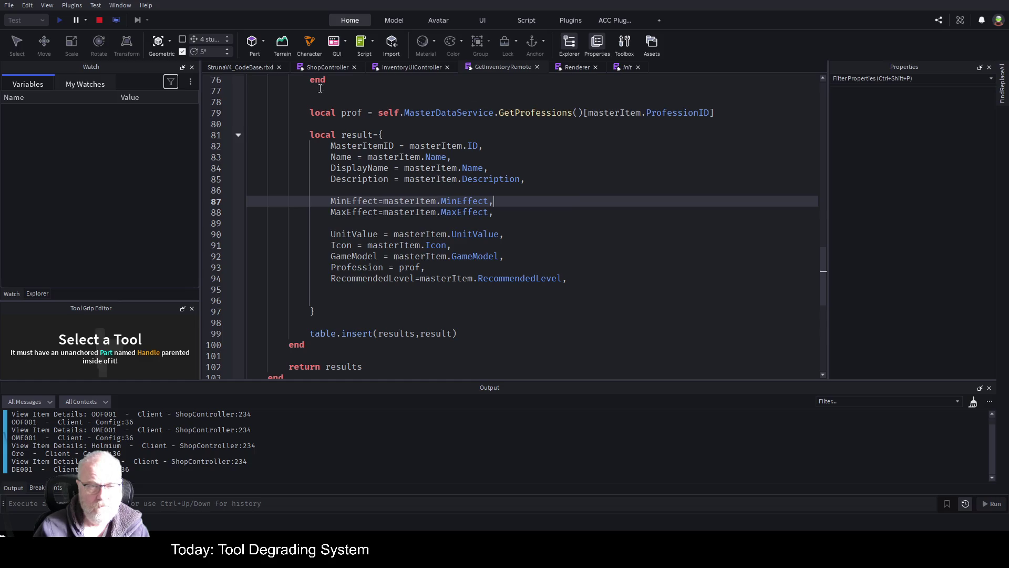
pyautogui.click(100, 20)
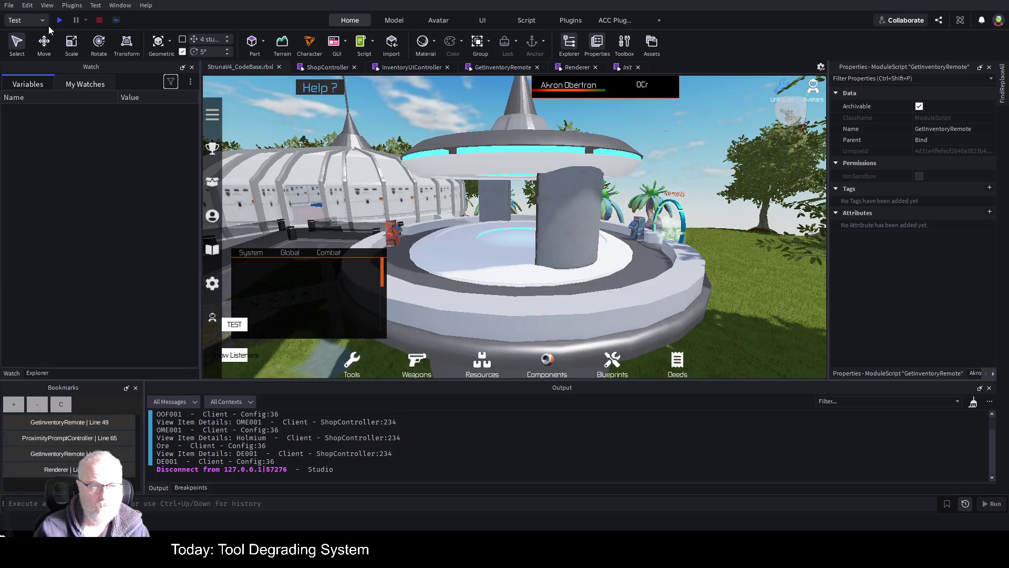
# Play, trigger the Struna Inc Shop with E, step past line 79 to fill prof, then stop
pyautogui.click(59, 20)
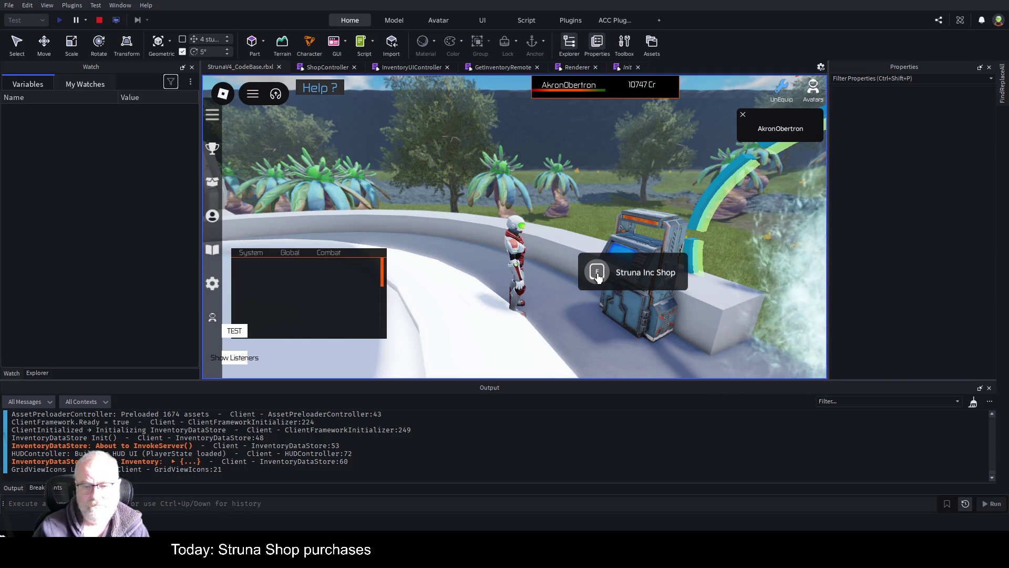
pyautogui.press('e')
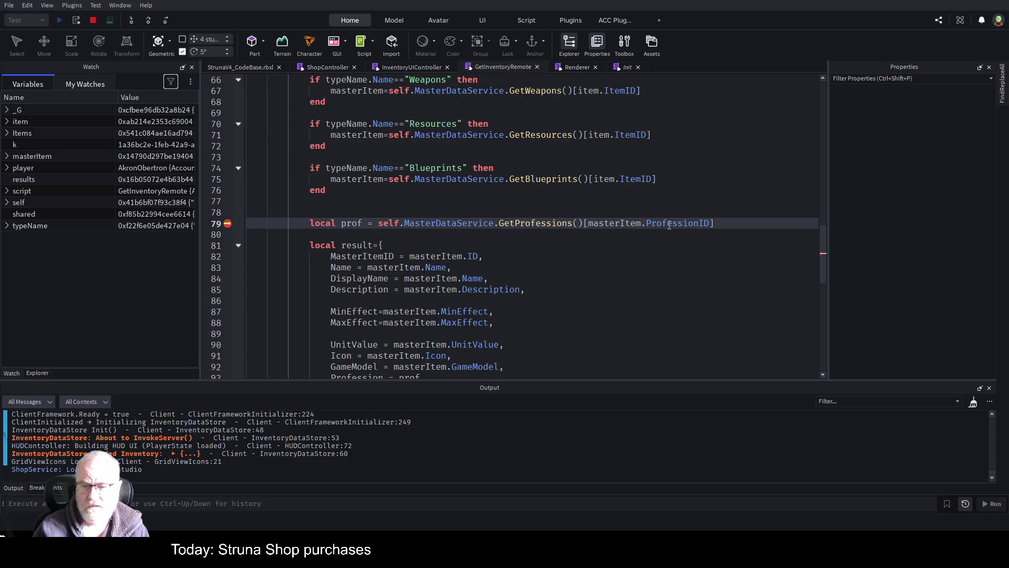
pyautogui.click(150, 21)
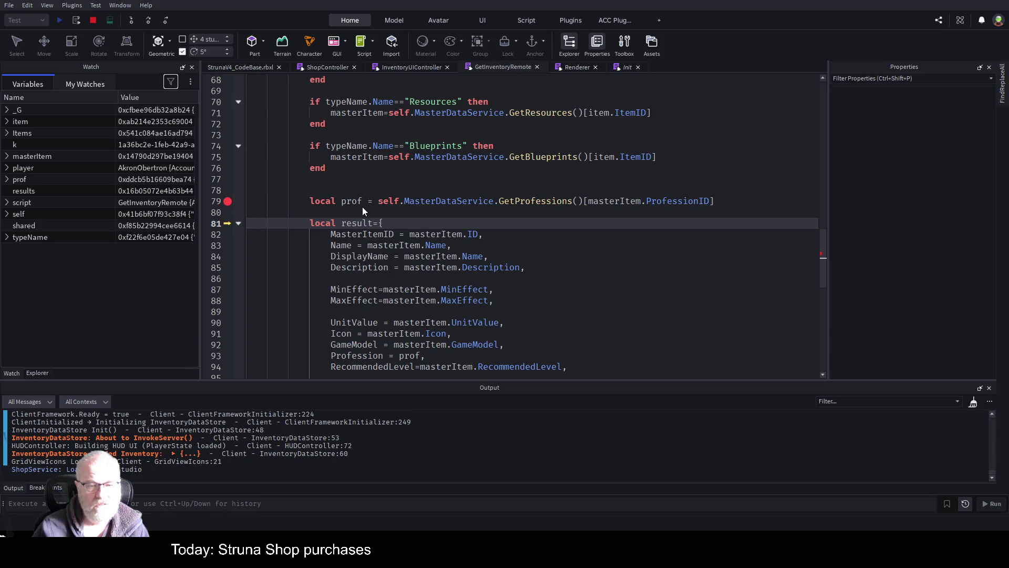
pyautogui.click(94, 20)
# Append '.Name' to prof on the line 93 Profession value
pyautogui.scroll(-3, 444, 254)
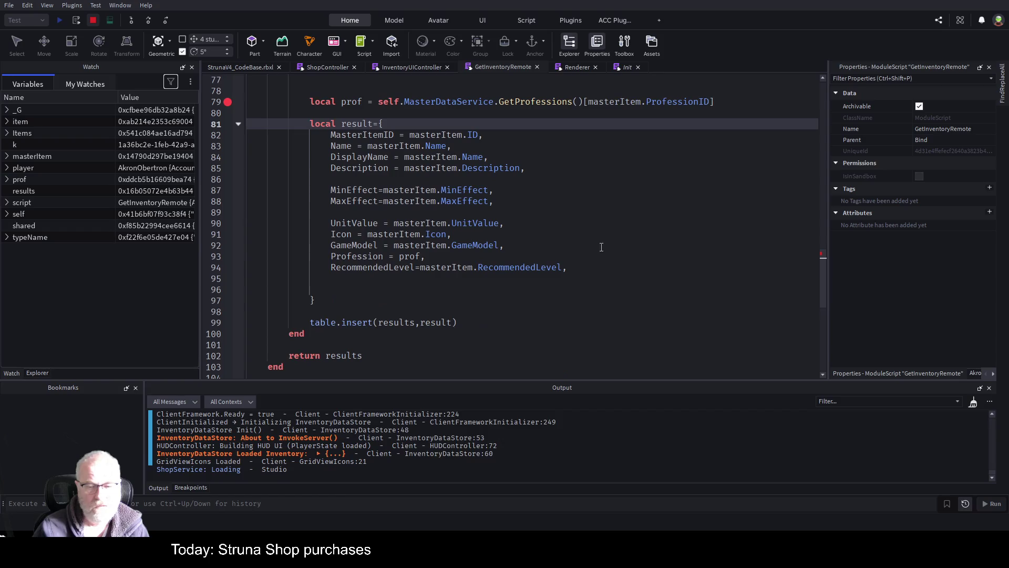
pyautogui.click(444, 256)
pyautogui.press('Left')
pyautogui.write('.')
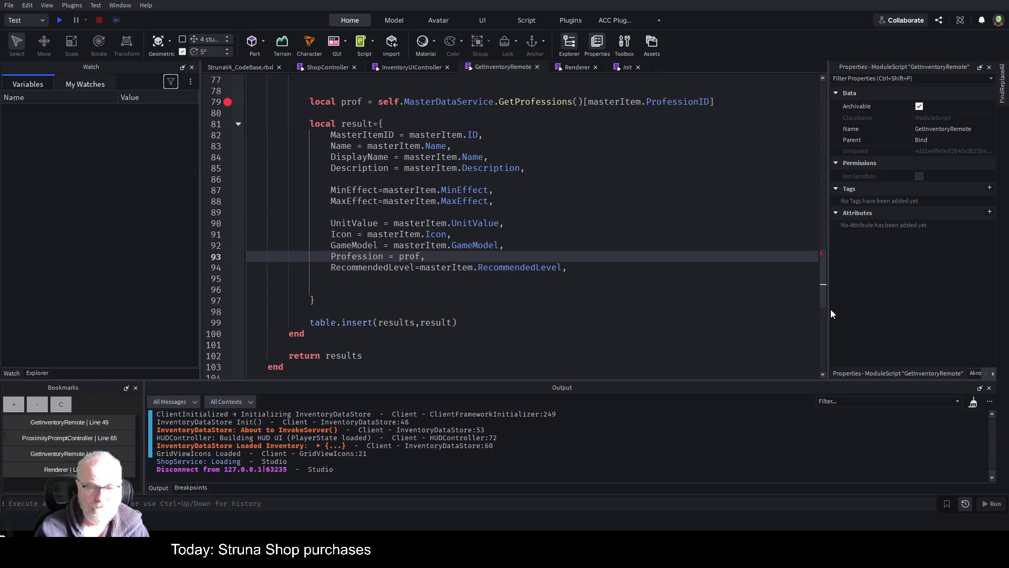
pyautogui.write('Name')
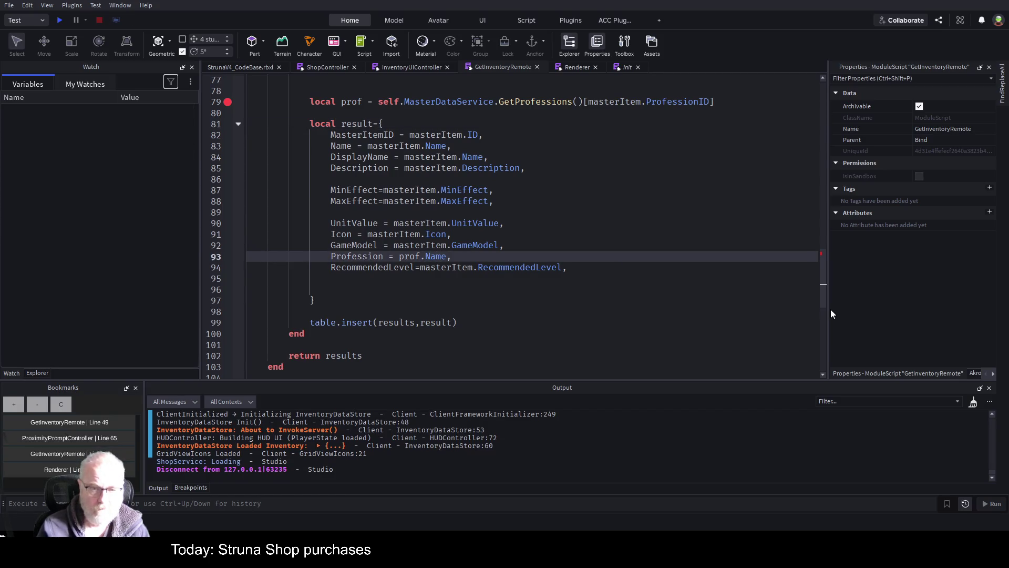
# Replace prof.Name on line 93 with GetProfessions()[masterItem.ProfessionID].Name and save
pyautogui.moveTo(379, 102); pyautogui.dragTo(713, 102)
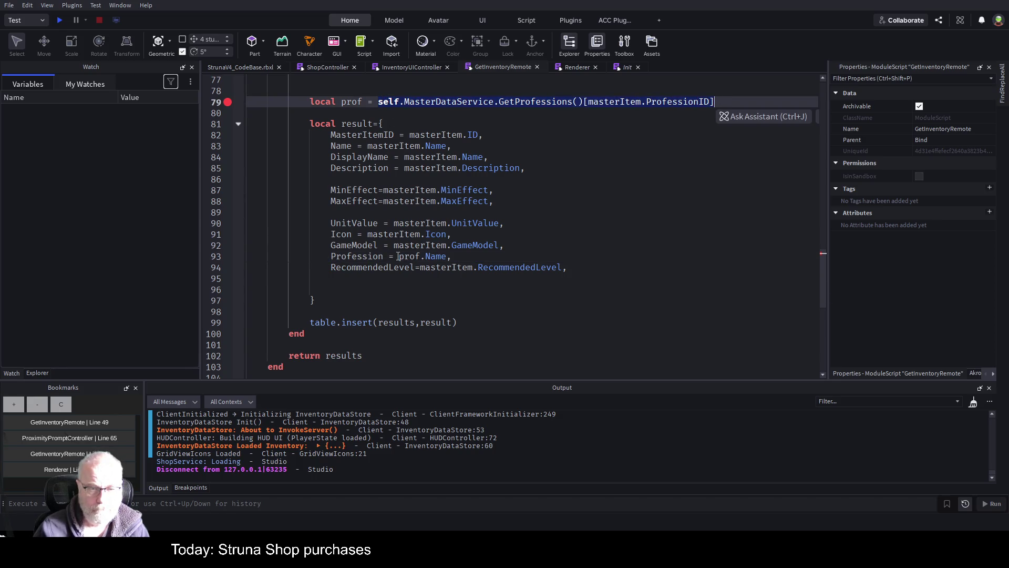
pyautogui.moveTo(399, 256); pyautogui.dragTo(452, 256)
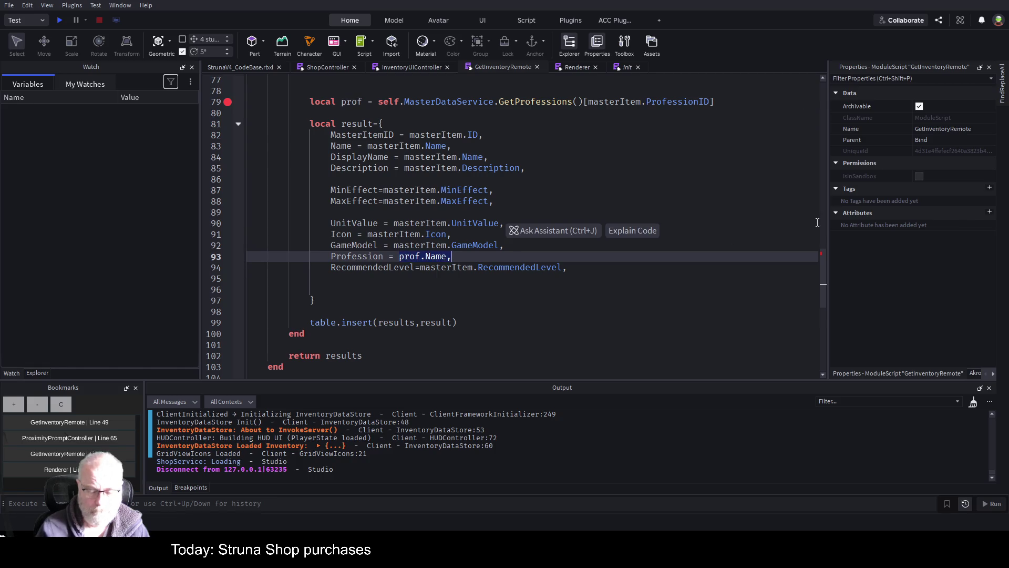
pyautogui.hotkey('shift', 'Left')
pyautogui.hotkey('ctrl', 'v')
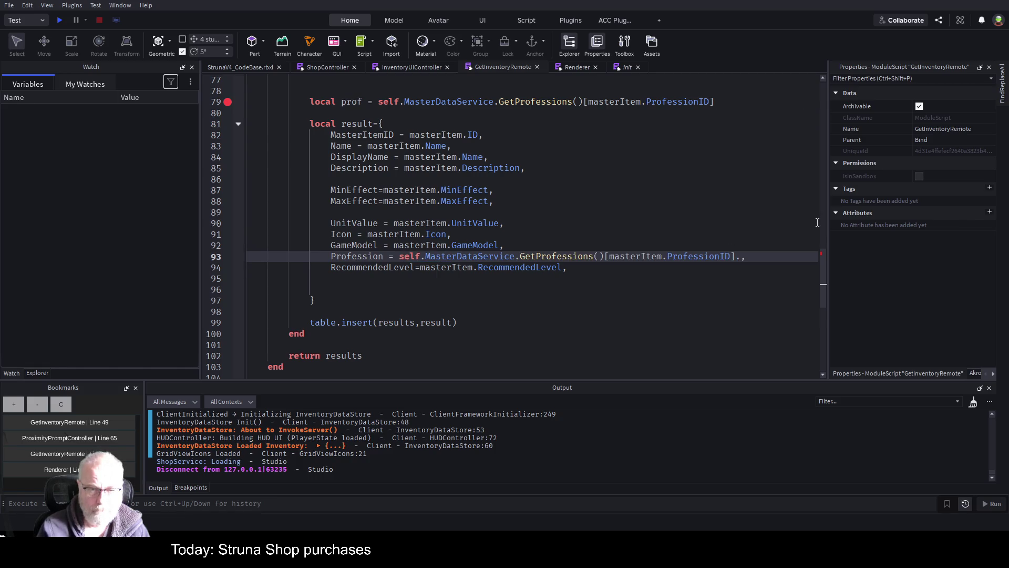
pyautogui.write('Name')
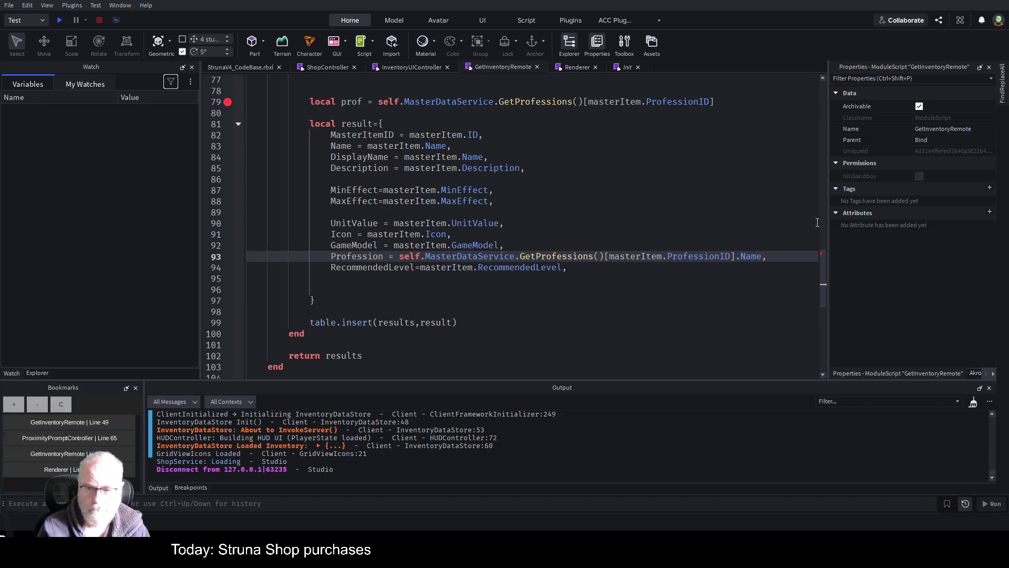
pyautogui.hotkey('ctrl', 's')
# Remove the local prof line 79 and its breakpoint, then save StrunaV4_CodeBase.rbxl
pyautogui.moveTo(318, 111); pyautogui.dragTo(300, 98)
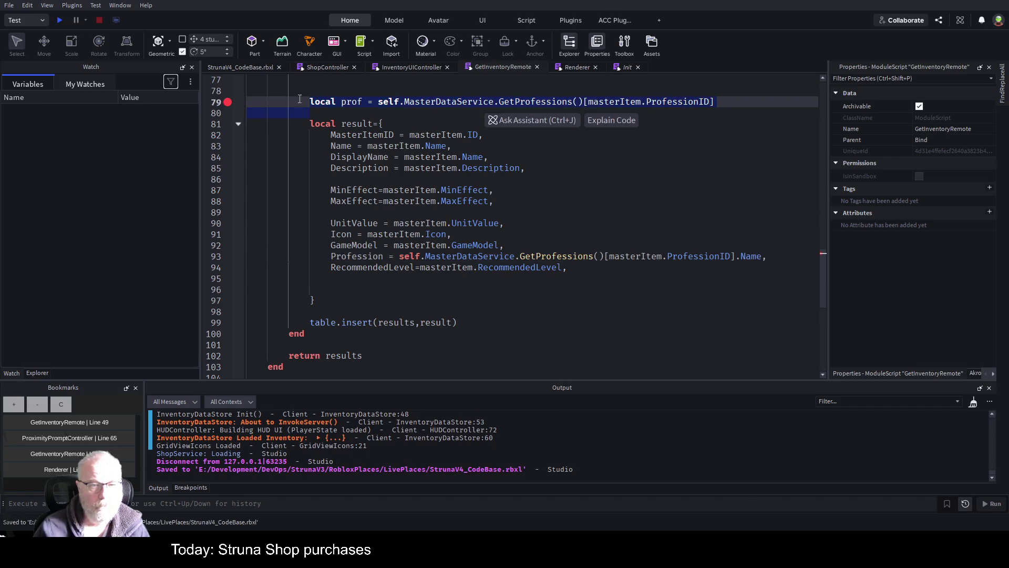
pyautogui.press('BackSpace')
pyautogui.hotkey('ctrl', 's')
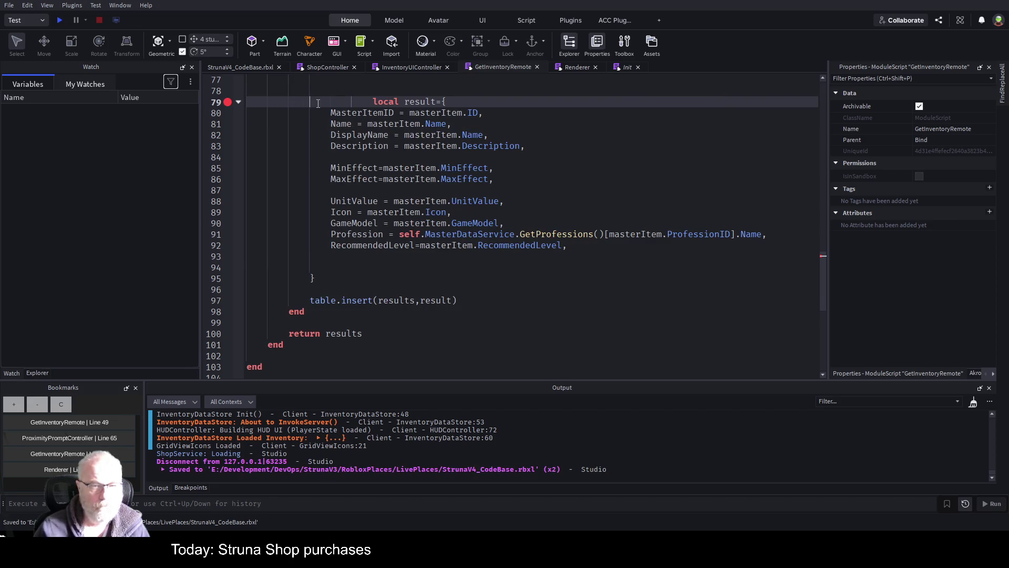
pyautogui.hotkey('ctrl', 'z')
pyautogui.click(295, 112)
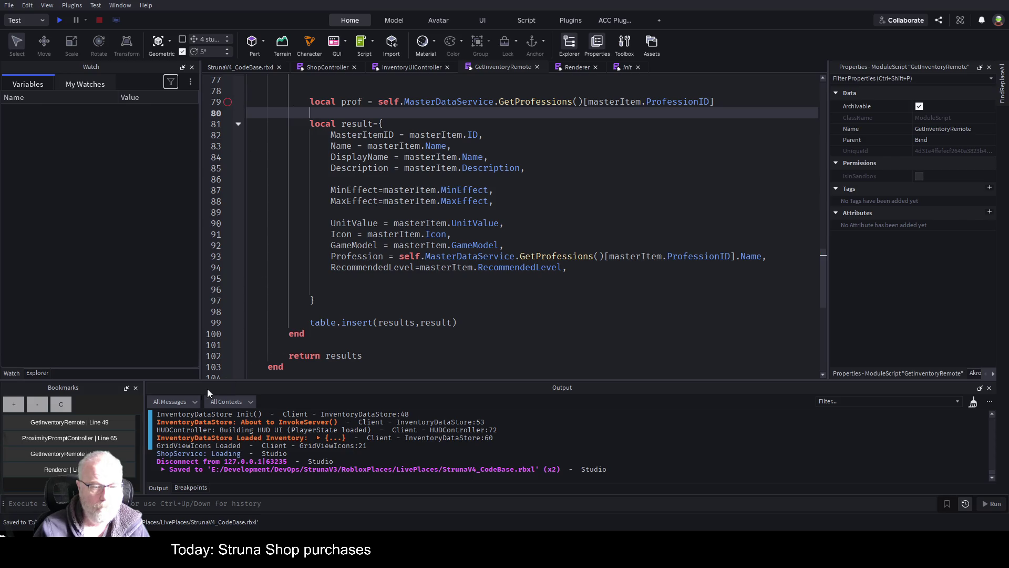
pyautogui.click(197, 488)
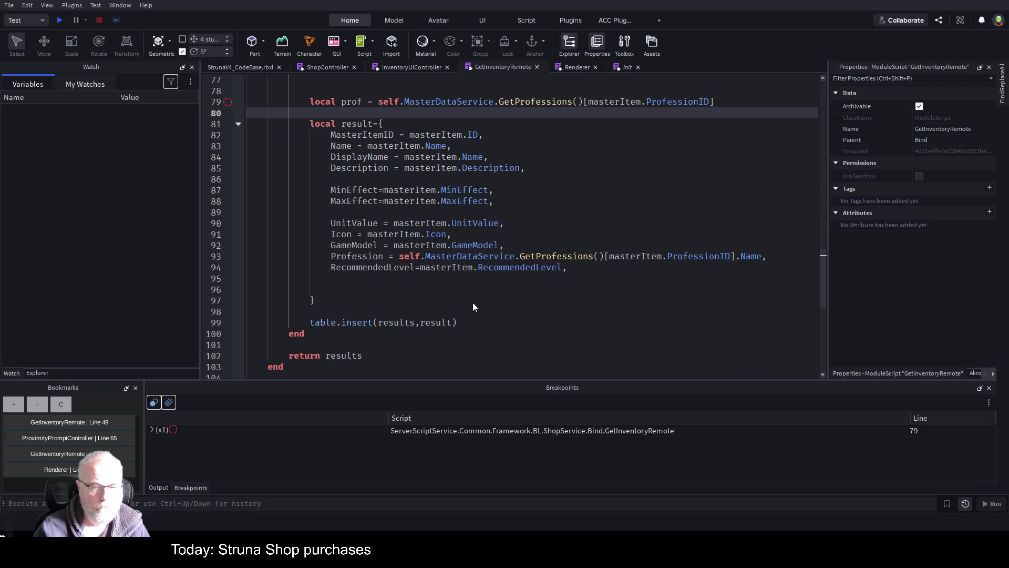
pyautogui.click(365, 100)
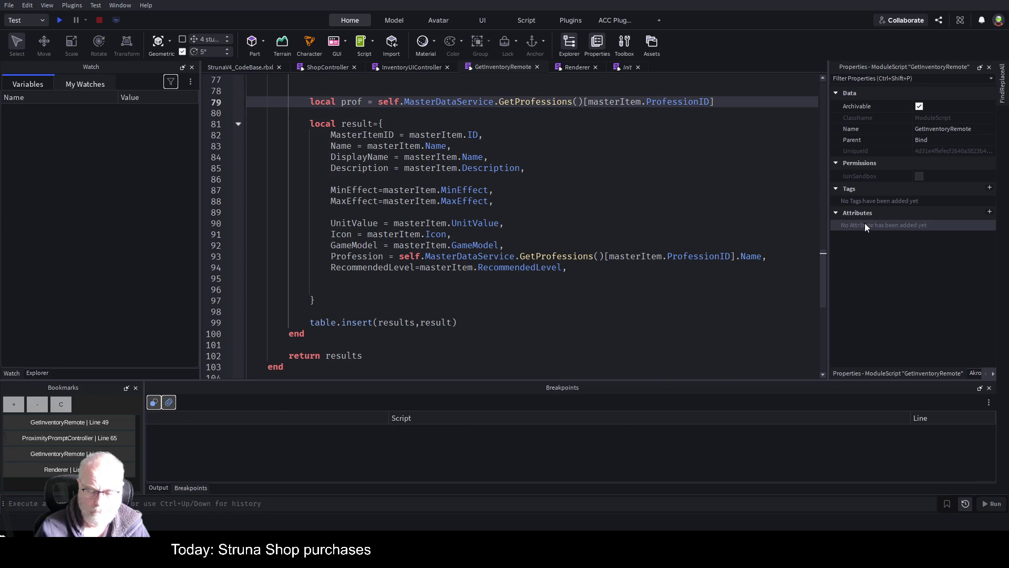
pyautogui.press('Home')
pyautogui.hotkey('shift', 'End')
pyautogui.press('BackSpace')
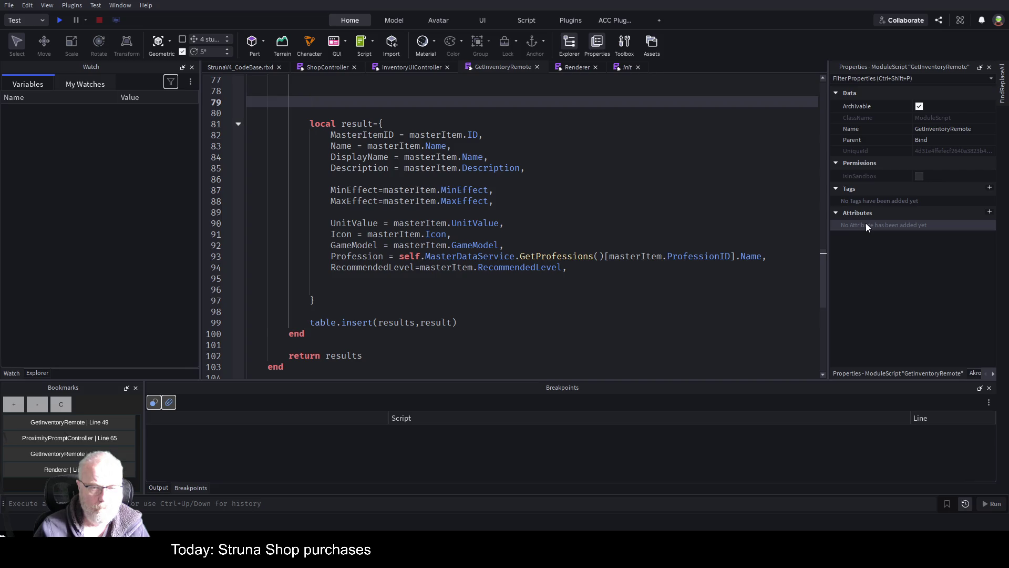
pyautogui.hotkey('ctrl', 's')
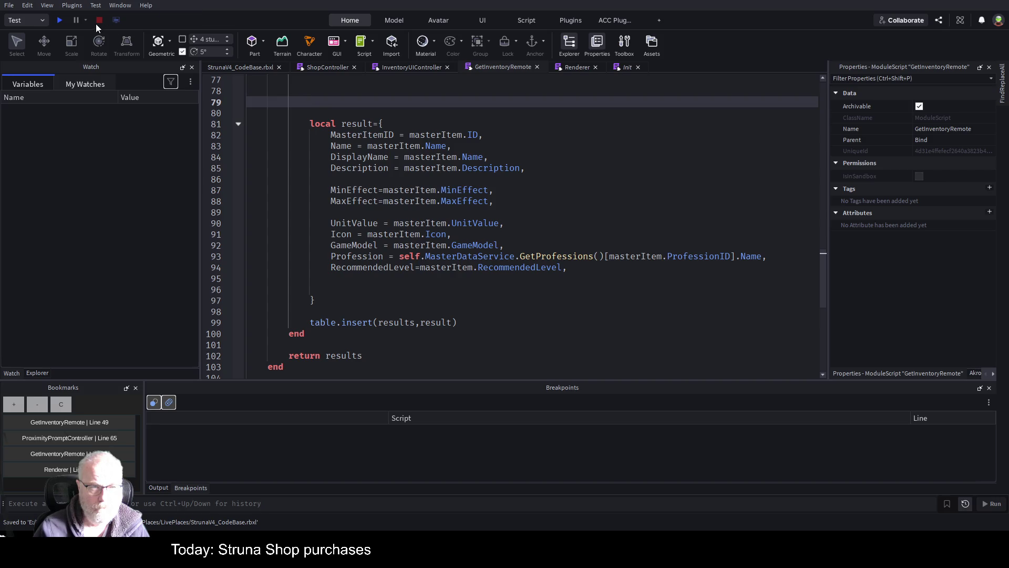
# Playtest with a cleared output log, open the shop, and jump to the 'attempt to index nil with Name' error
pyautogui.click(66, 21)
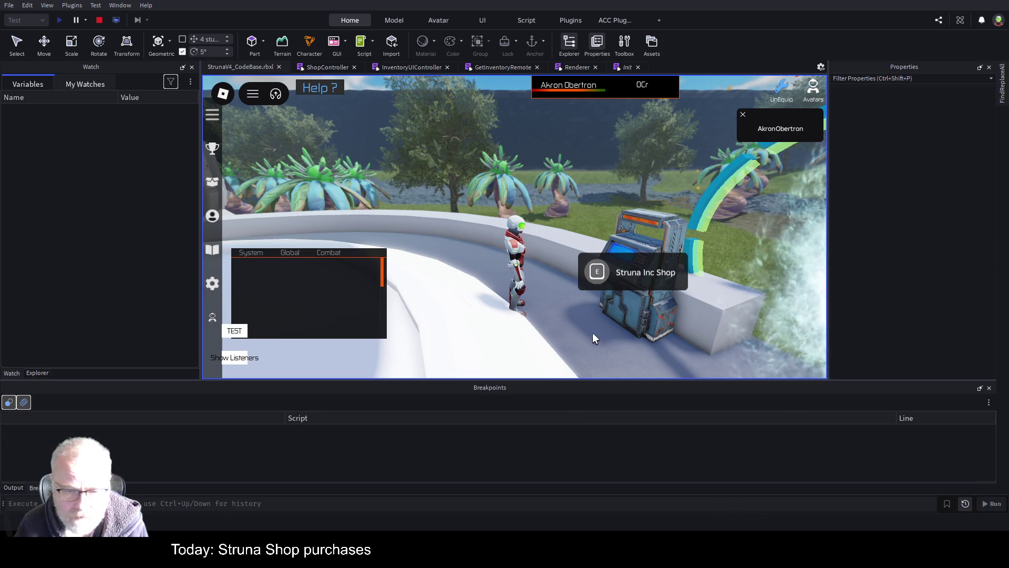
pyautogui.click(5, 489)
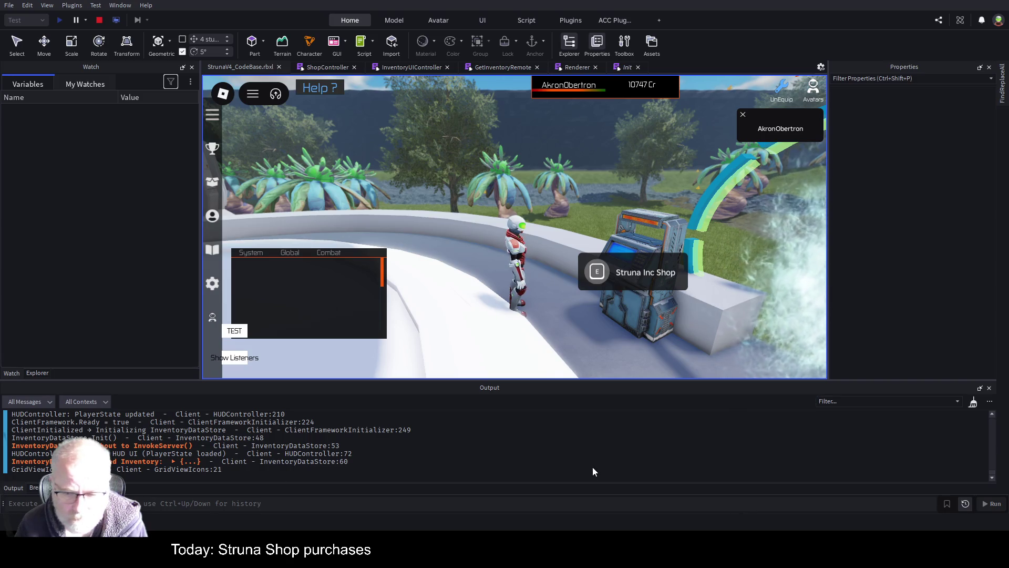
pyautogui.hotkey('ctrl', 'k')
pyautogui.click(595, 270)
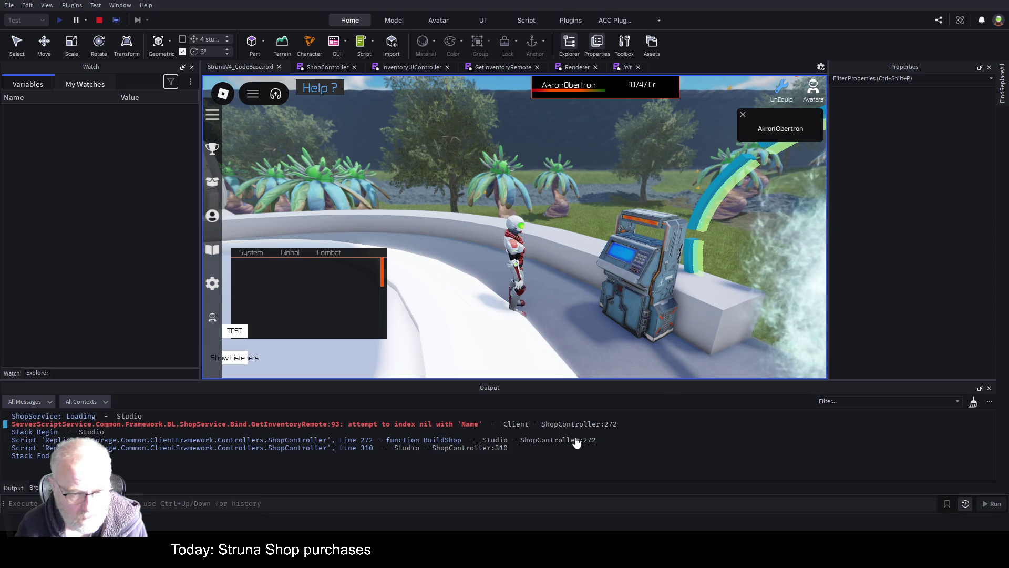
pyautogui.doubleClick(397, 423)
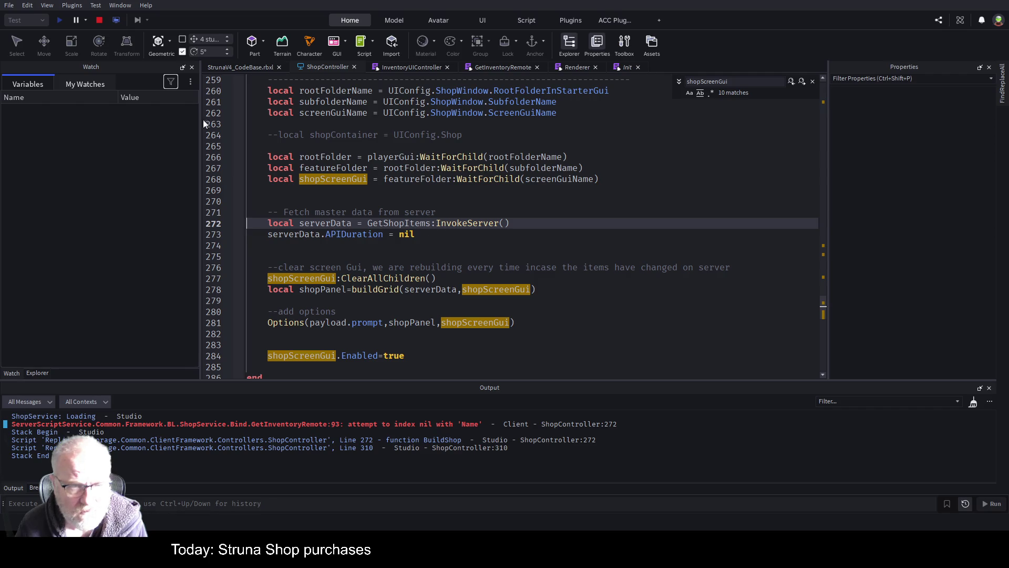
# Stop the playtest and return to the result table in GetInventoryRemote
pyautogui.click(99, 21)
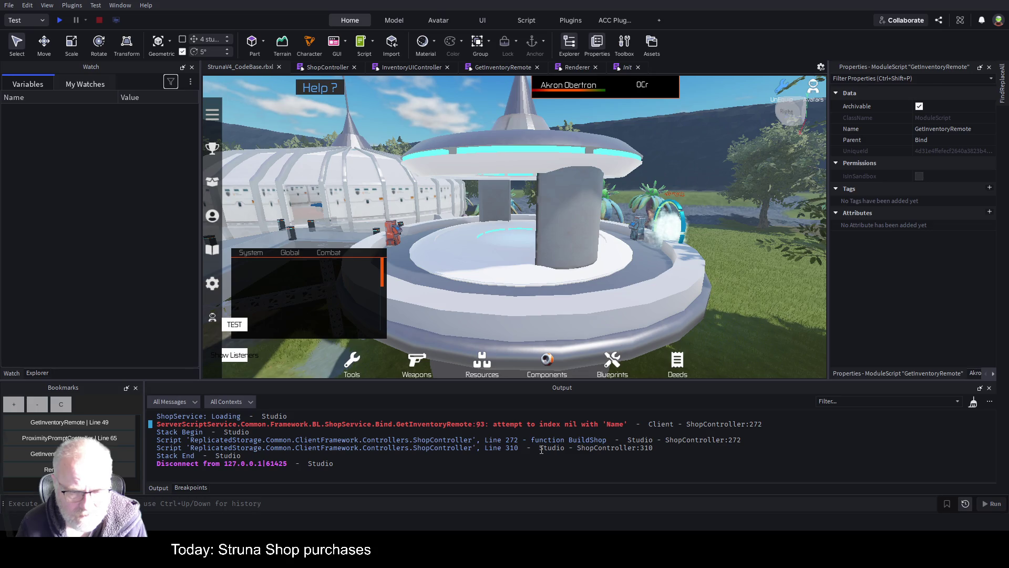
pyautogui.click(487, 67)
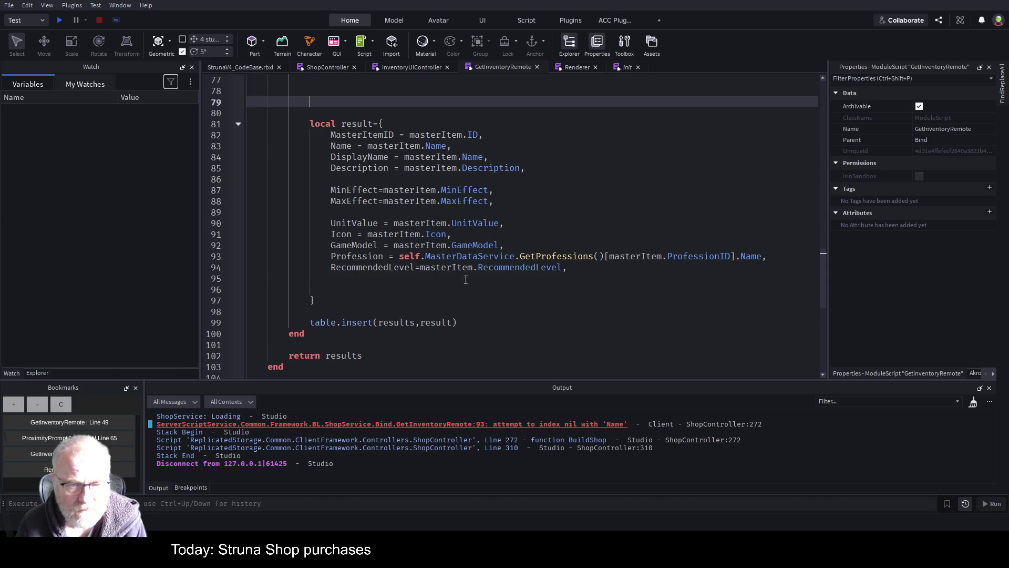
pyautogui.click(589, 223)
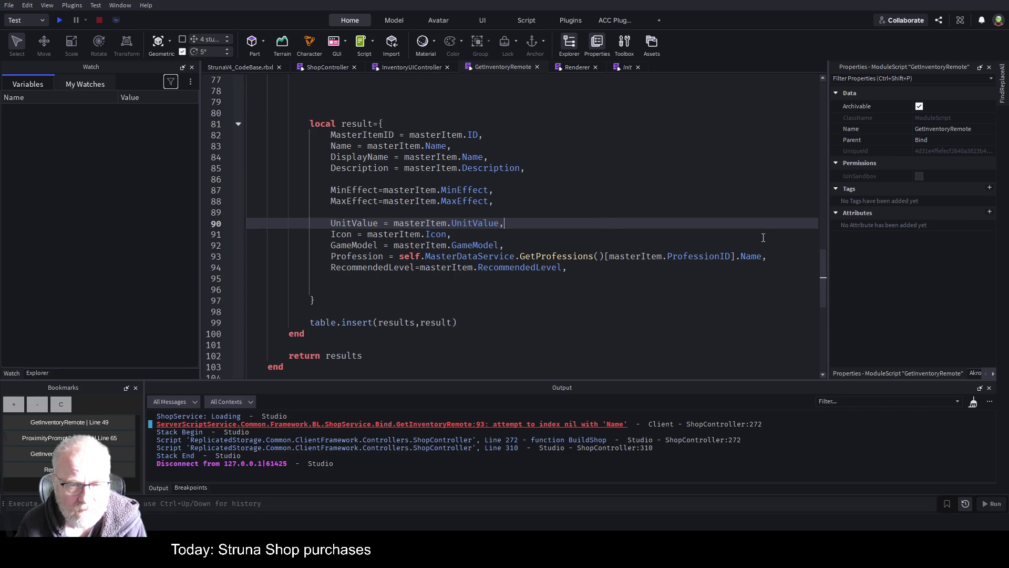
# Start a 'local prof' declaration on line 79 and move the profession lookup onto its own line below
pyautogui.scroll(1, 573, 136)
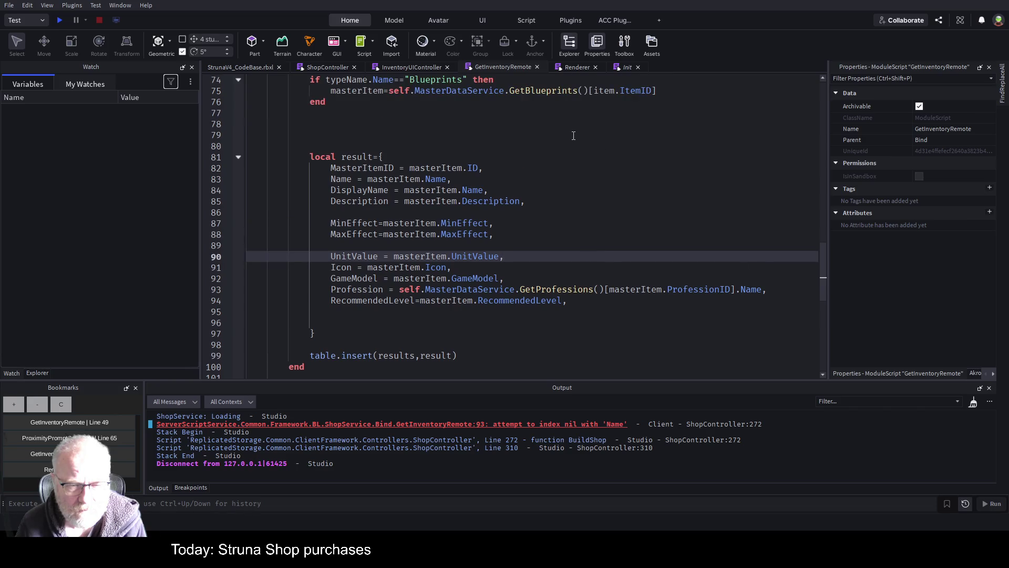
pyautogui.click(344, 130)
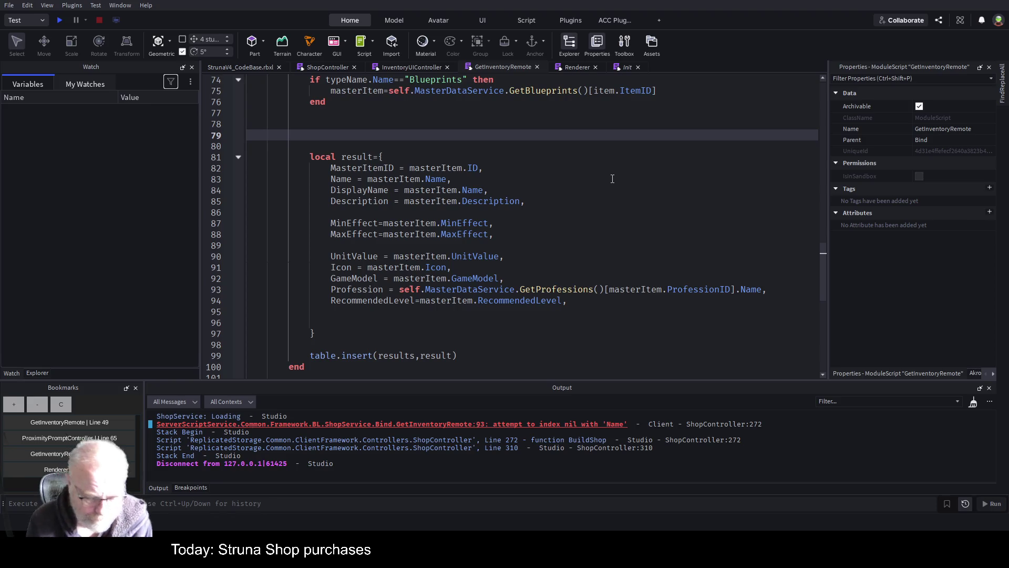
pyautogui.write('local prof =')
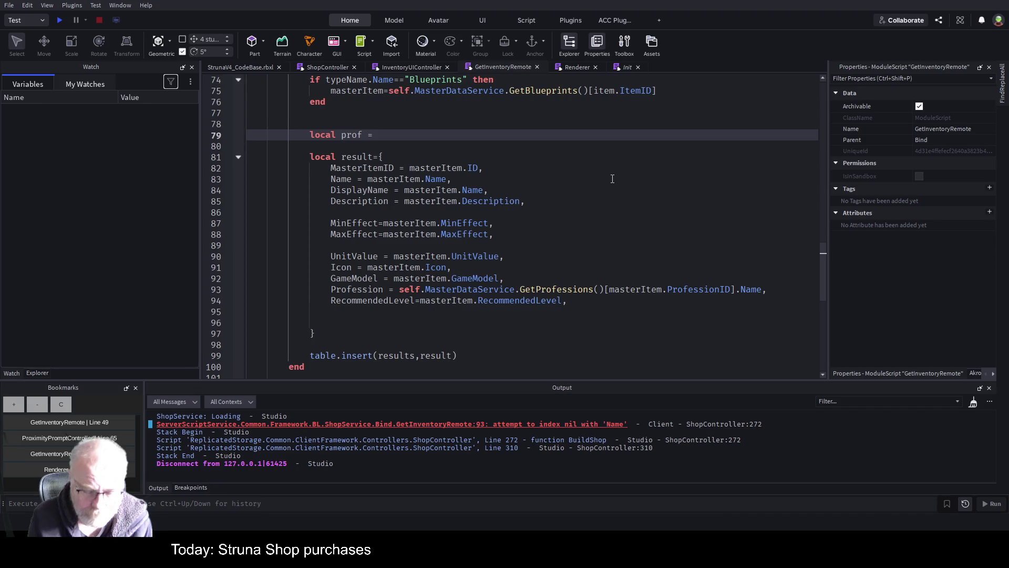
pyautogui.moveTo(397, 289); pyautogui.dragTo(765, 289)
pyautogui.hotkey('ctrl', 'c')
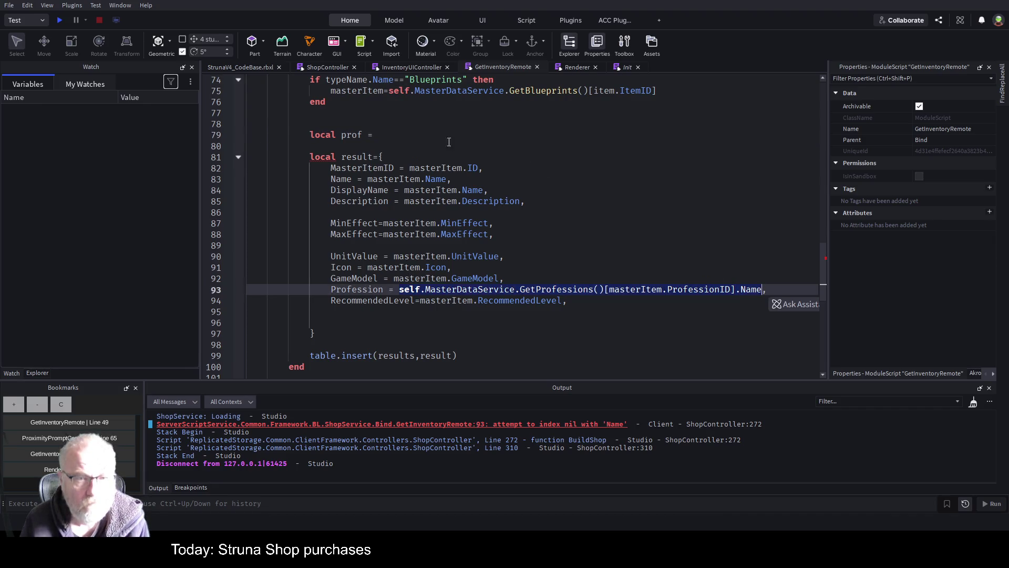
pyautogui.click(424, 135)
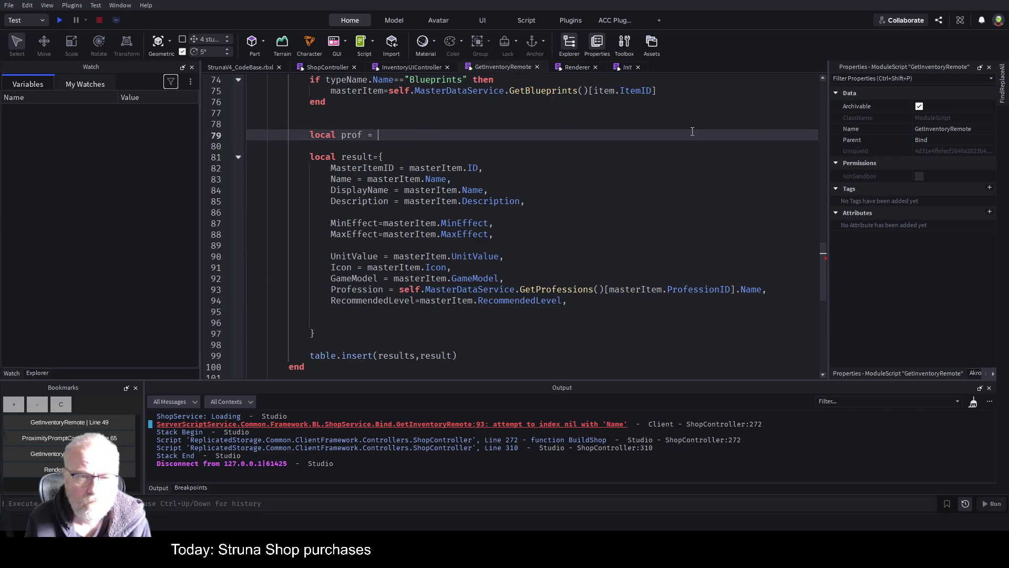
pyautogui.hotkey('ctrl', 'v')
pyautogui.press('Up')
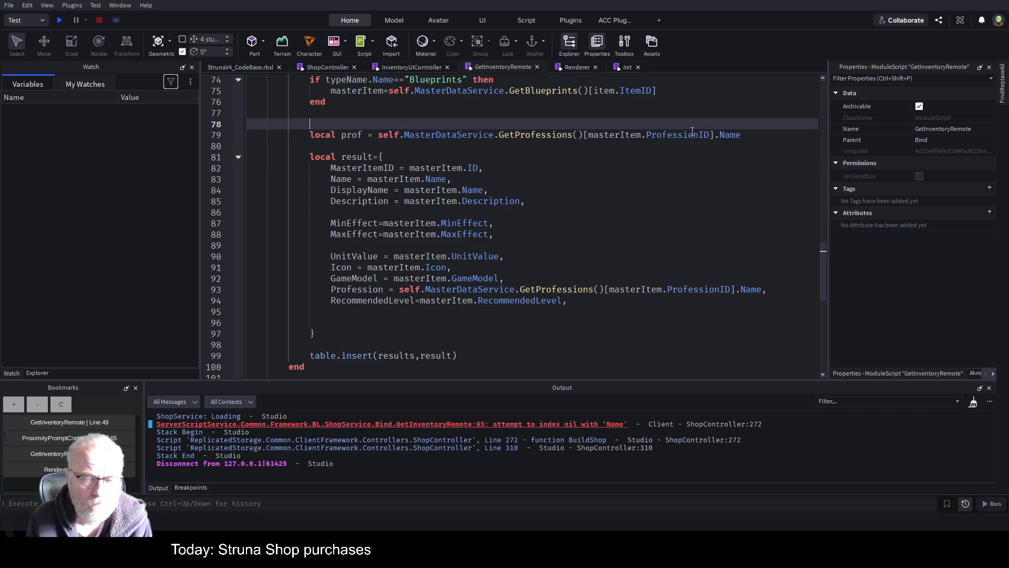
pyautogui.press('Down')
pyautogui.press('Down')
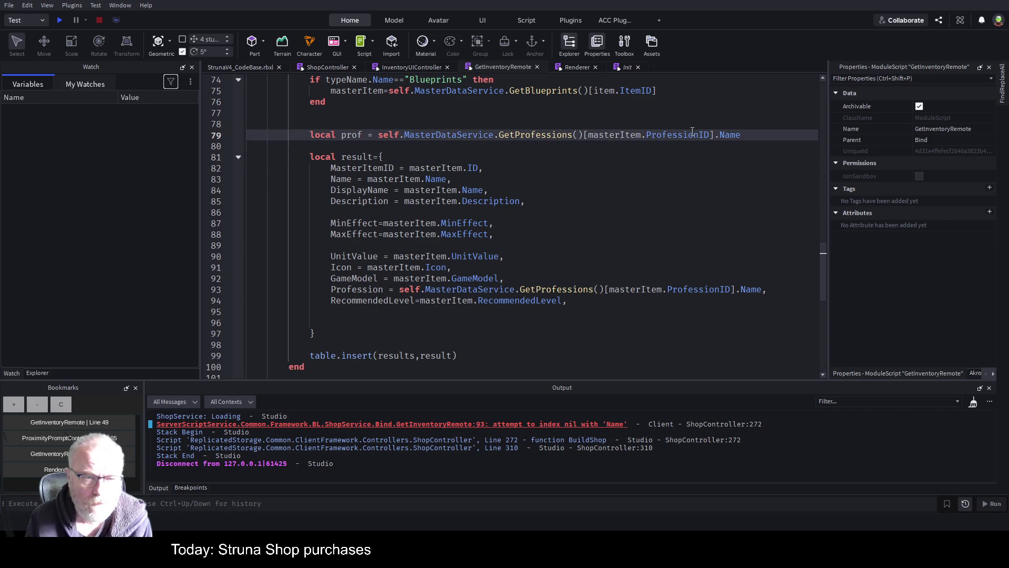
pyautogui.press('Return')
pyautogui.press('Return')
pyautogui.press('Return')
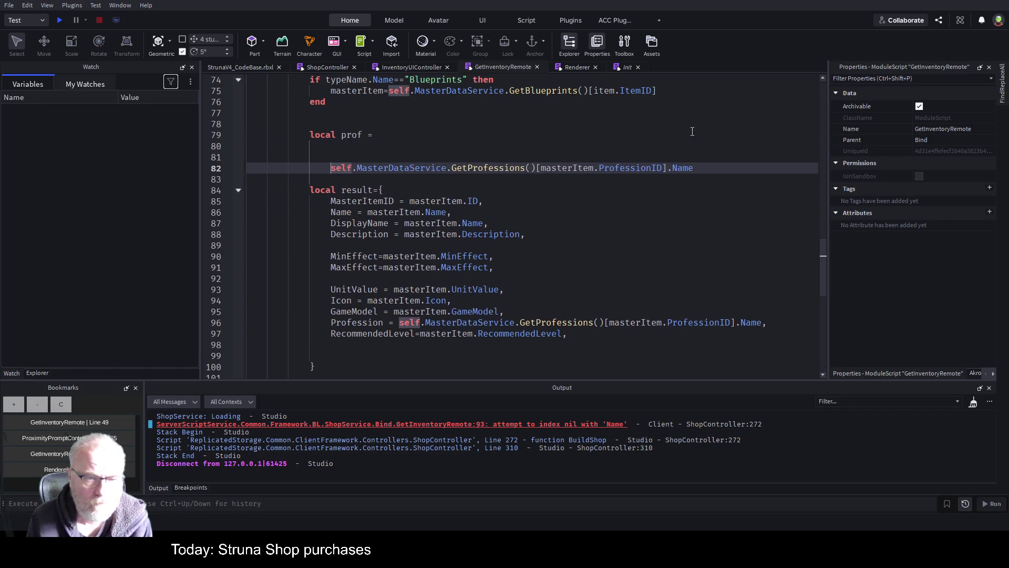
pyautogui.press('Up')
# Write a pcall(function() … ) block header under the local prof line
pyautogui.write('pcall()')
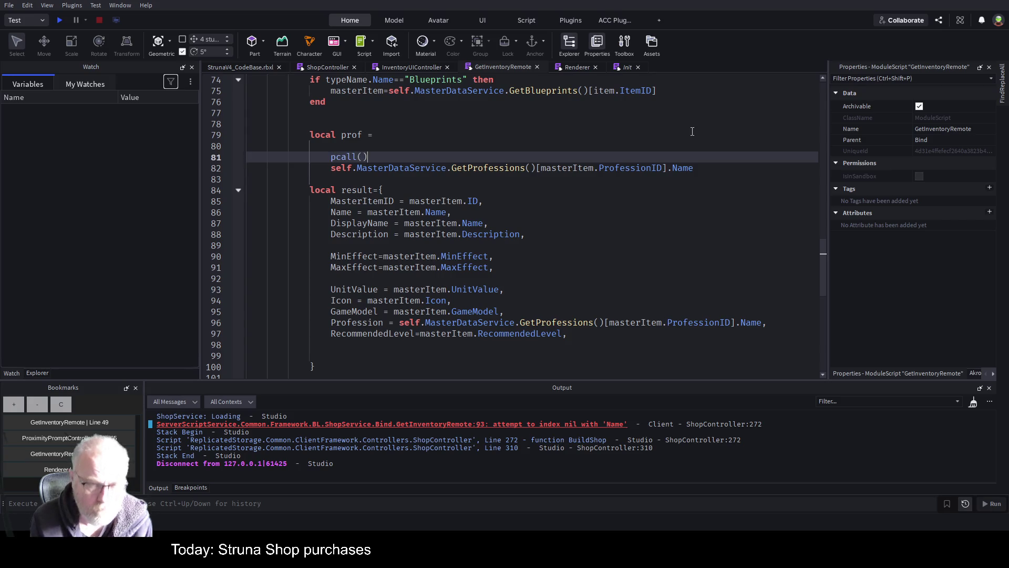
pyautogui.press('Return')
pyautogui.press('Up')
pyautogui.write('functionm')
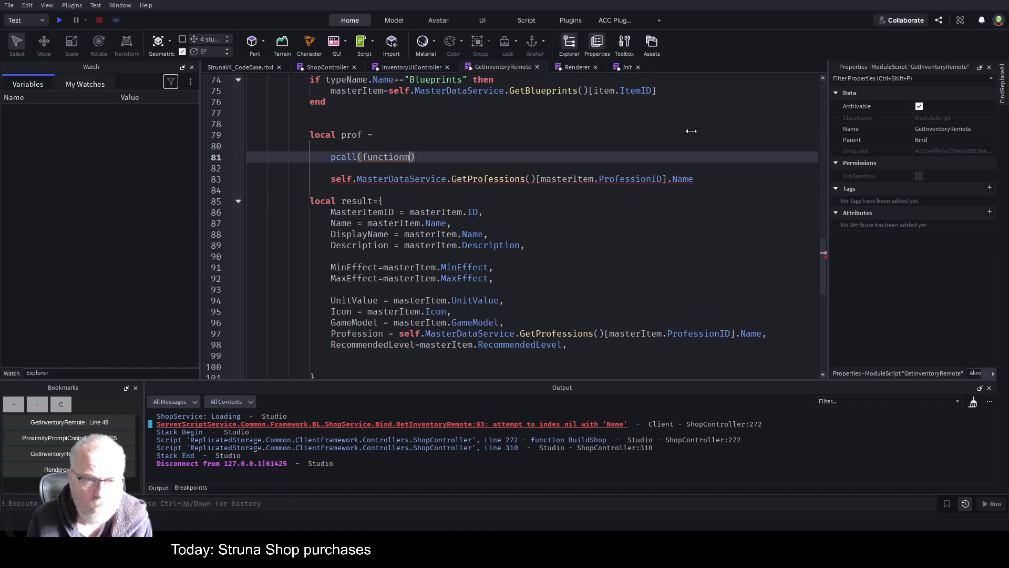
pyautogui.press('BackSpace')
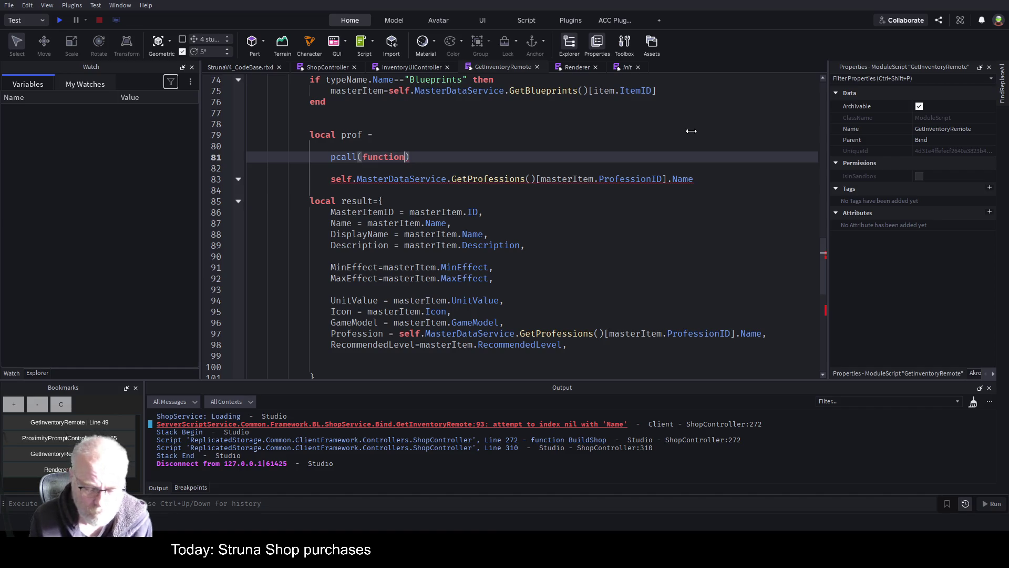
pyautogui.write('()')
pyautogui.press('Return')
# Cut the GetProfessions lookup and paste it inside the pcall as 'prof = …'
pyautogui.press('Down')
pyautogui.press('Down')
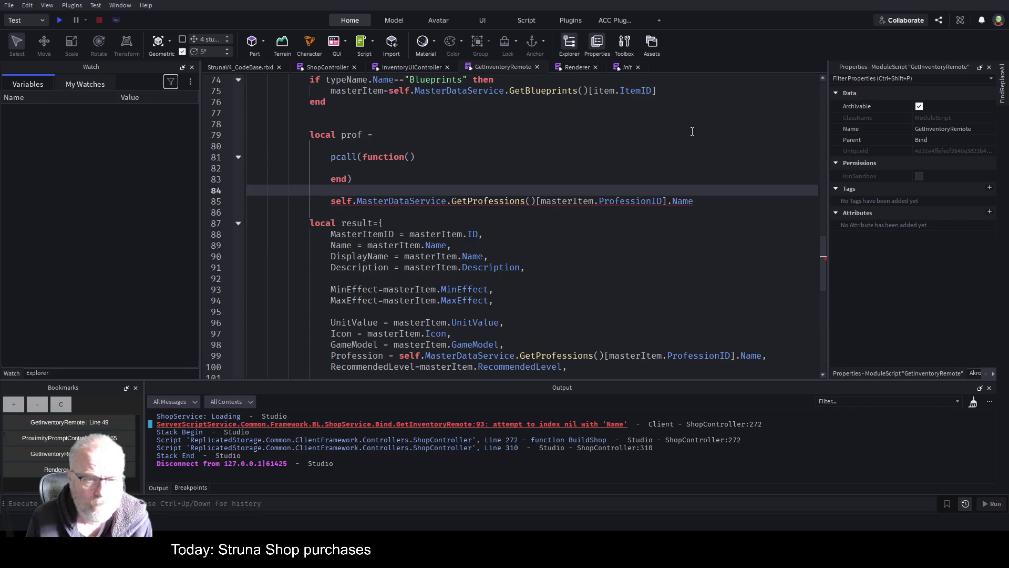
pyautogui.press('Down')
pyautogui.hotkey('shift', 'Home')
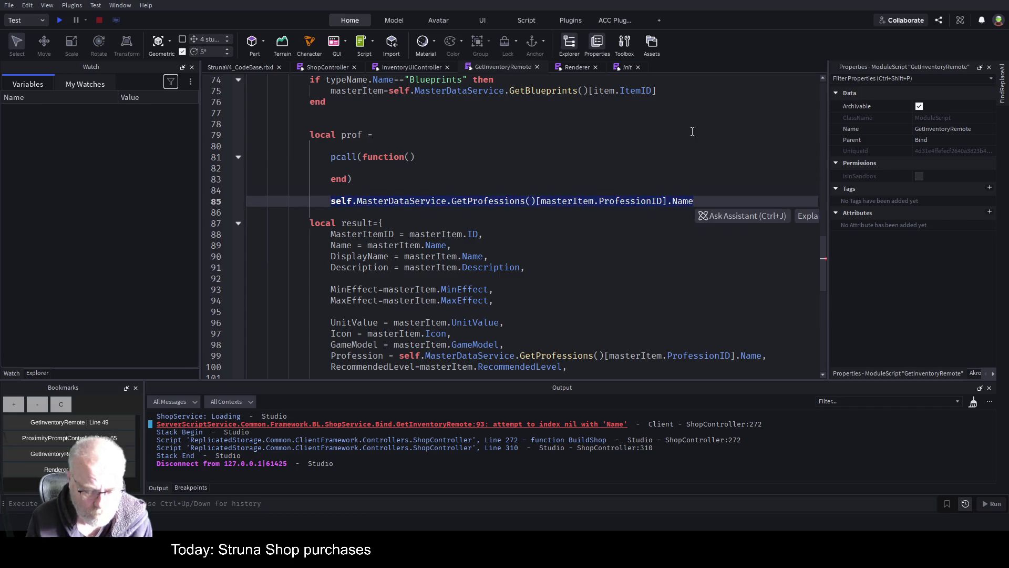
pyautogui.hotkey('ctrl', 'x')
pyautogui.press('Up')
pyautogui.press('Up')
pyautogui.press('Up')
pyautogui.write('prof')
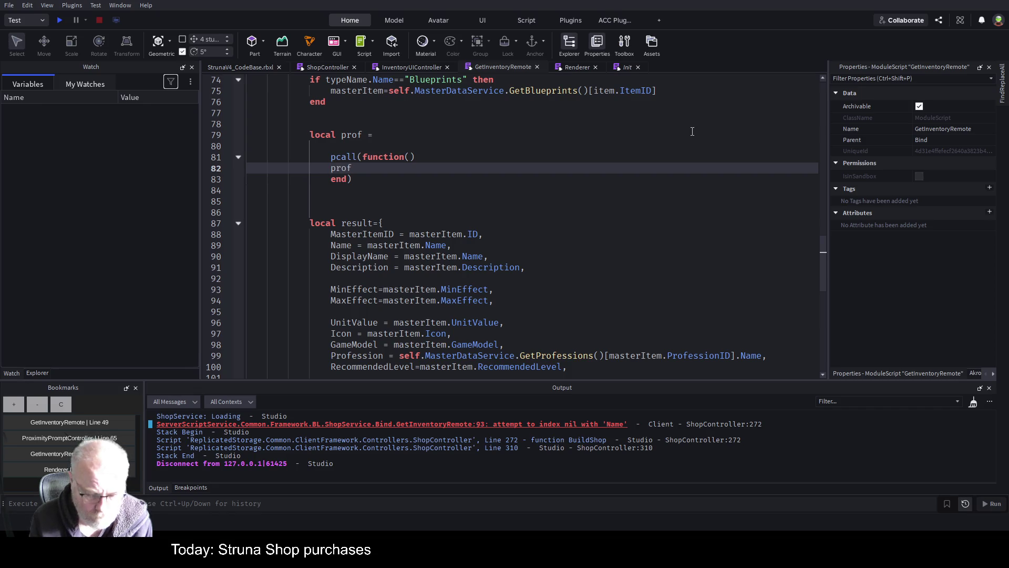
pyautogui.hotkey('ctrl', 'v')
pyautogui.press('Up')
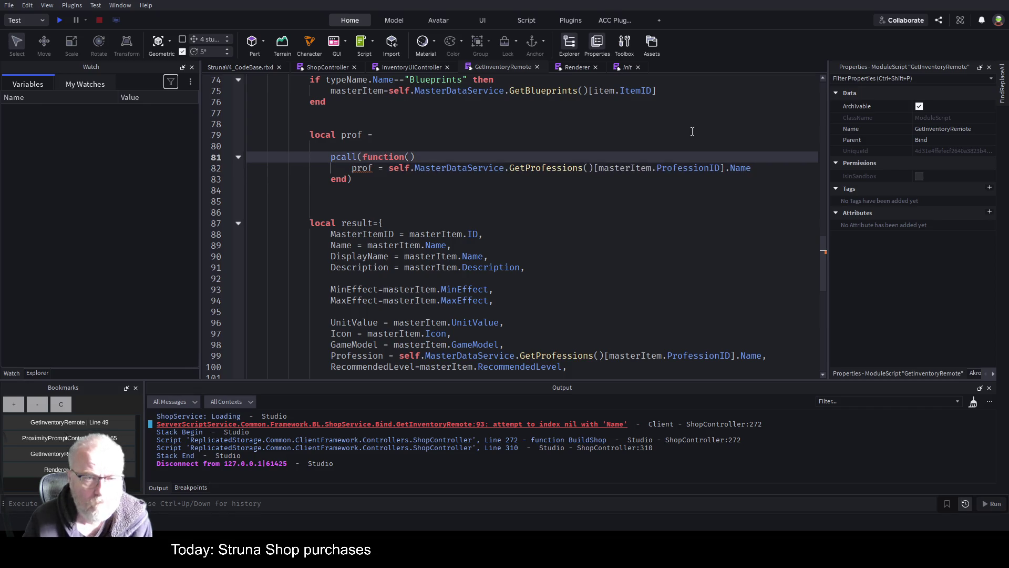
pyautogui.click(422, 131)
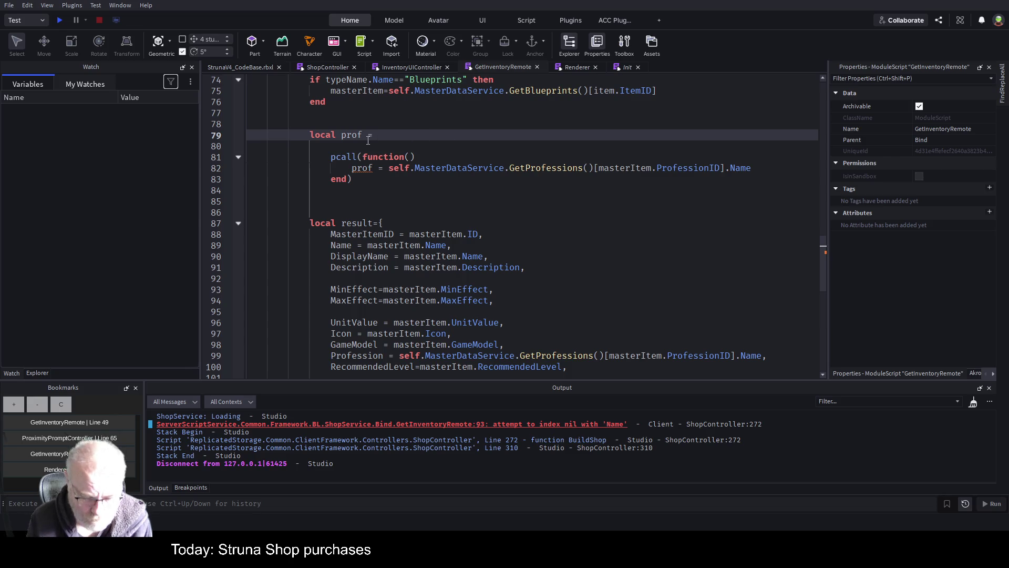
# Initialise the prof declaration to nil, save, and un-indent the pcall block one level
pyautogui.write('nil')
pyautogui.hotkey('ctrl', 's')
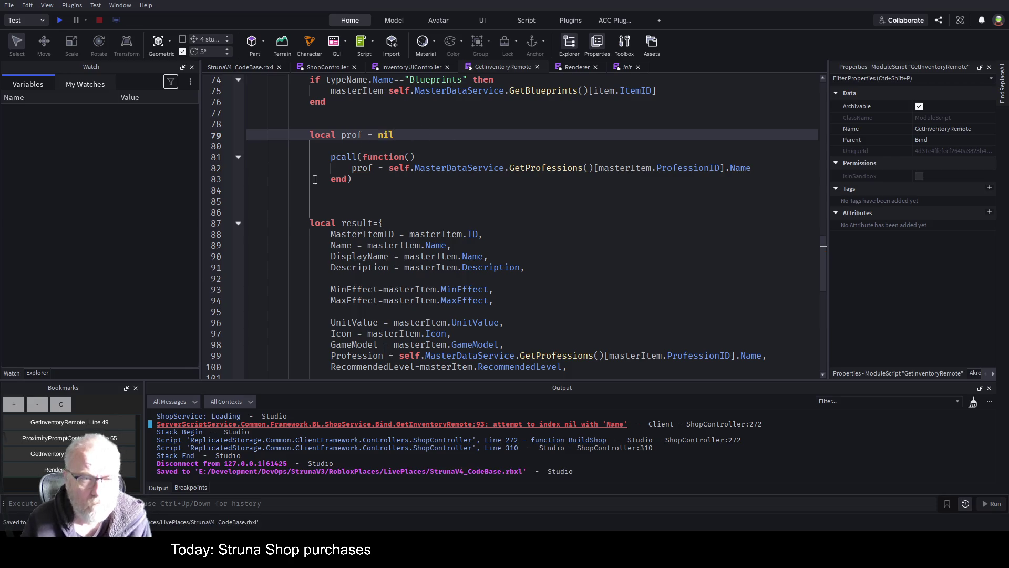
pyautogui.moveTo(375, 177)
pyautogui.mouseDown()
pyautogui.moveTo(415, 157)
pyautogui.moveTo(224, 160)
pyautogui.mouseUp()
pyautogui.hotkey('shift', 'Tab')
# Rename prof to profsession in the declaration and inside the pcall, then save
pyautogui.press('Up')
pyautogui.press('Up')
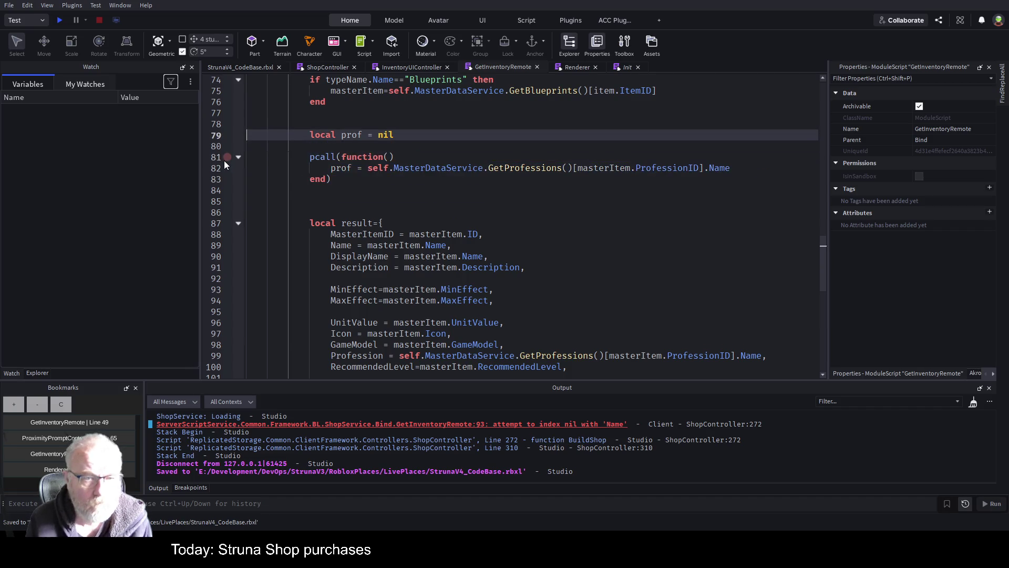
pyautogui.write('sessio')
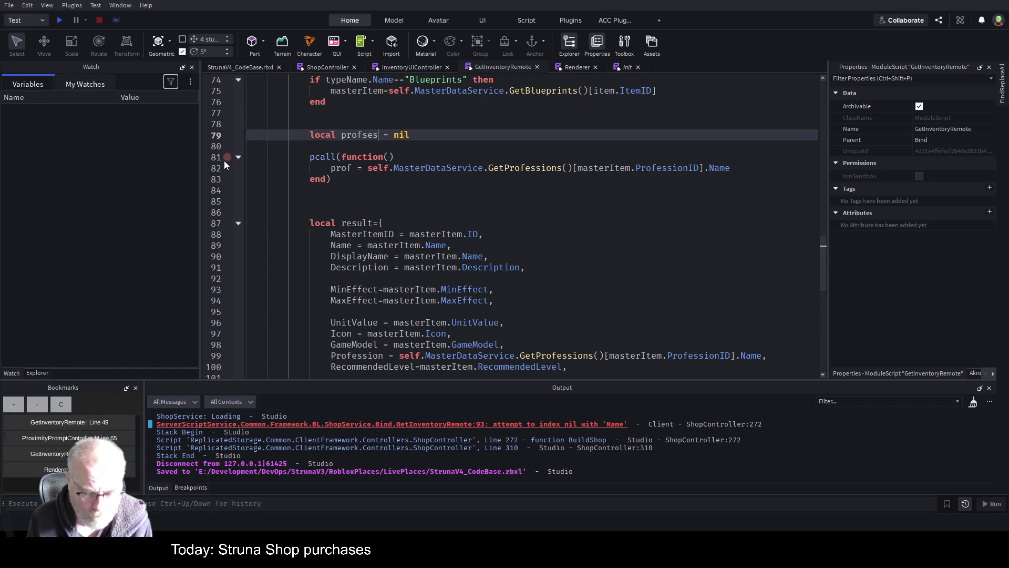
pyautogui.write('n')
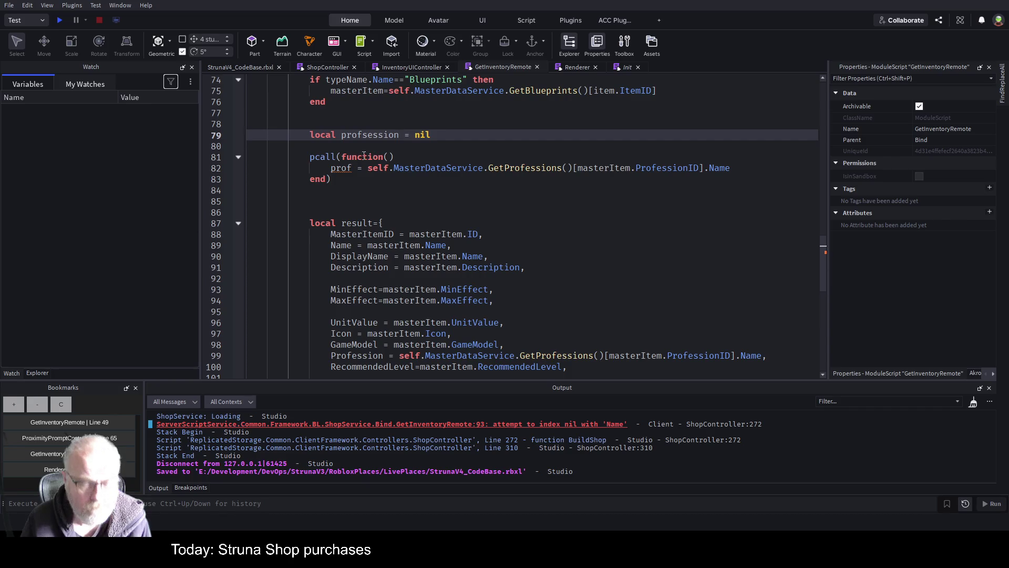
pyautogui.doubleClick(375, 136)
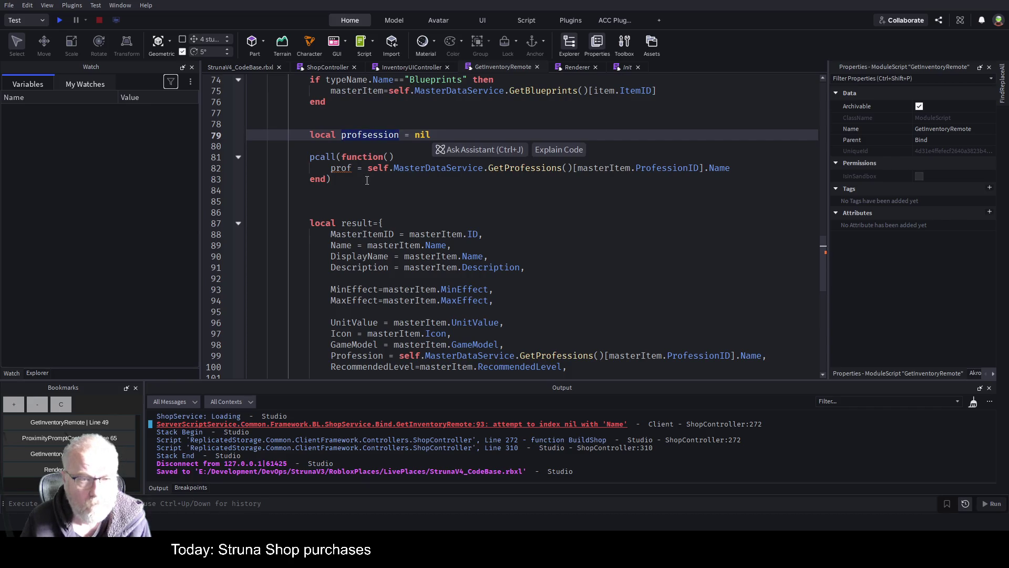
pyautogui.doubleClick(342, 168)
pyautogui.hotkey('ctrl', 'v')
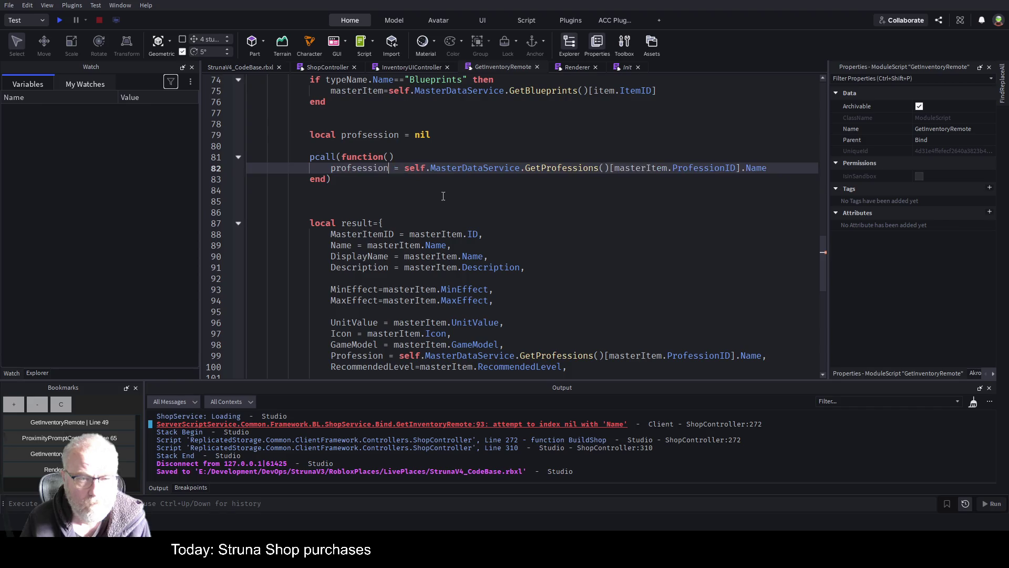
pyautogui.click(494, 197)
pyautogui.hotkey('ctrl', 's')
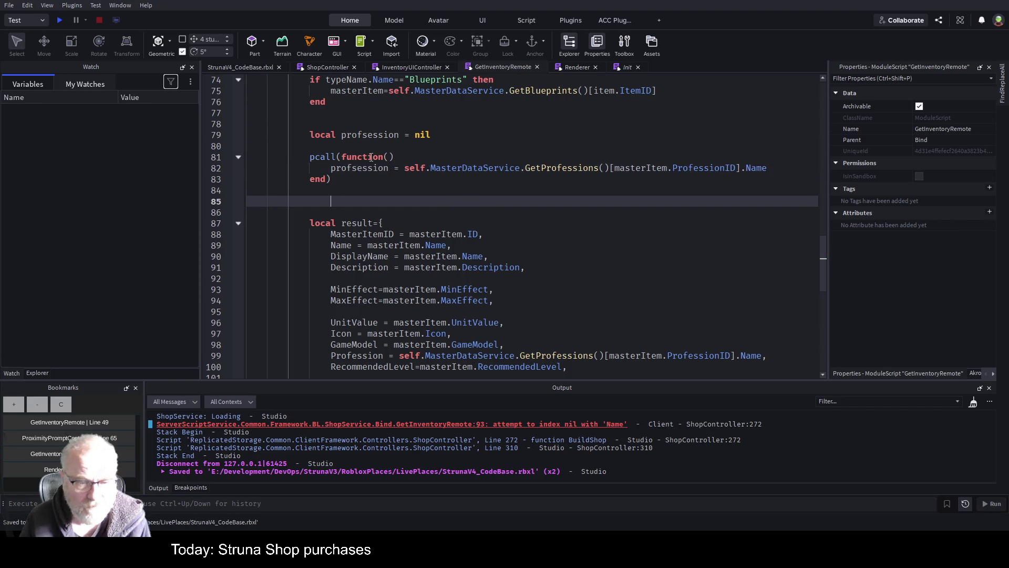
# Replace the old lookup in line 99's Profession field with profsession and save
pyautogui.click(398, 356)
pyautogui.hotkey('shift', 'End')
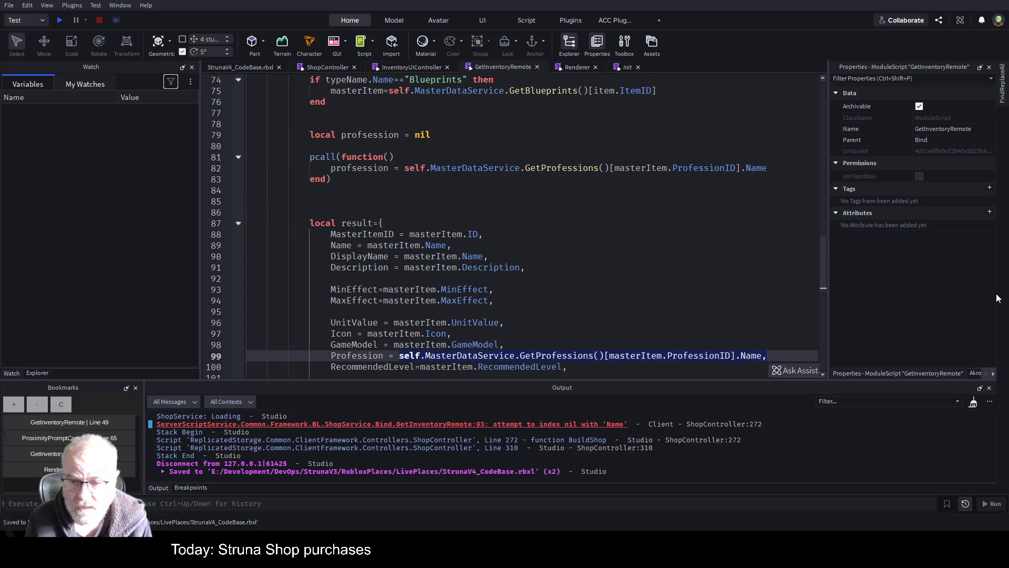
pyautogui.hotkey('shift', 'Left')
pyautogui.press('Delete')
pyautogui.write('profsession')
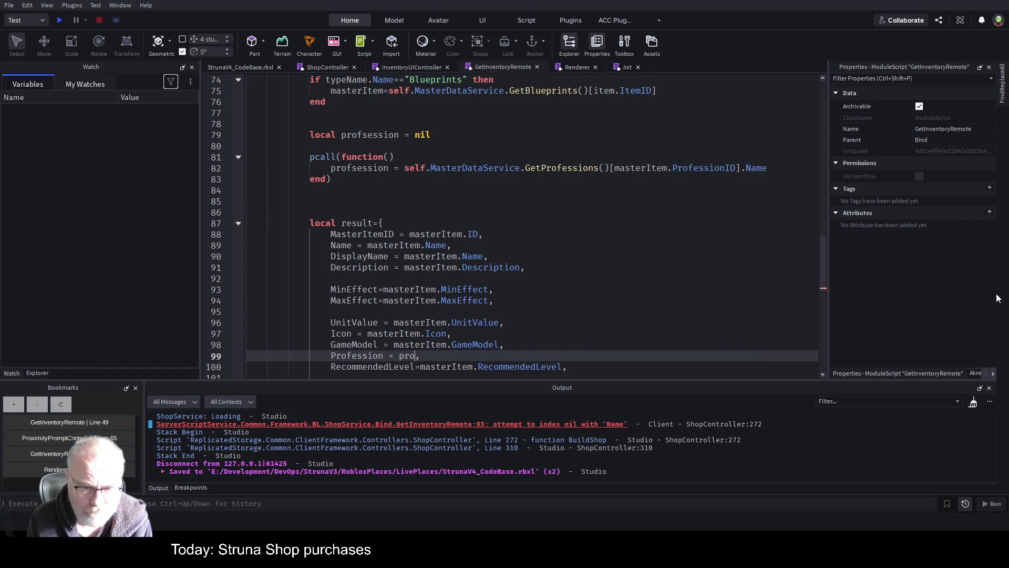
pyautogui.hotkey('ctrl', 's')
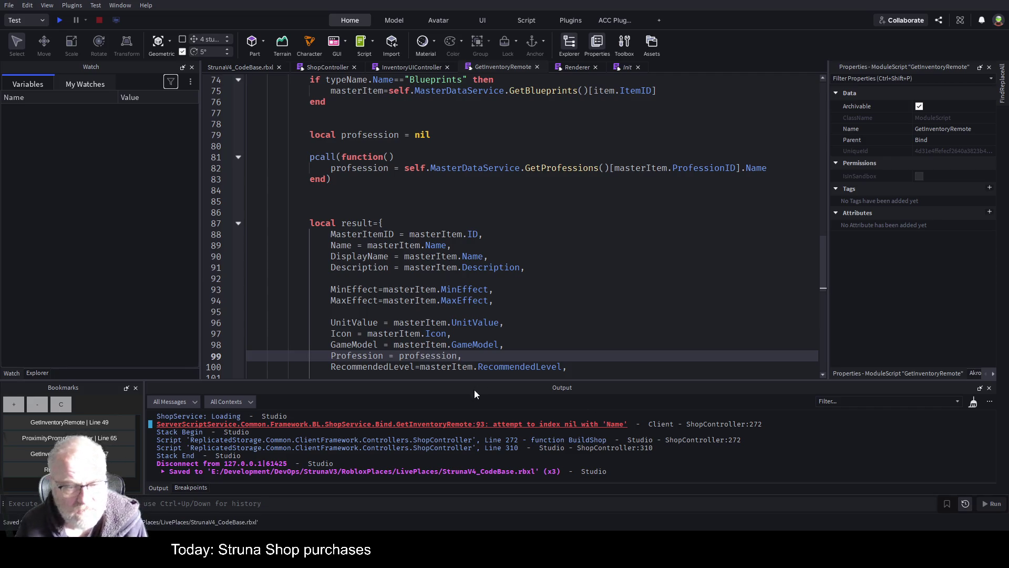
# Save the place again and launch a playtest
pyautogui.doubleClick(352, 356)
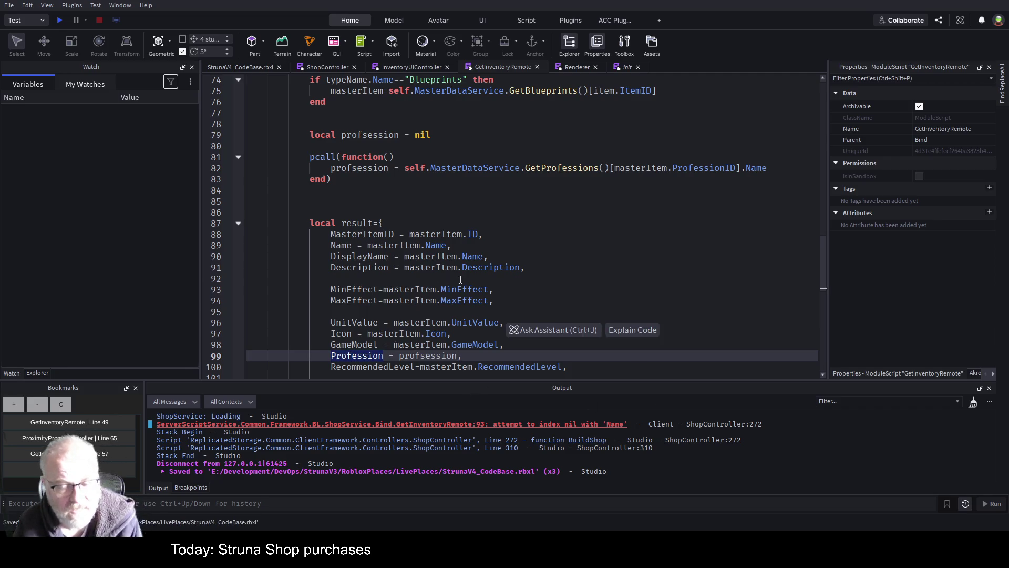
pyautogui.click(550, 252)
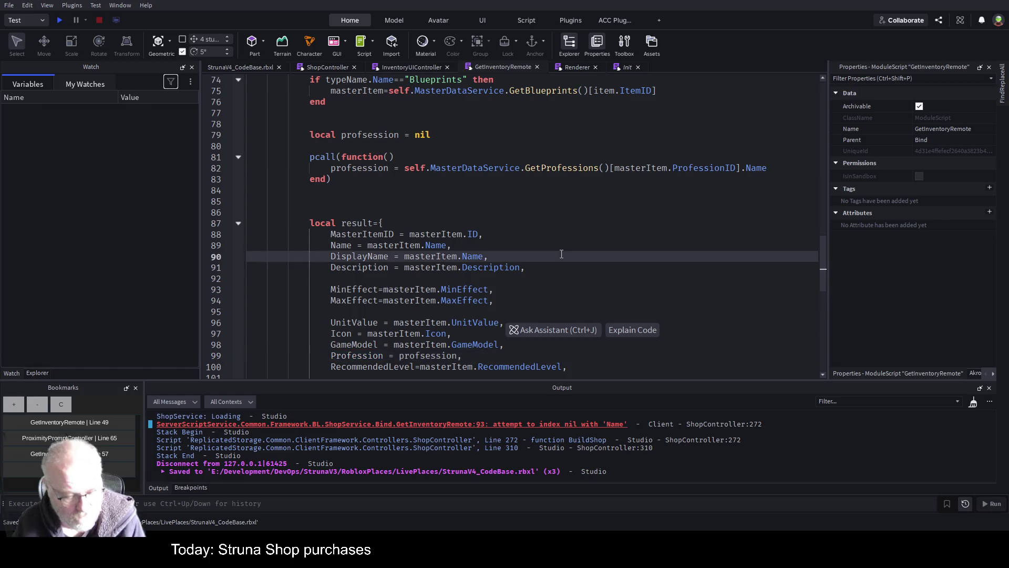
pyautogui.hotkey('ctrl', 's')
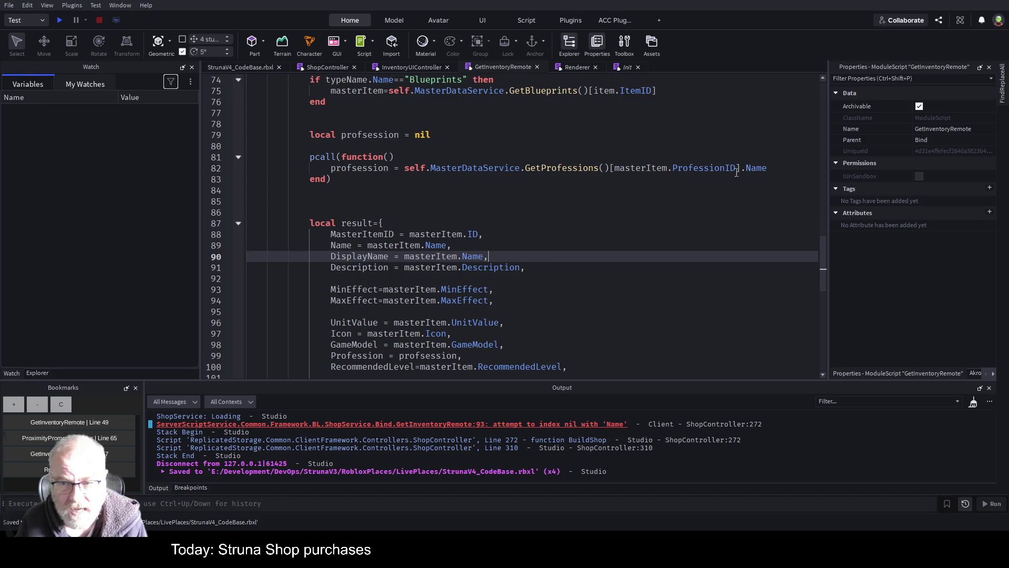
pyautogui.click(60, 20)
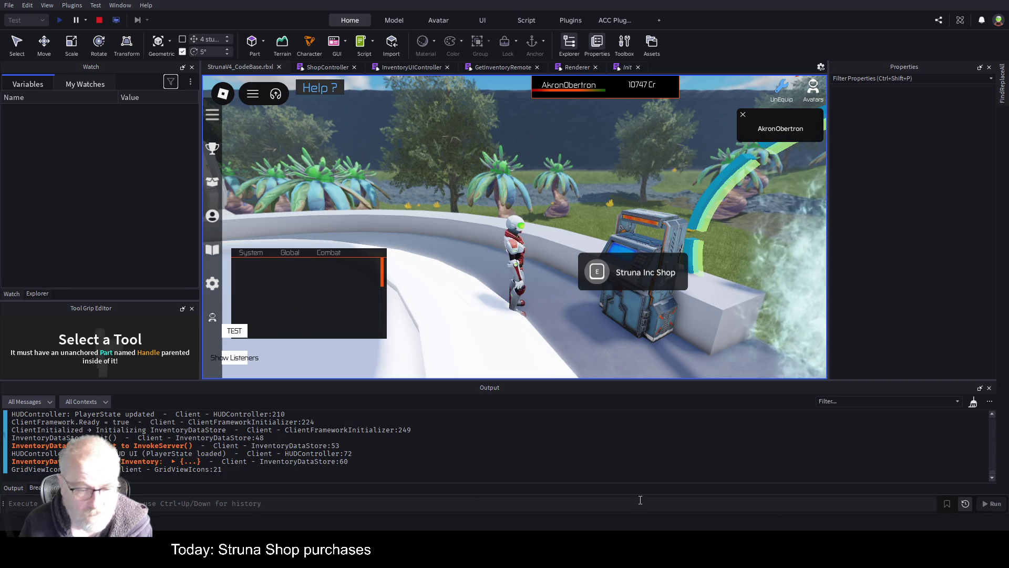
# Open the Struna Inc Shop and view OOF001's details, showing Profession Topography
pyautogui.click(599, 278)
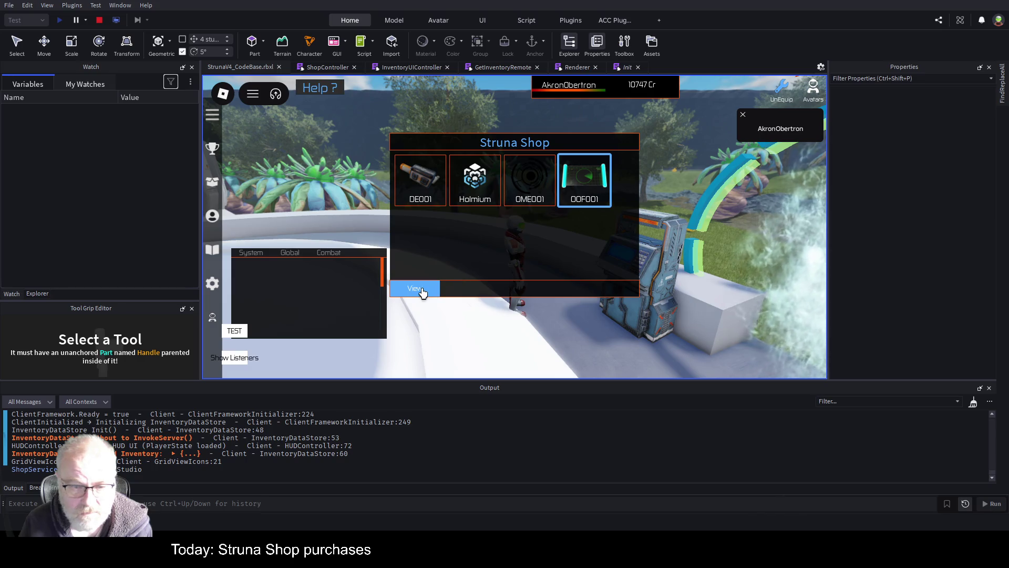
pyautogui.click(420, 288)
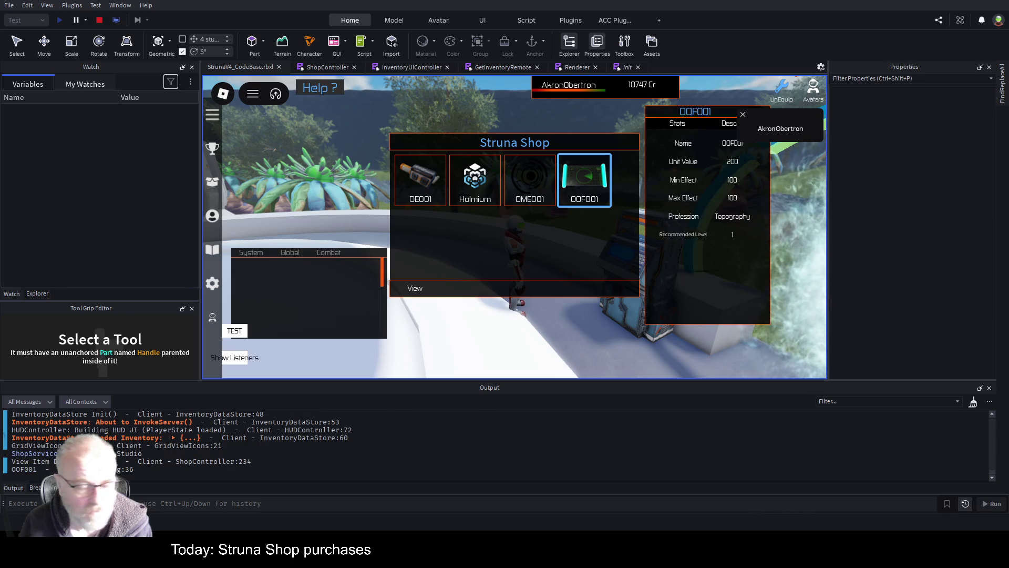
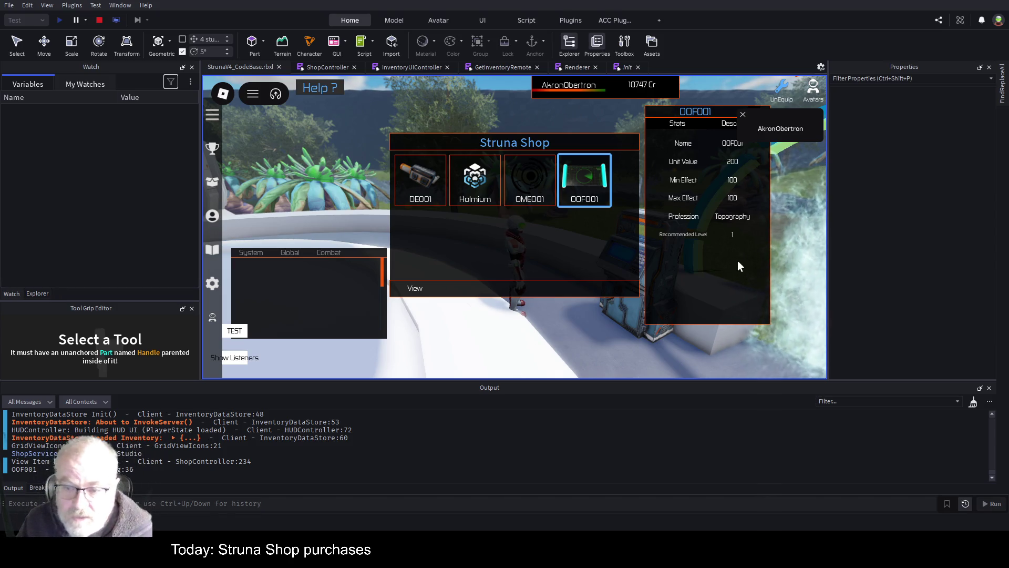
# In the playtest shop, check OOF001's Description tab, then close its details panel
pyautogui.click(714, 260)
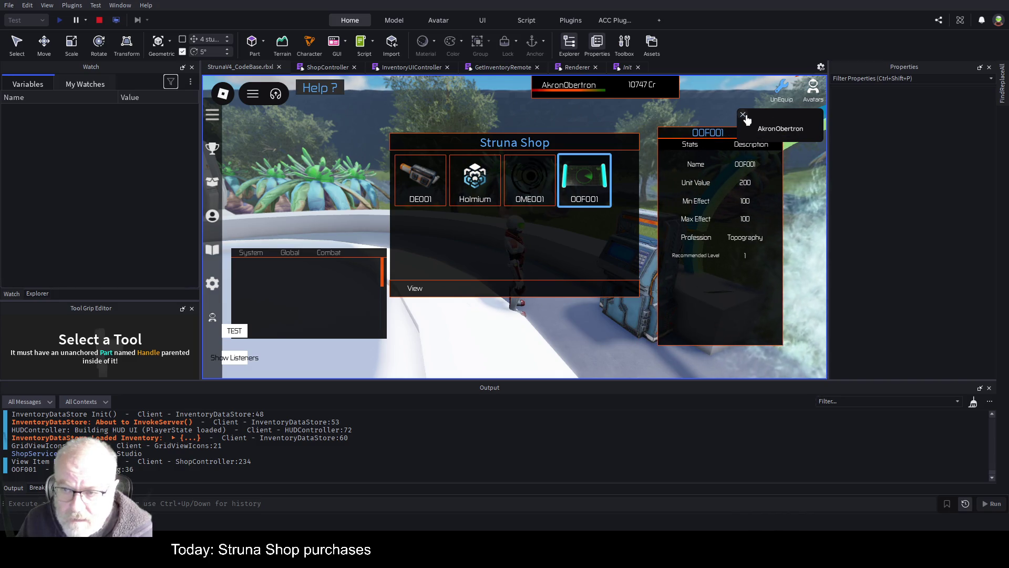
pyautogui.click(751, 146)
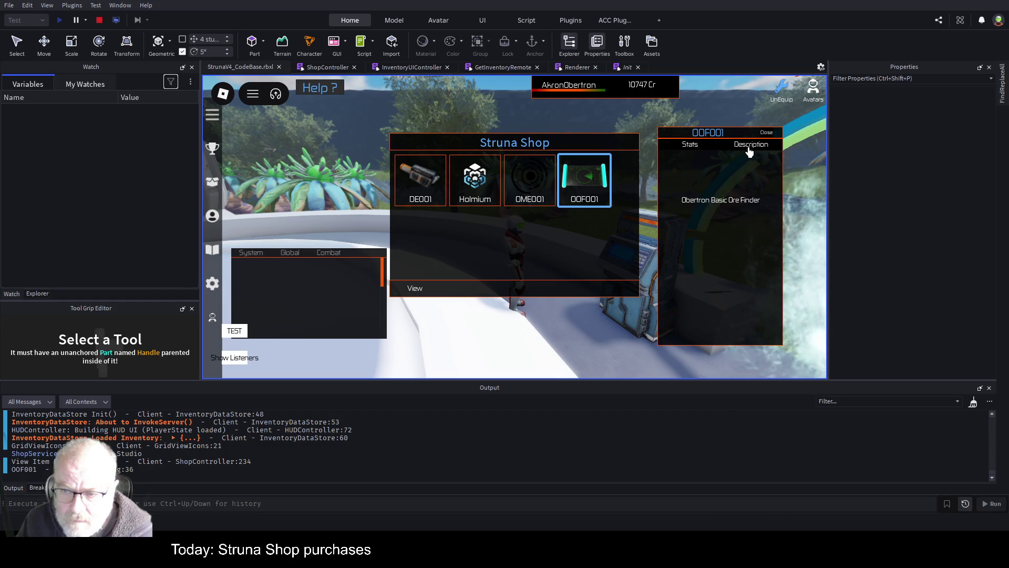
pyautogui.click(765, 135)
# View Holmium's details, toggle the inventory, and check its Description and Stats tabs
pyautogui.click(462, 193)
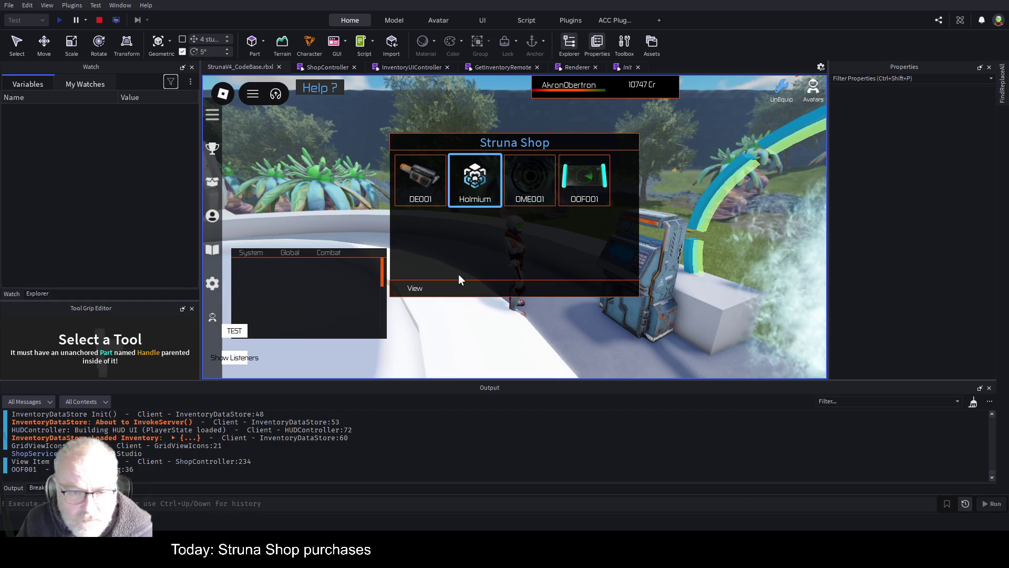
pyautogui.click(415, 289)
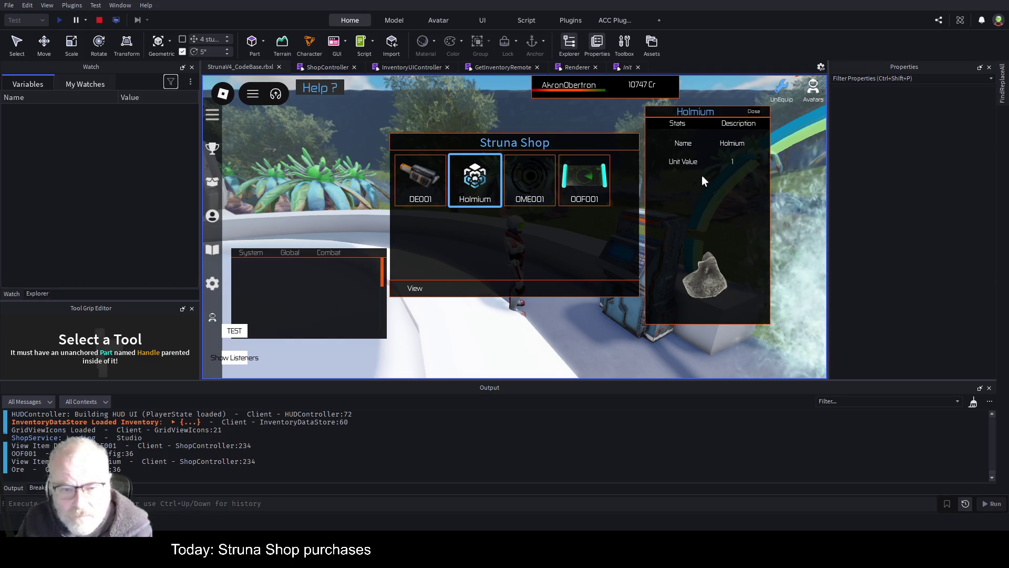
pyautogui.press('i')
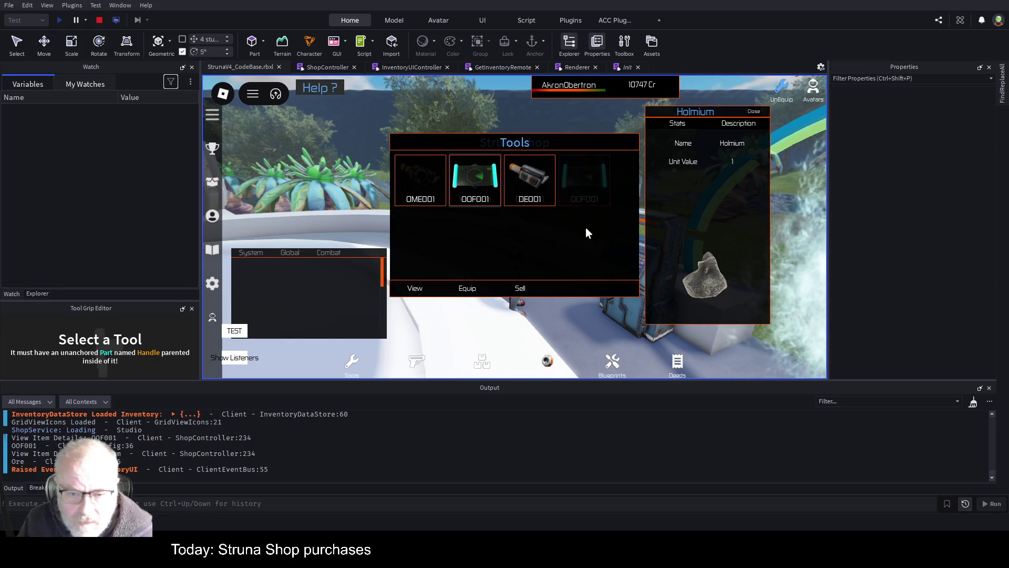
pyautogui.press('i')
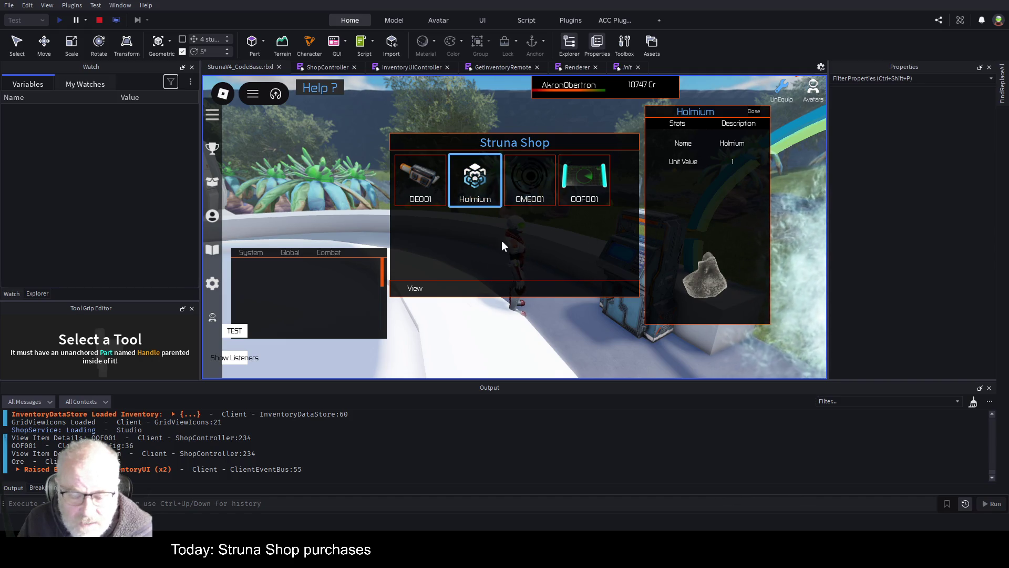
pyautogui.click(748, 129)
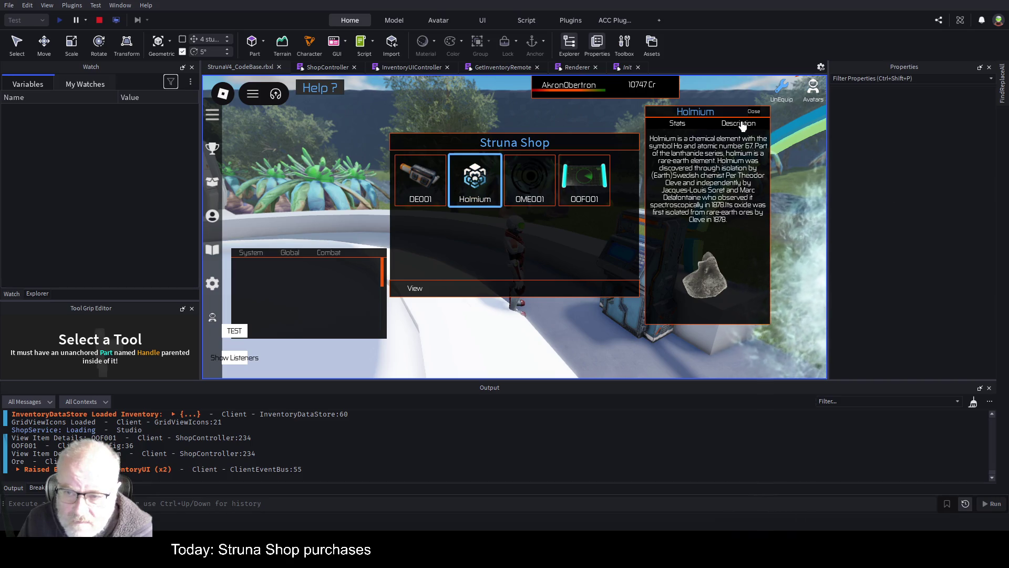
pyautogui.click(678, 127)
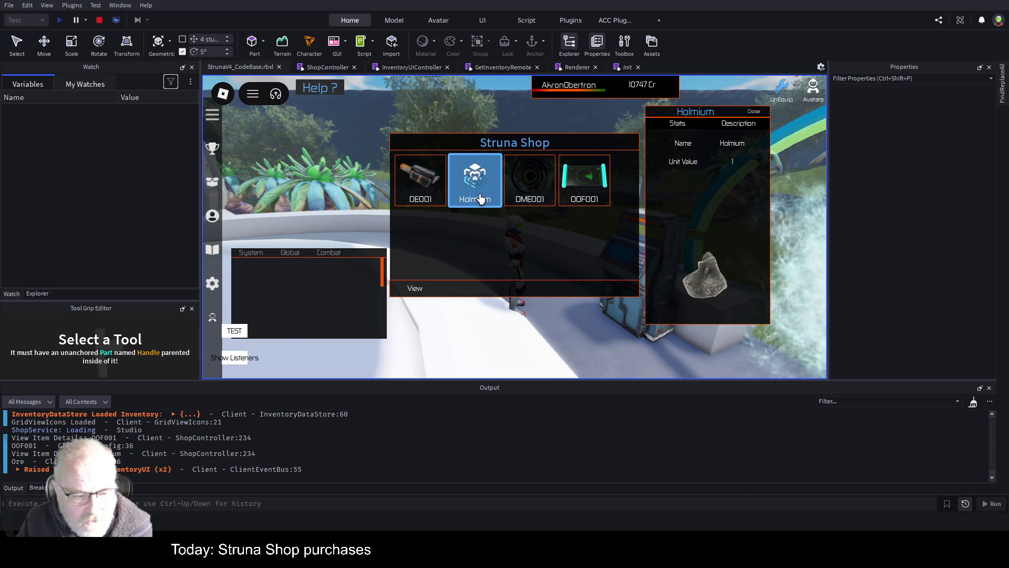
pyautogui.click(31, 294)
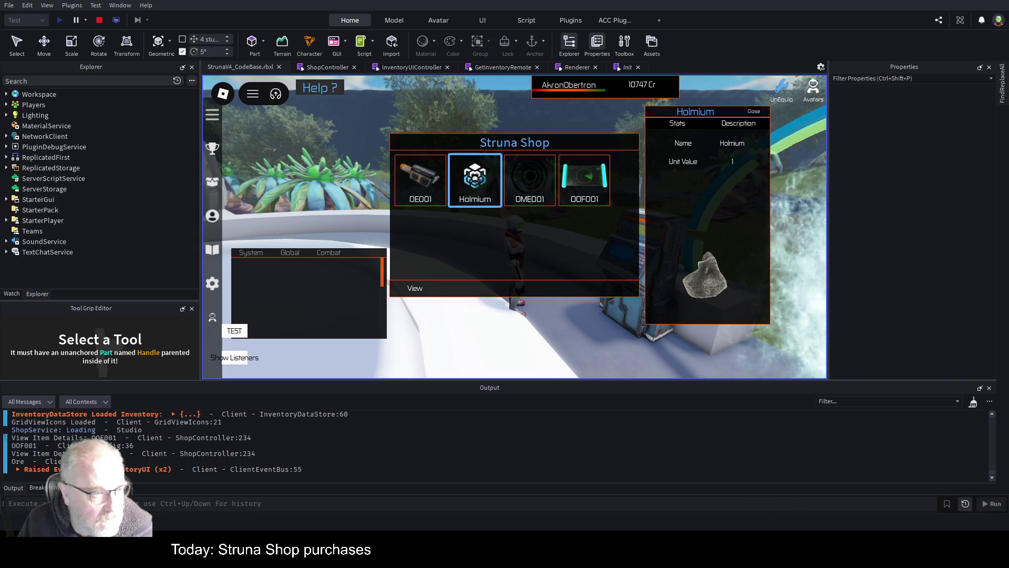
# Expand Players > AkronObertron > PlayerGui down to StrunaShopItems > Middle > GridViewIcons in Explorer
pyautogui.click(7, 105)
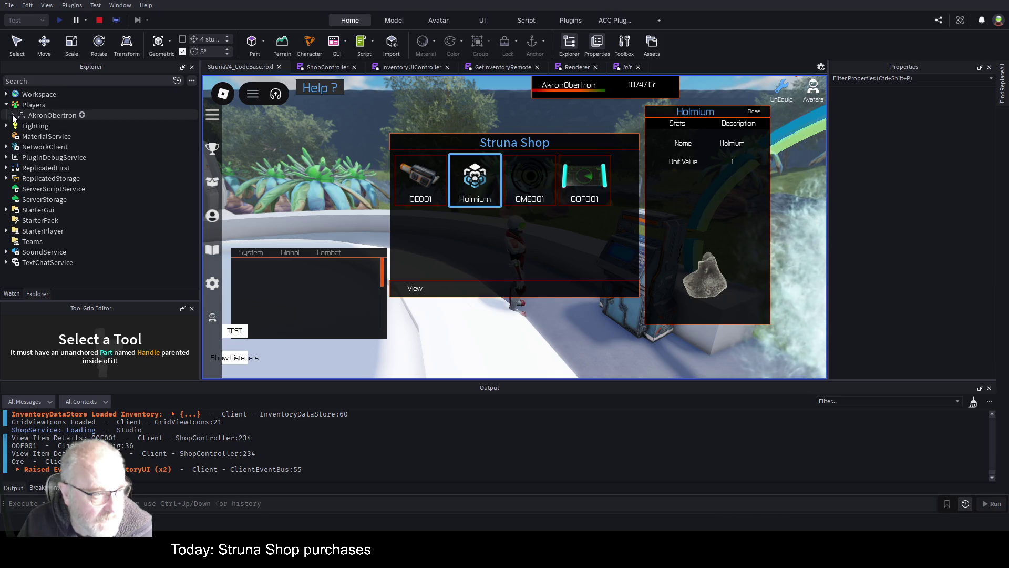
pyautogui.click(13, 115)
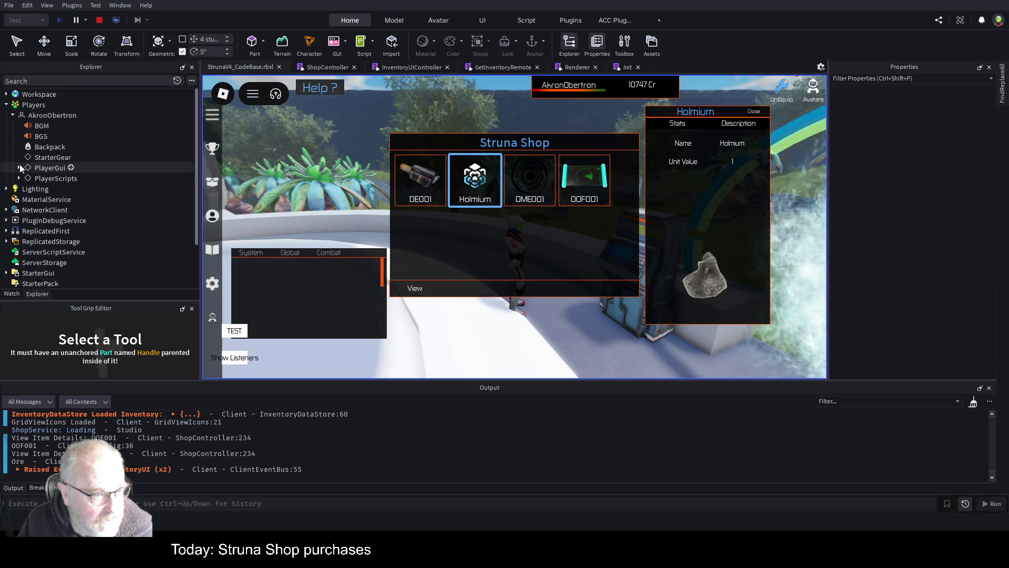
pyautogui.click(20, 167)
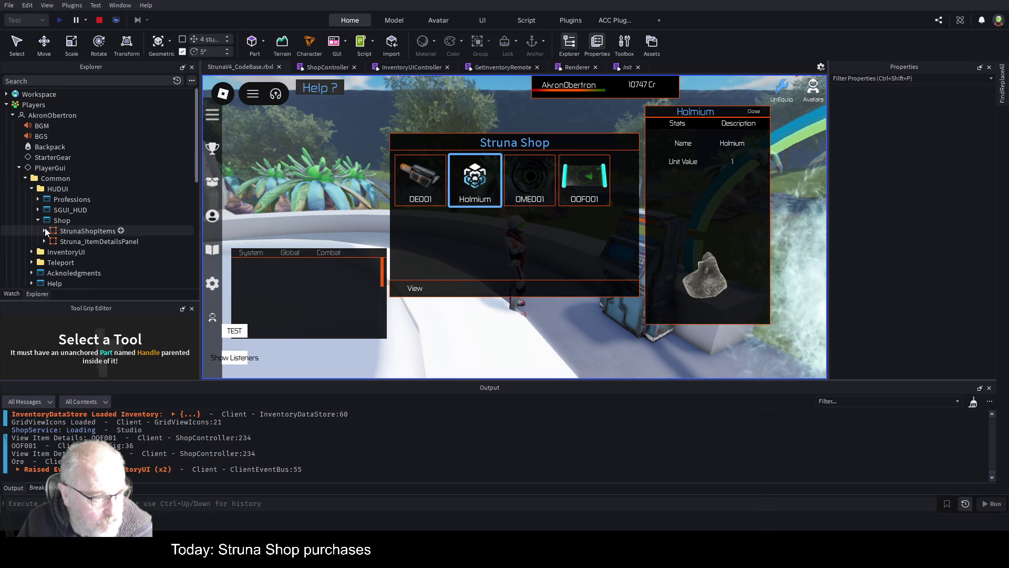
pyautogui.click(45, 231)
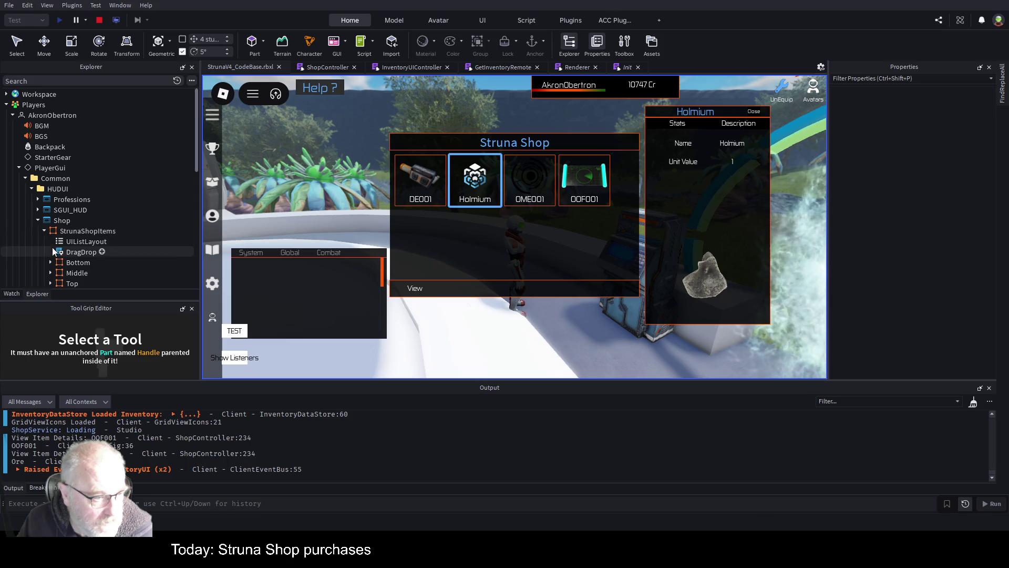
pyautogui.scroll(-2, 81, 172)
pyautogui.click(51, 228)
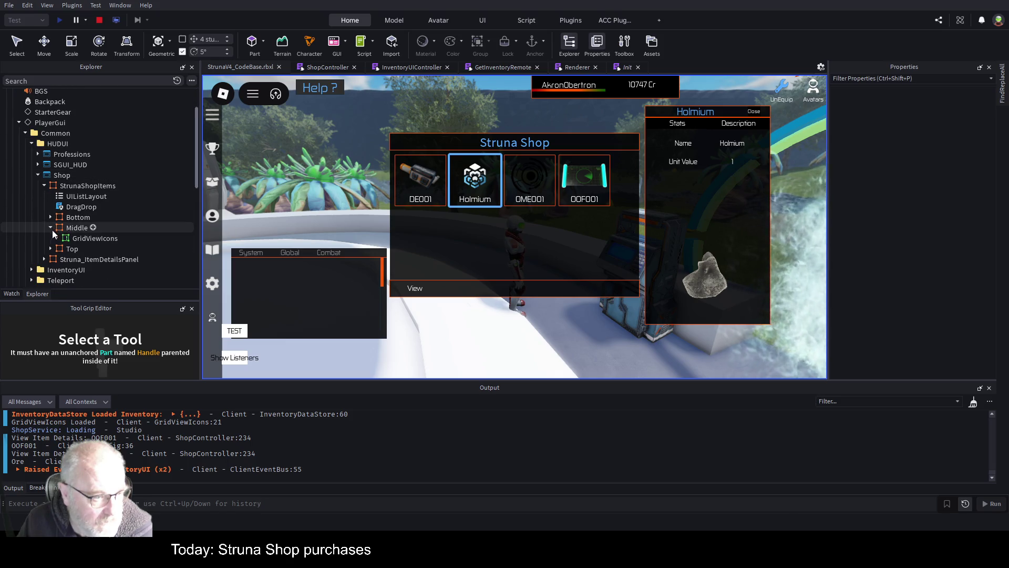
pyautogui.click(57, 239)
# Select Item_1, expand its Icon, and select the Quantity label
pyautogui.click(76, 272)
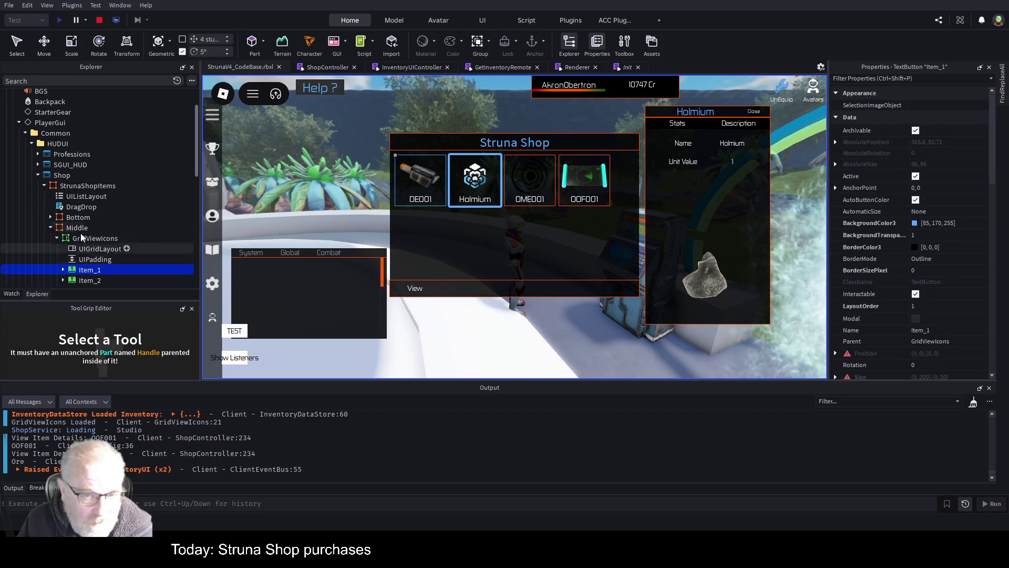
pyautogui.scroll(-2, 67, 247)
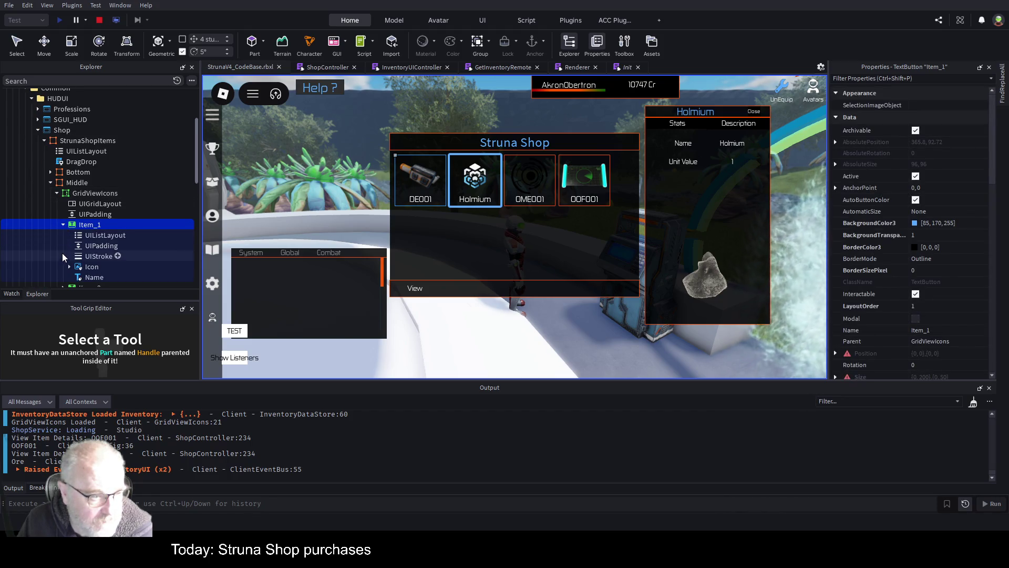
pyautogui.scroll(-1, 79, 249)
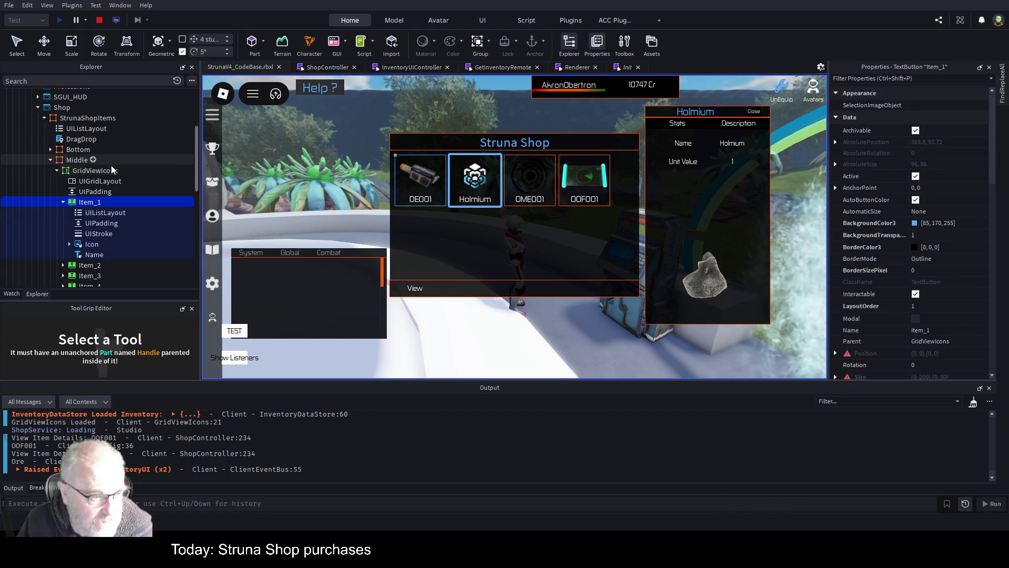
pyautogui.click(93, 254)
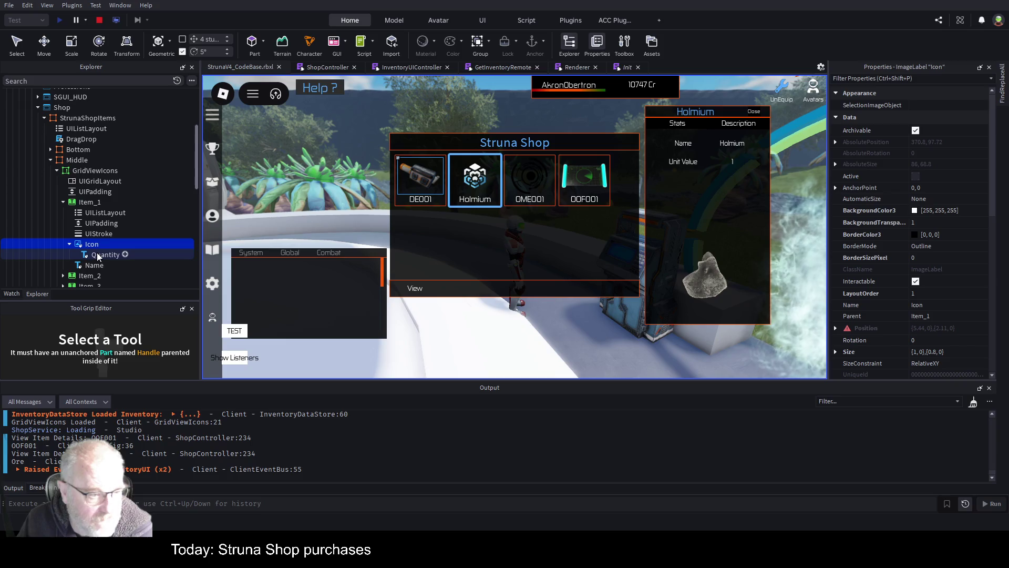
pyautogui.click(97, 255)
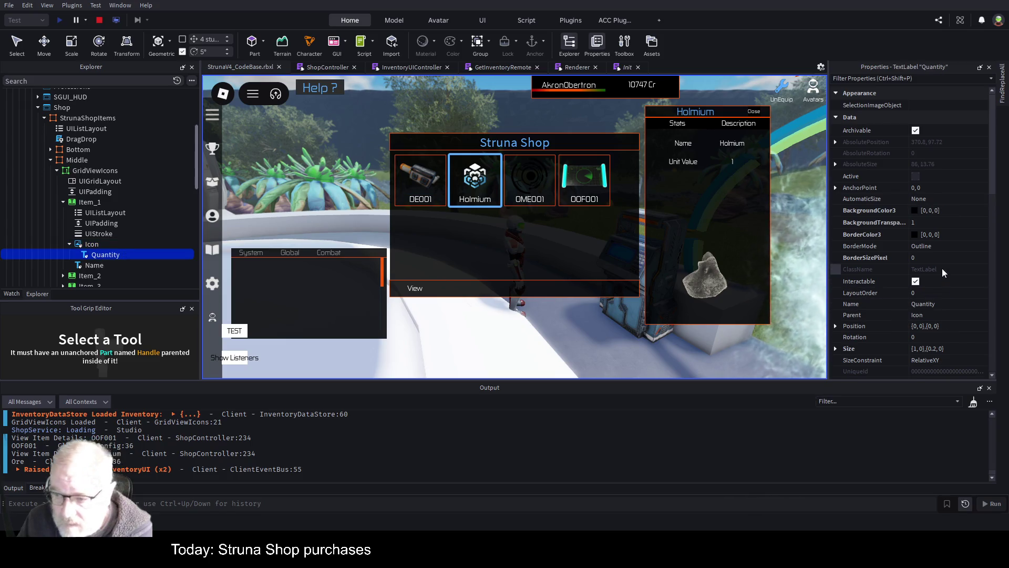
pyautogui.scroll(-4, 942, 268)
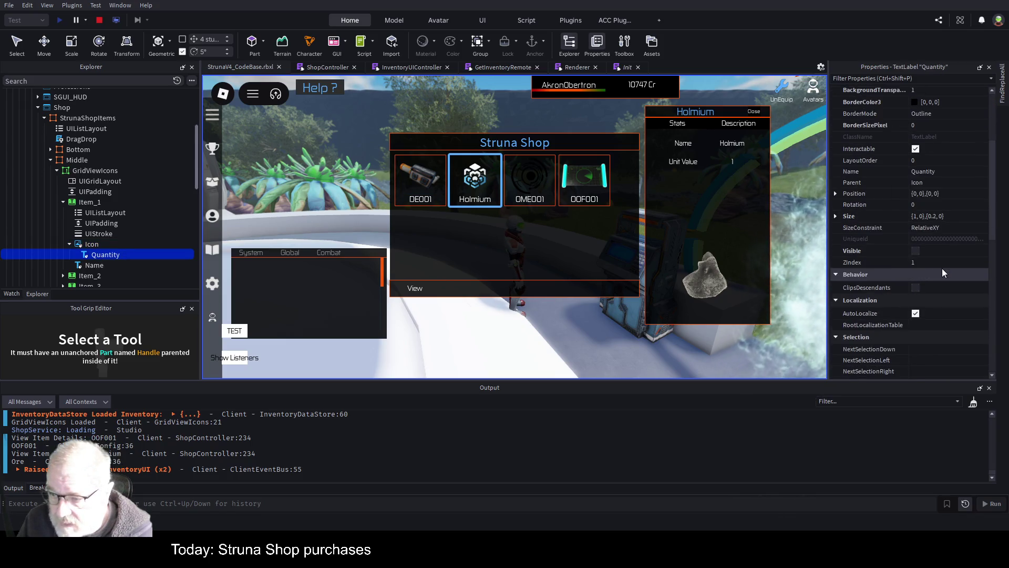
# Make Item_1's Quantity label visible and set its text to 'Tool'
pyautogui.click(915, 251)
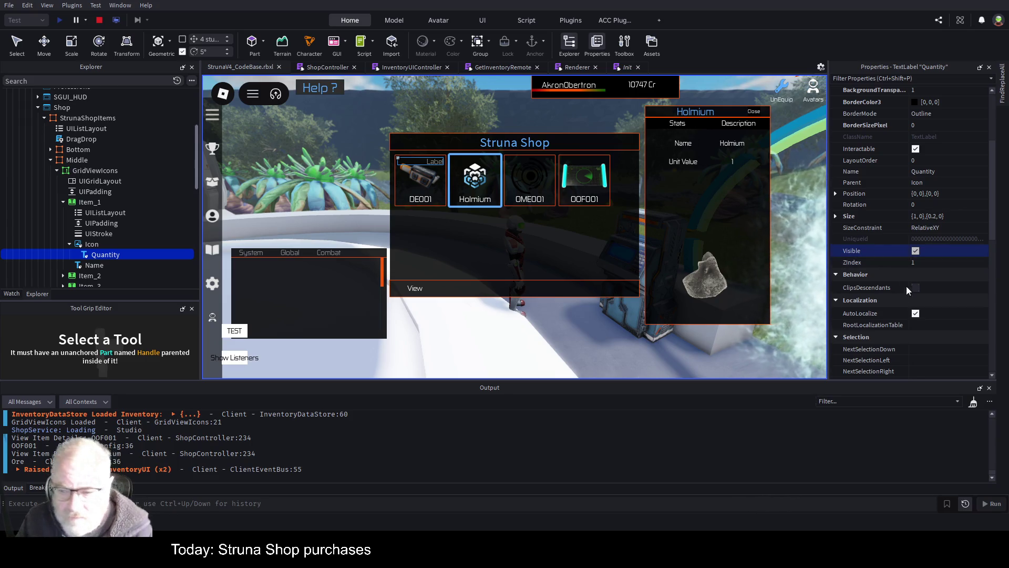
pyautogui.scroll(-5, 917, 284)
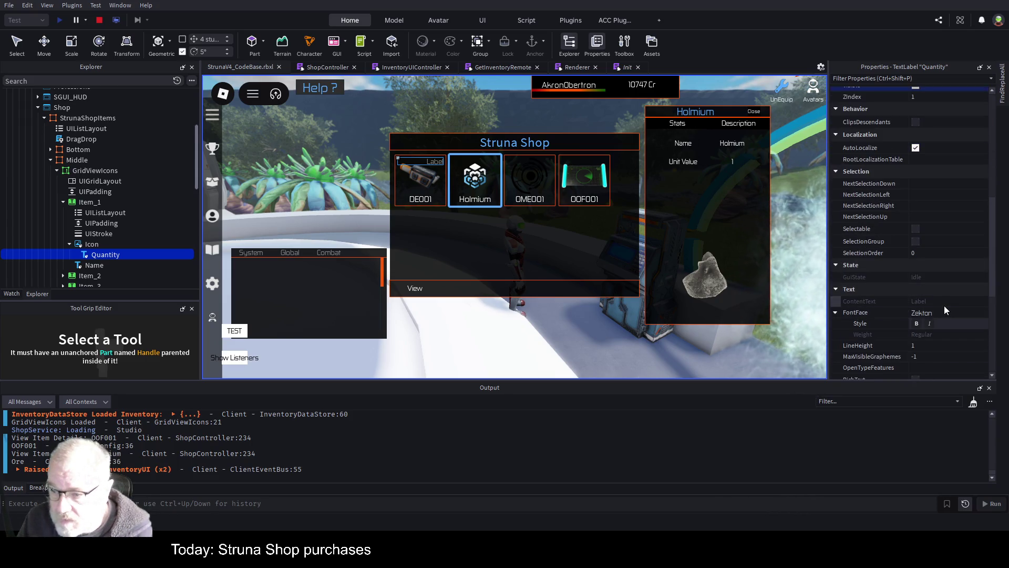
pyautogui.scroll(-3, 944, 310)
pyautogui.click(948, 291)
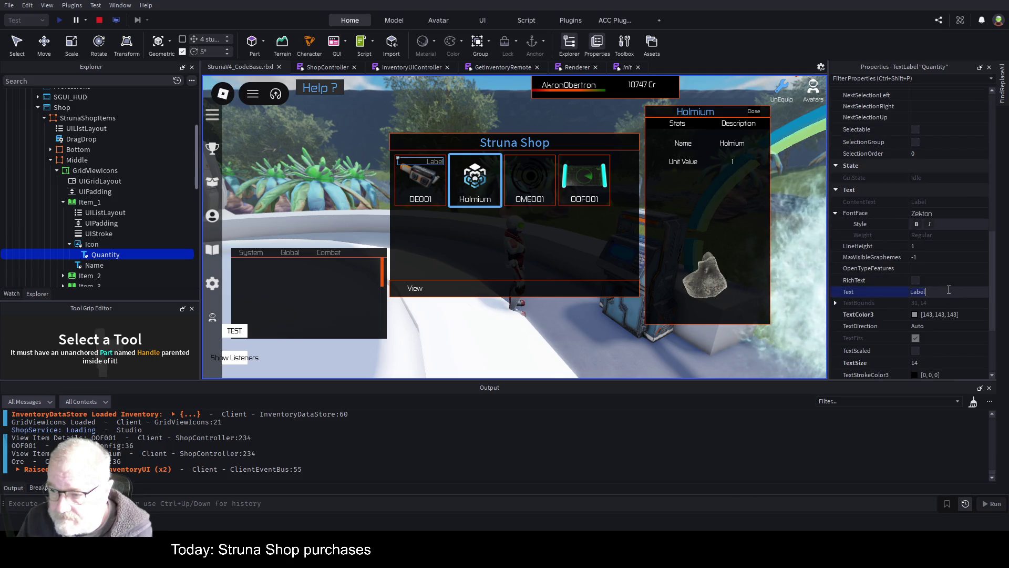
pyautogui.click(728, 212)
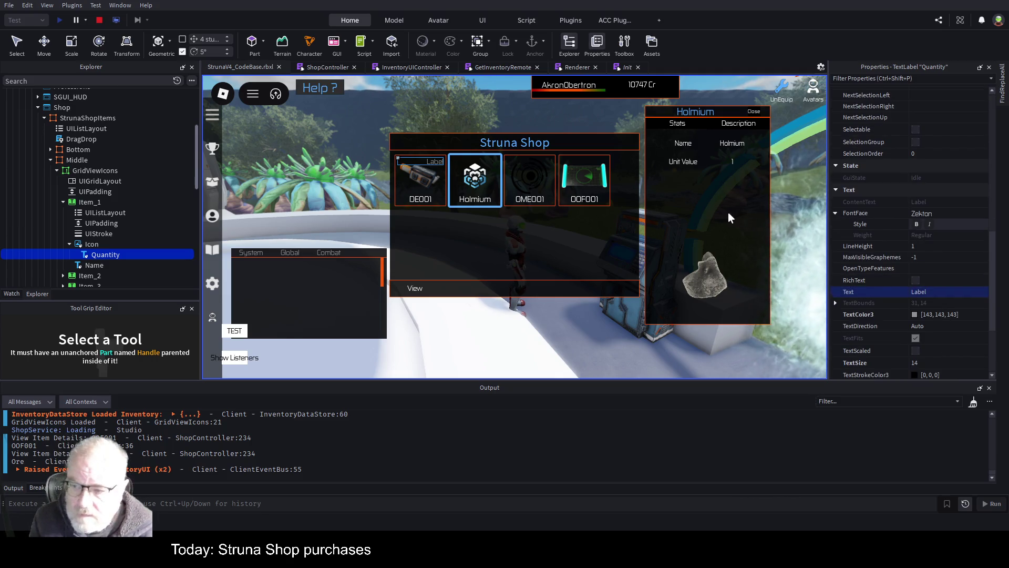
pyautogui.click(944, 284)
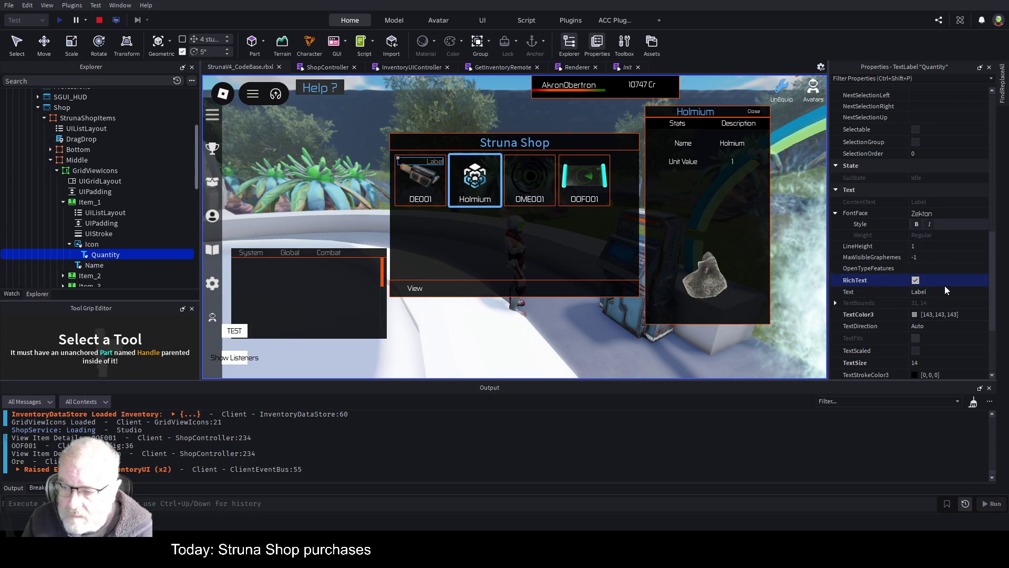
pyautogui.click(943, 284)
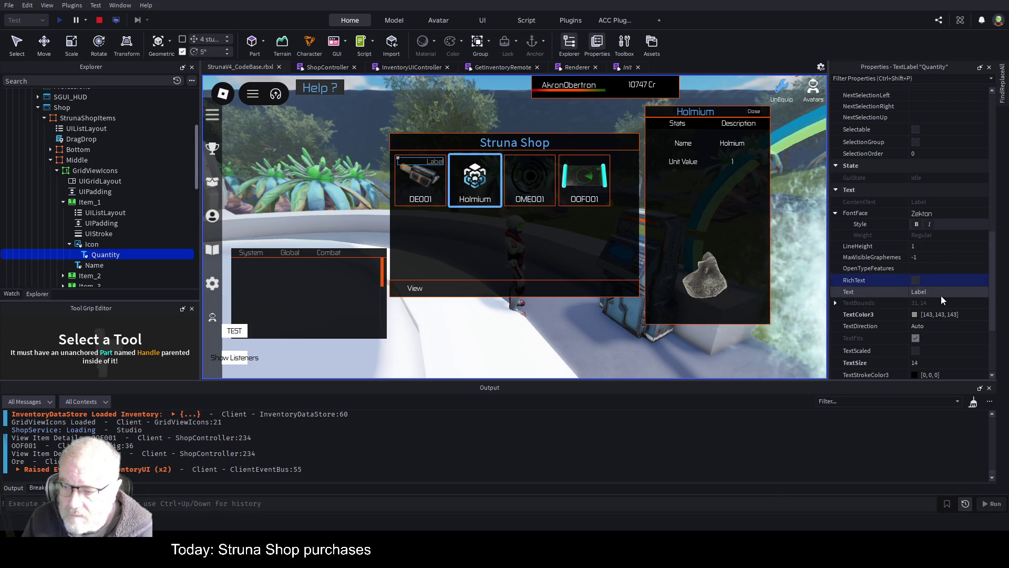
pyautogui.click(929, 293)
pyautogui.write('T')
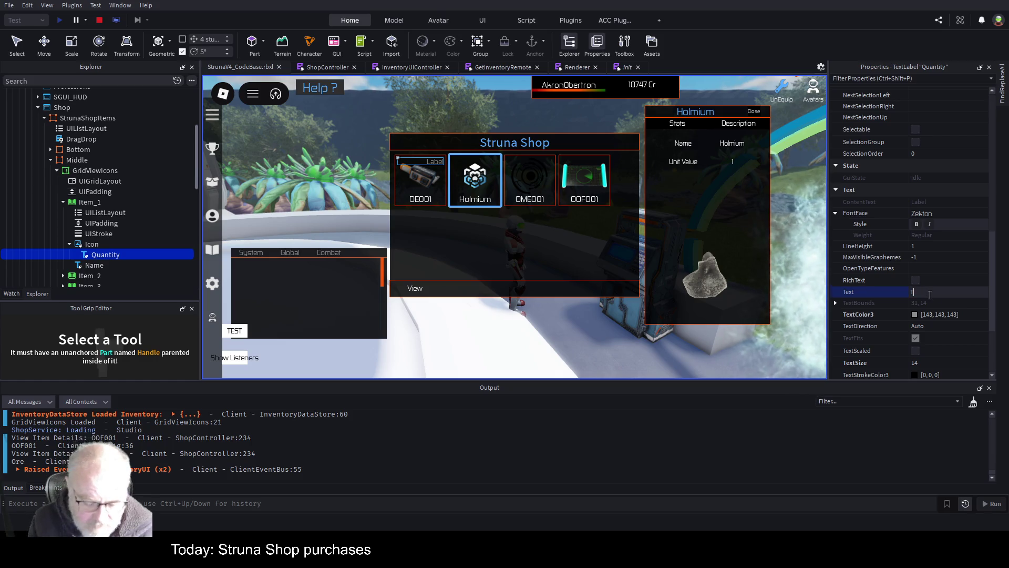
pyautogui.write('ool')
pyautogui.press('Return')
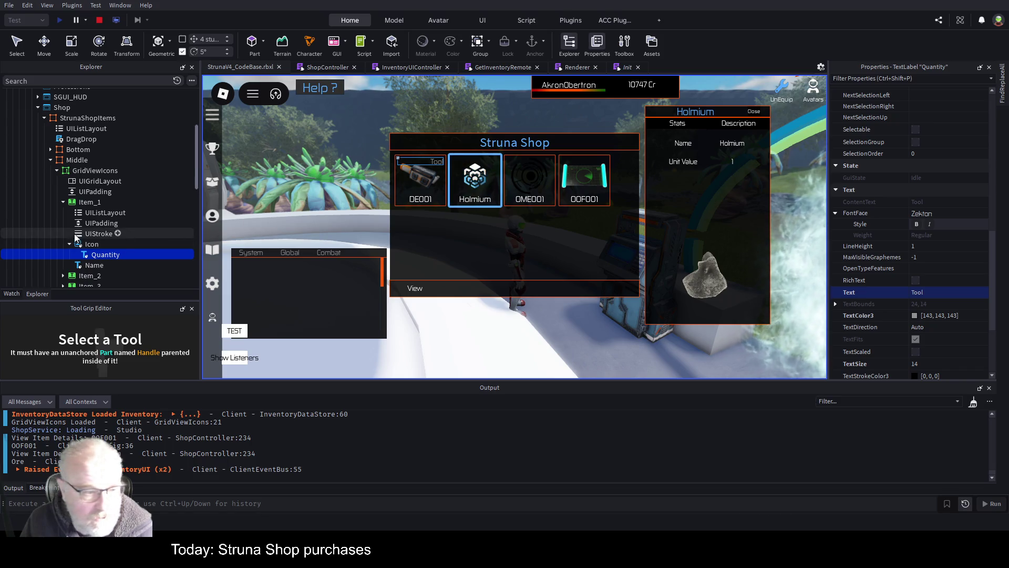
# Select Item_2's Icon > Quantity label and set its text to 'Resource'
pyautogui.scroll(-3, 76, 244)
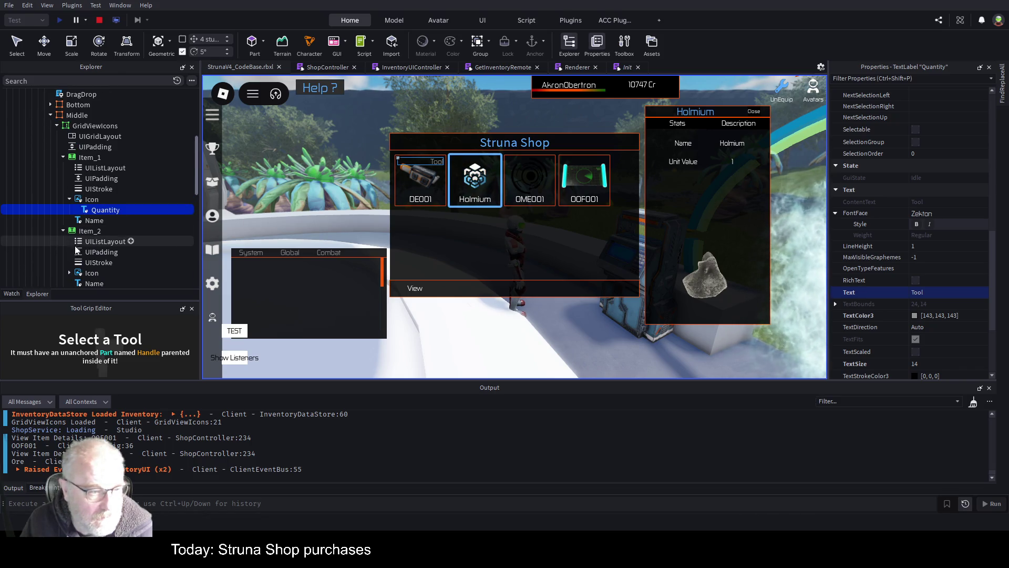
pyautogui.scroll(-2, 74, 240)
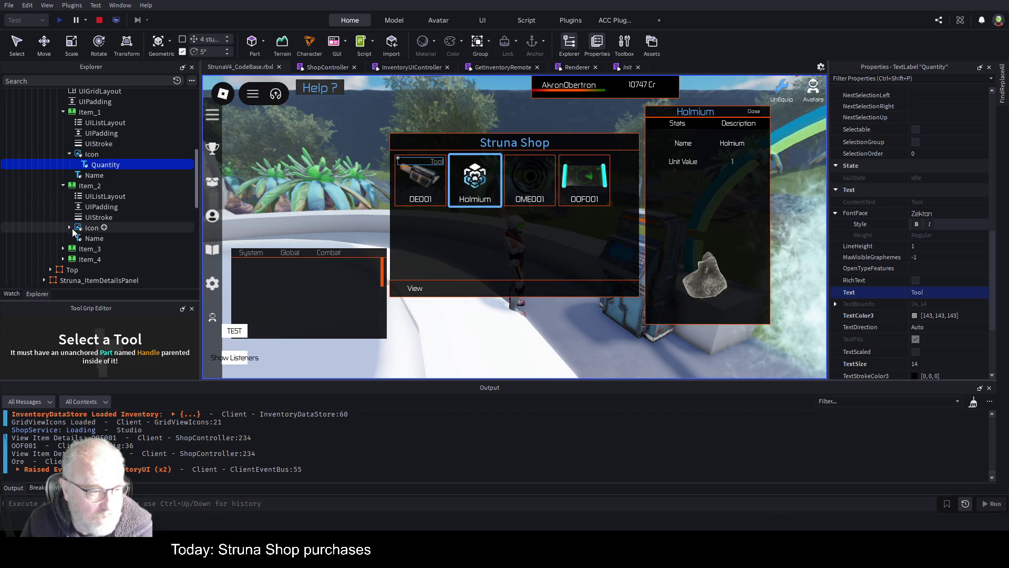
pyautogui.click(69, 228)
pyautogui.click(105, 238)
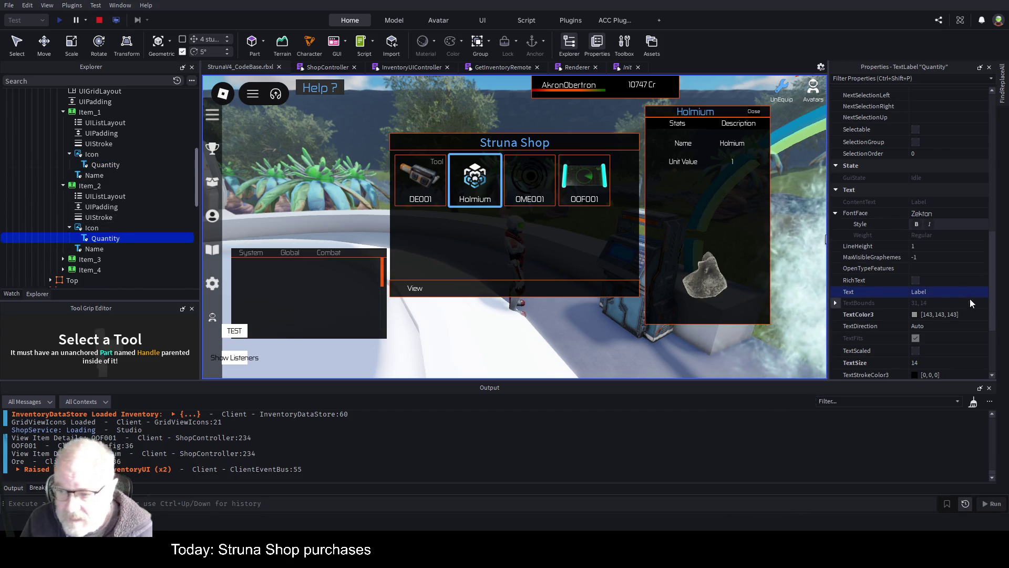
pyautogui.click(941, 291)
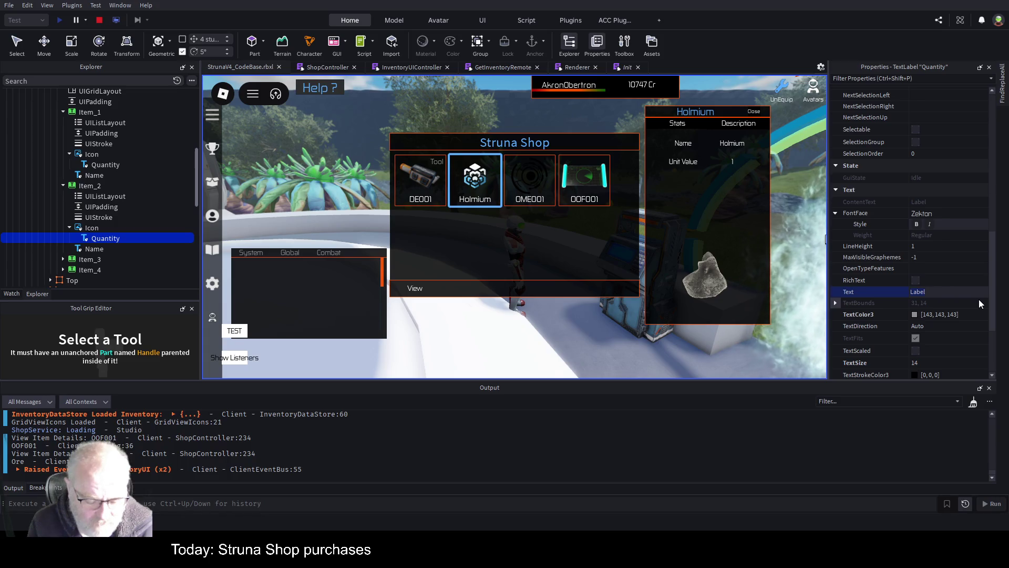
pyautogui.write('Resource')
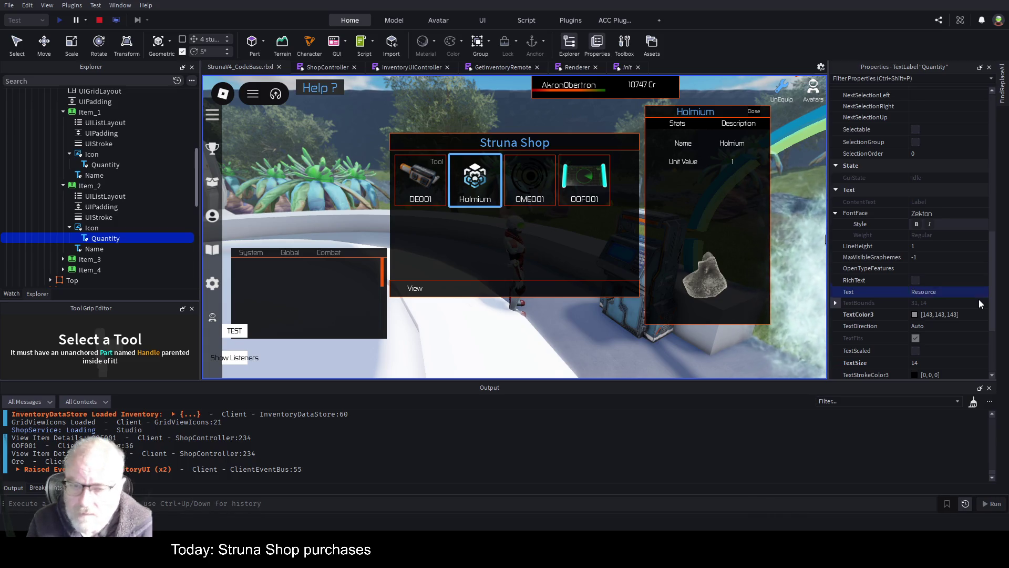
pyautogui.press('Return')
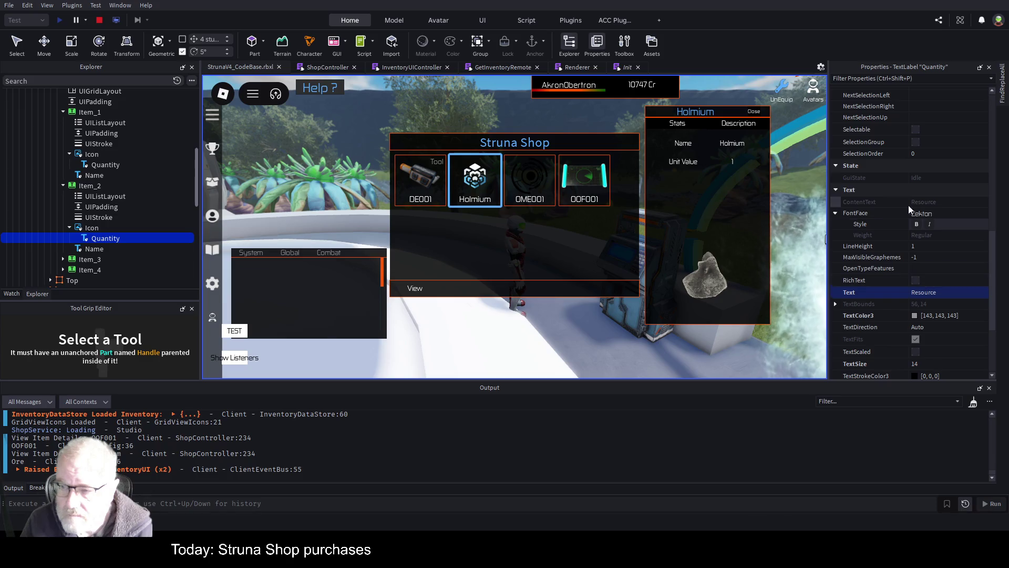
# Tick Visible on Item_2's Quantity label and stop the play test
pyautogui.scroll(5, 915, 180)
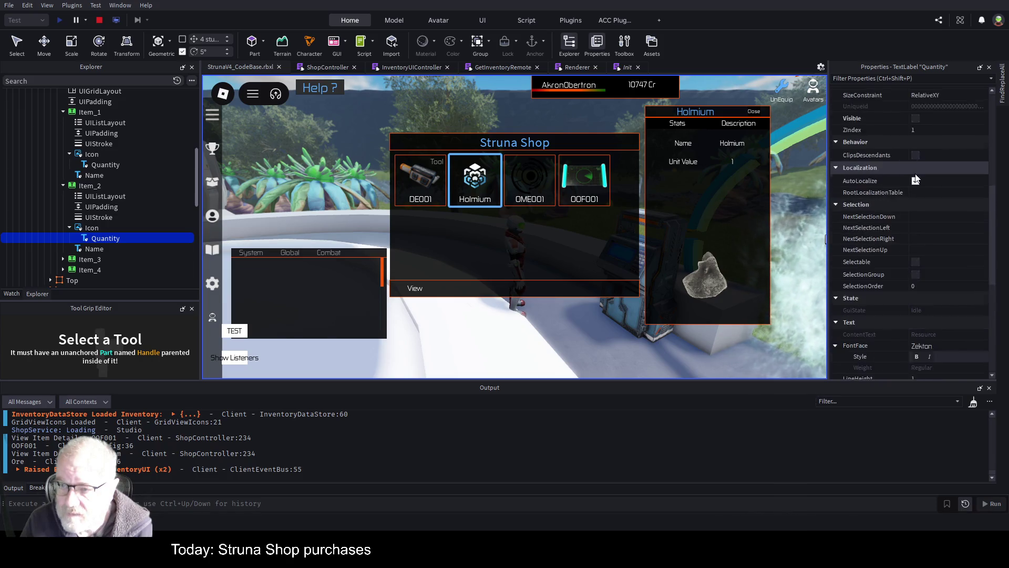
pyautogui.scroll(3, 915, 174)
pyautogui.click(915, 184)
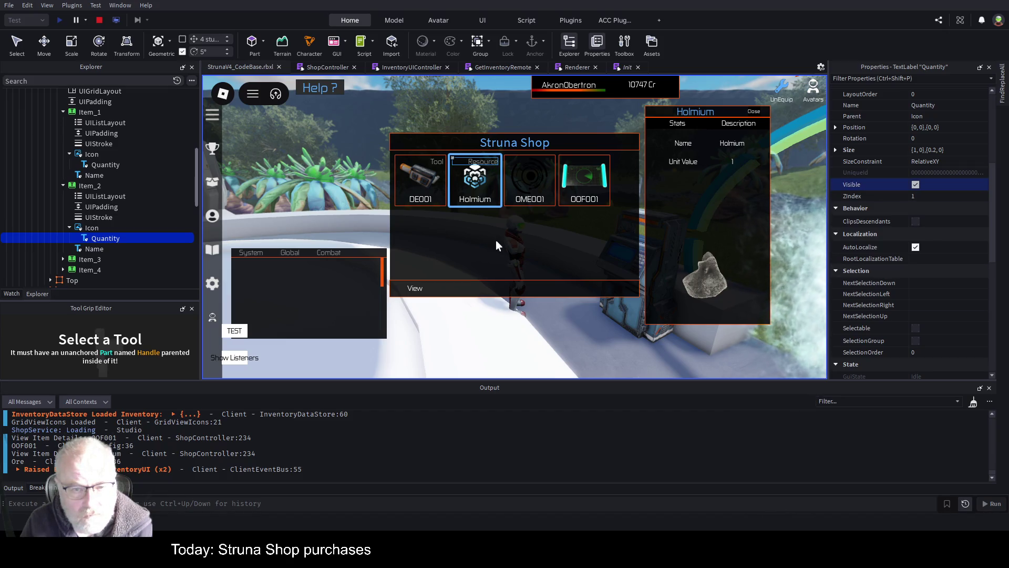
pyautogui.click(92, 103)
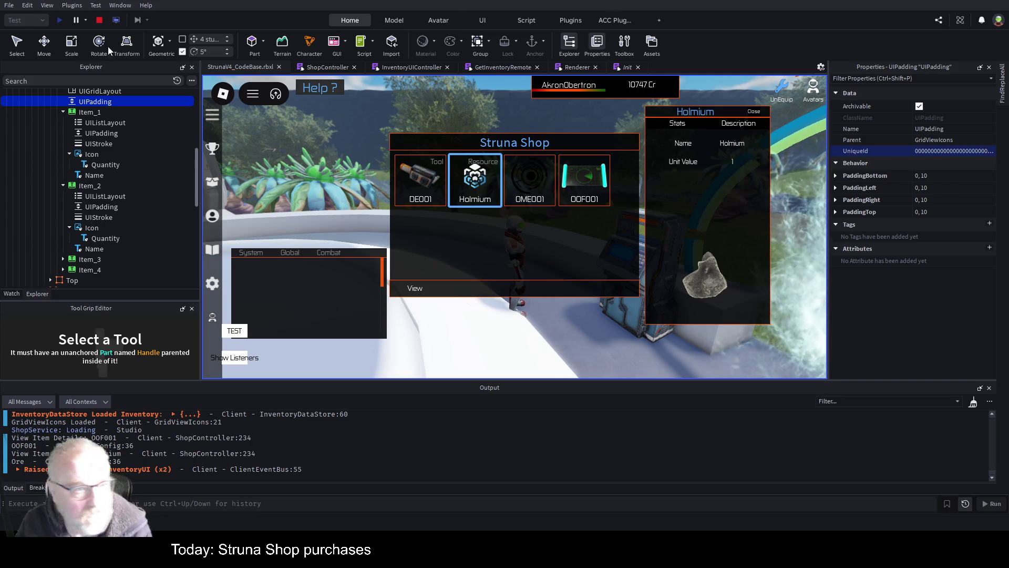
pyautogui.click(98, 20)
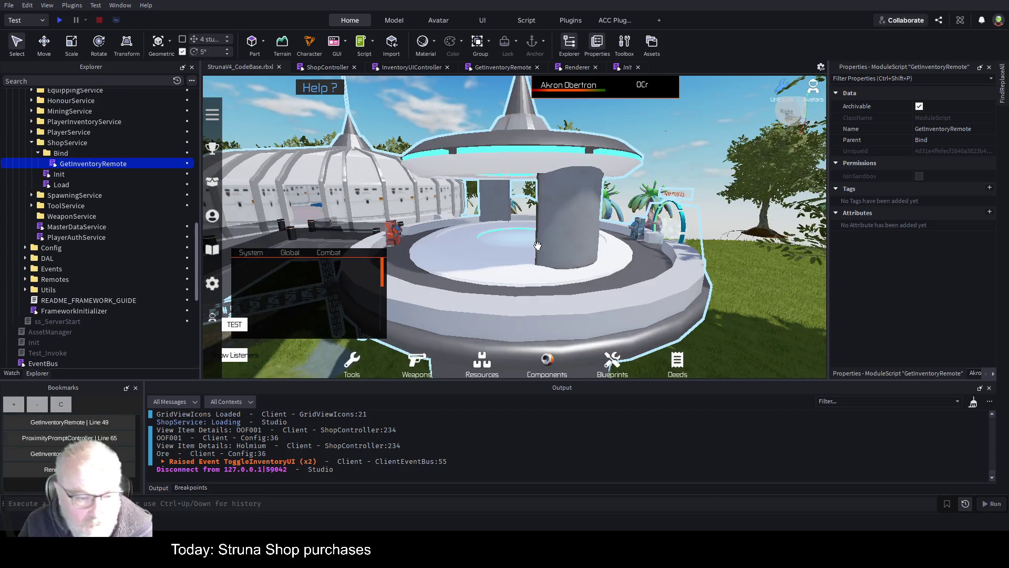
# Save StrunaV4_CodeBase.rbxl with Ctrl+S and review the Renderer script's RenderStats code
pyautogui.hotkey('ctrl', 's')
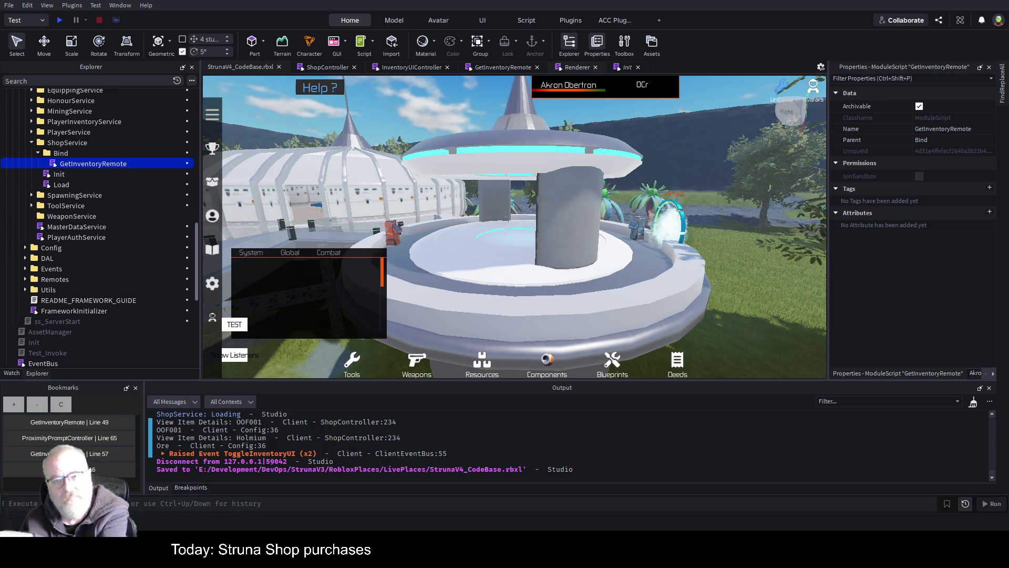
pyautogui.click(574, 67)
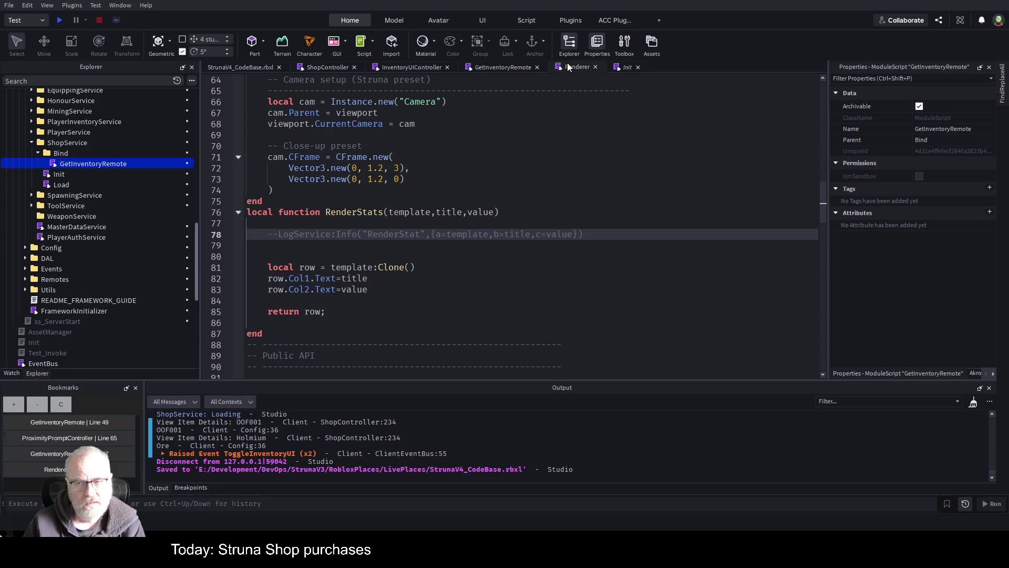
# Close the Renderer script, glance at GetInventoryRemote, and switch to InventoryUIController
pyautogui.click(596, 67)
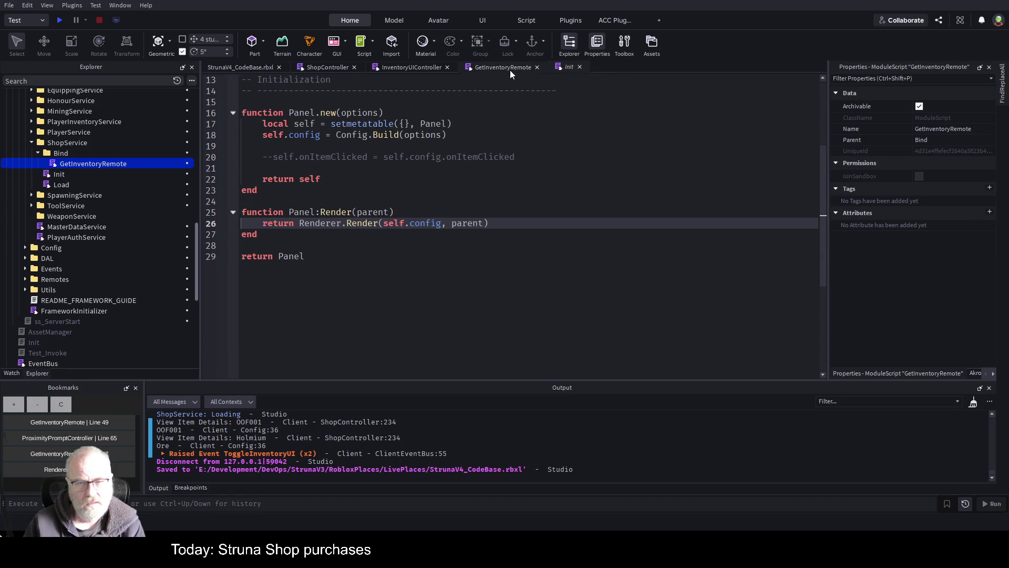
pyautogui.click(509, 68)
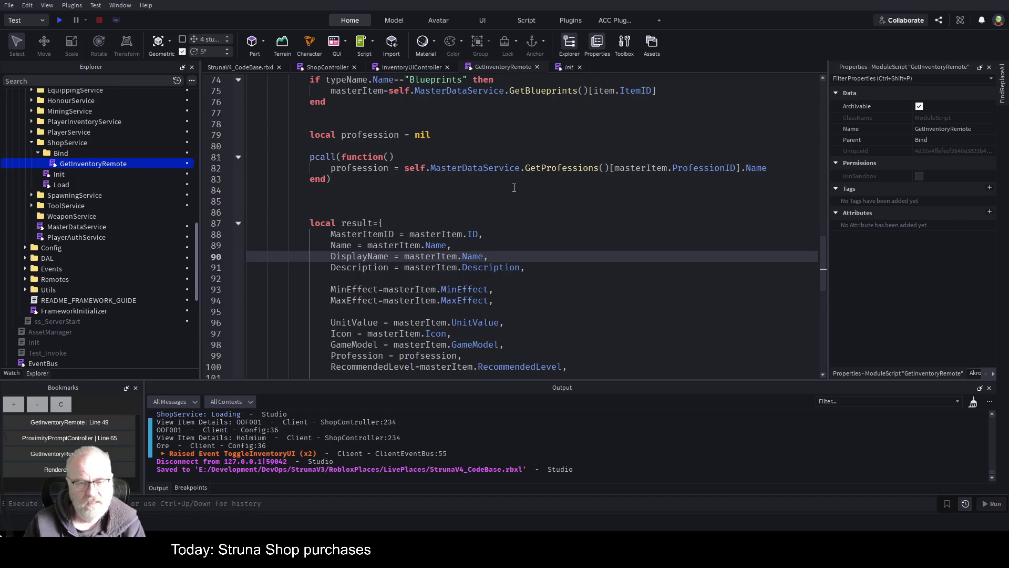
pyautogui.scroll(10, 514, 188)
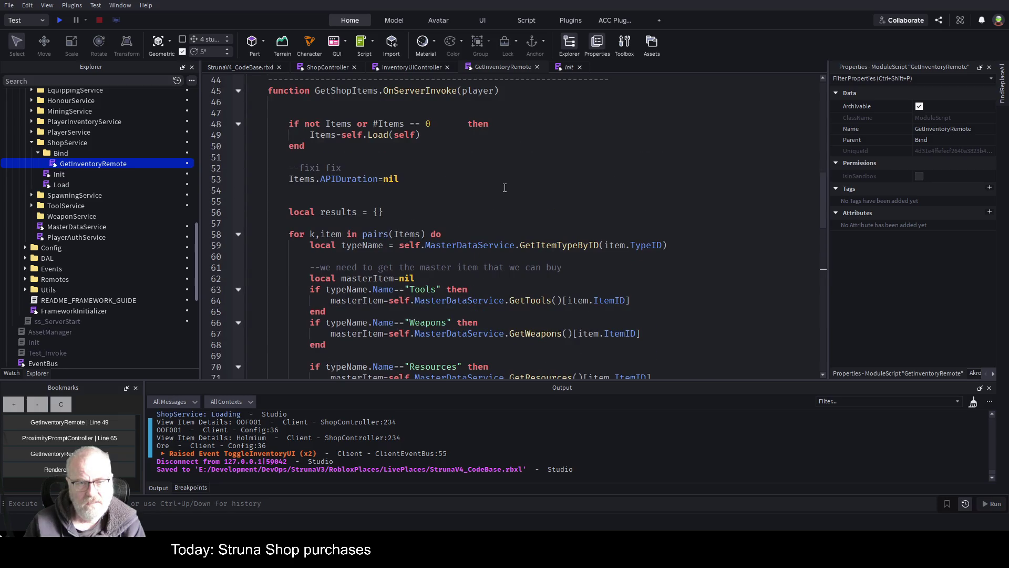
pyautogui.scroll(-12, 504, 187)
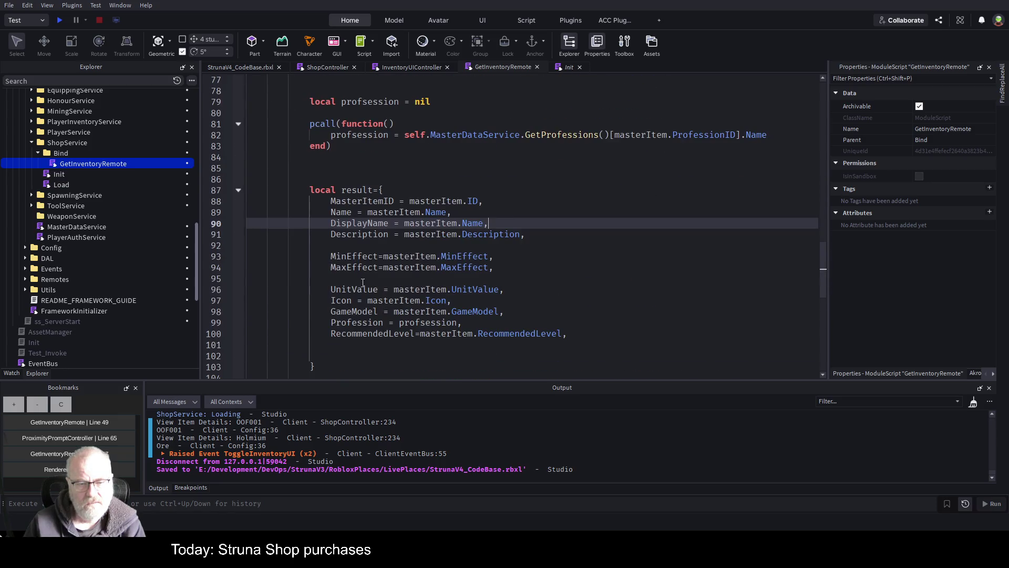
pyautogui.scroll(-1, 604, 273)
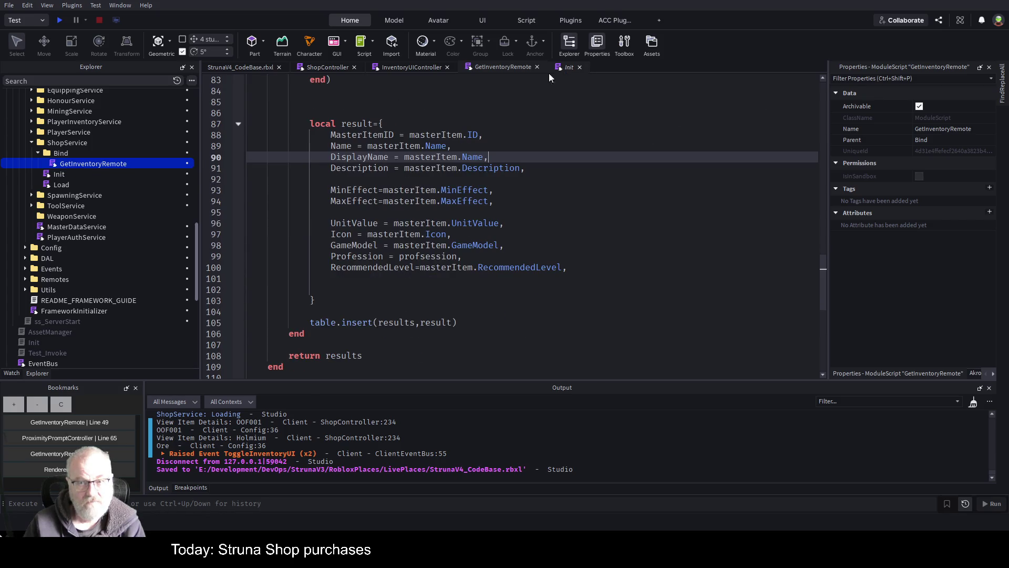
pyautogui.click(424, 69)
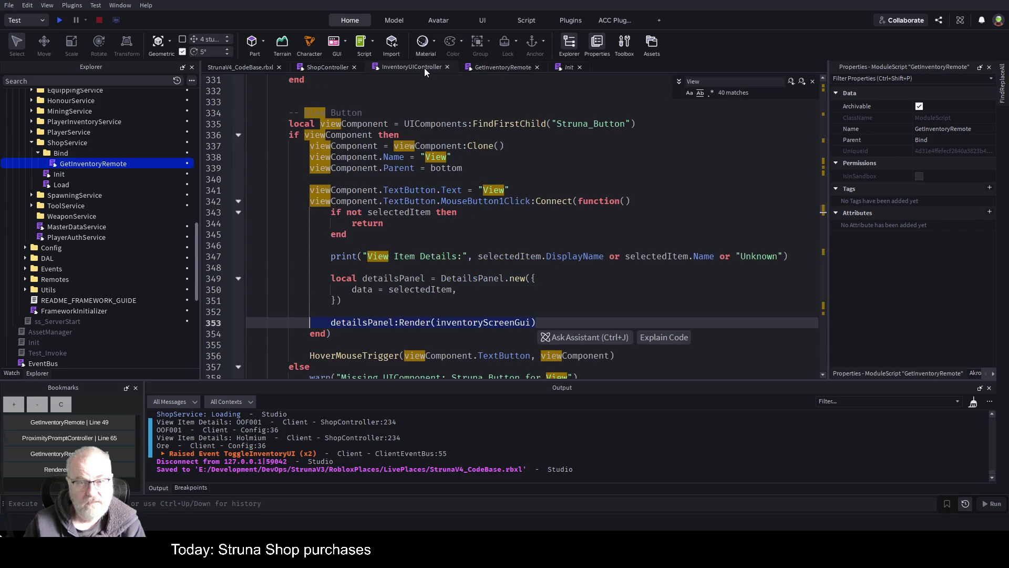
# Try joining the DetailsPanel.new arguments onto line 349, then restore three lines
pyautogui.click(509, 222)
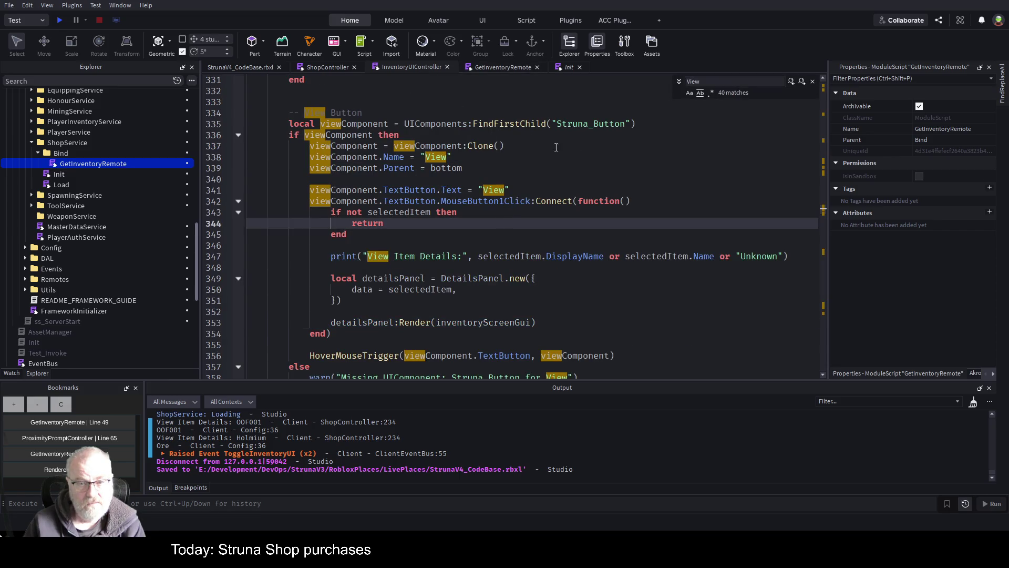
pyautogui.scroll(-2, 583, 169)
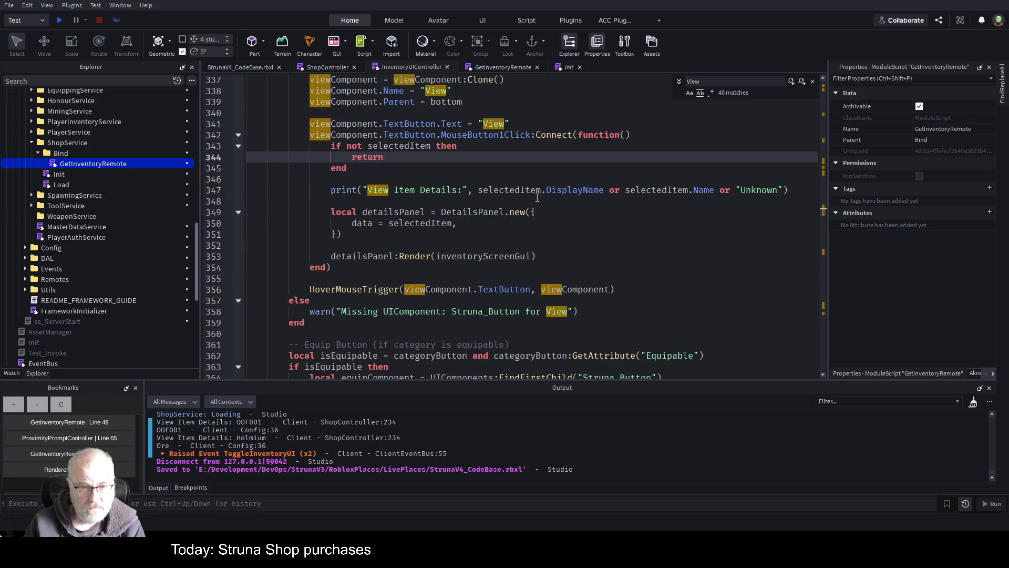
pyautogui.moveTo(330, 210)
pyautogui.mouseDown()
pyautogui.moveTo(347, 234)
pyautogui.moveTo(536, 257)
pyautogui.mouseUp()
pyautogui.click(612, 232)
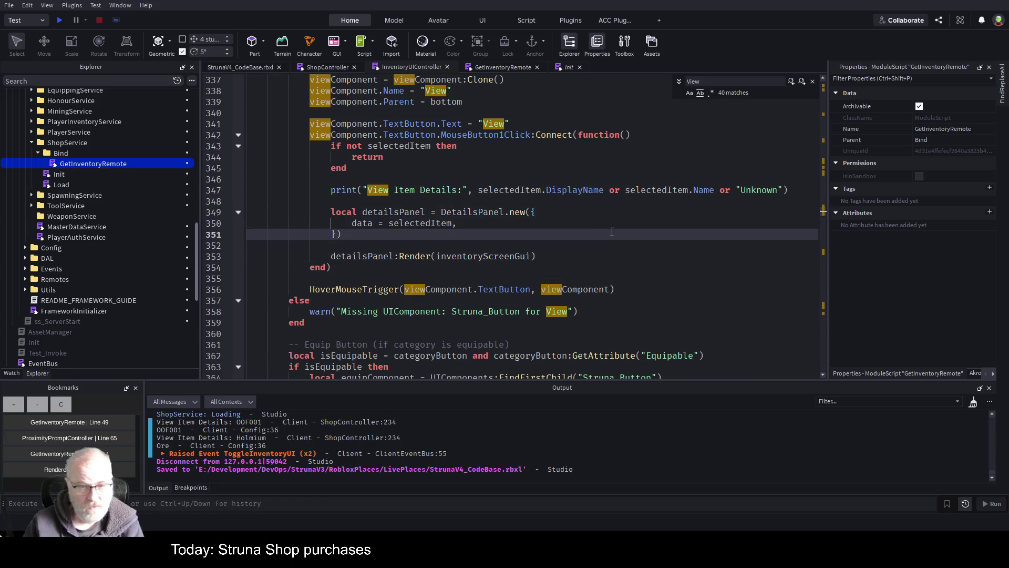
pyautogui.moveTo(330, 212)
pyautogui.mouseDown()
pyautogui.moveTo(344, 237)
pyautogui.moveTo(536, 257)
pyautogui.mouseUp()
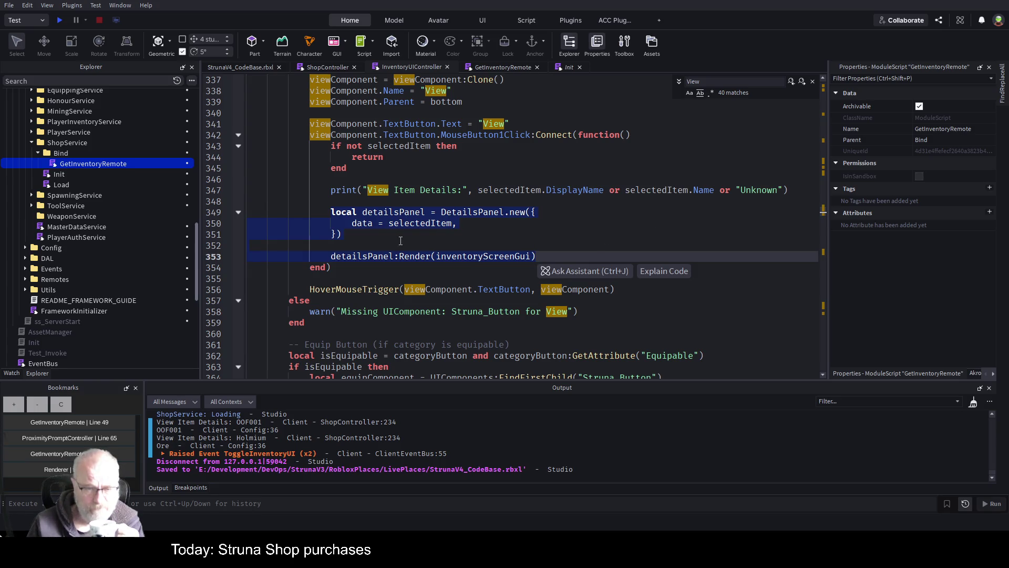
pyautogui.click(620, 213)
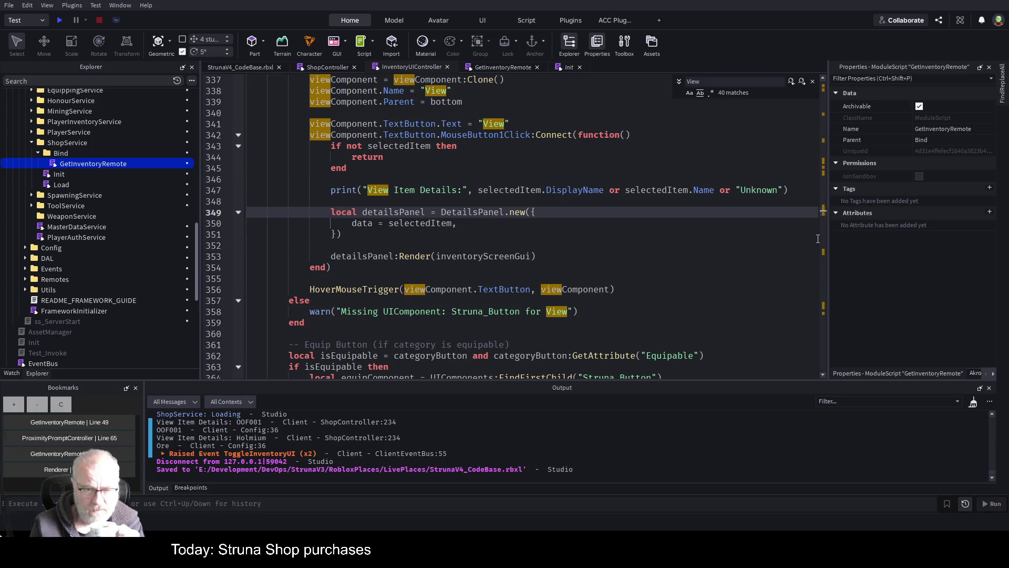
pyautogui.press('Delete')
pyautogui.press('Delete')
pyautogui.press('Delete')
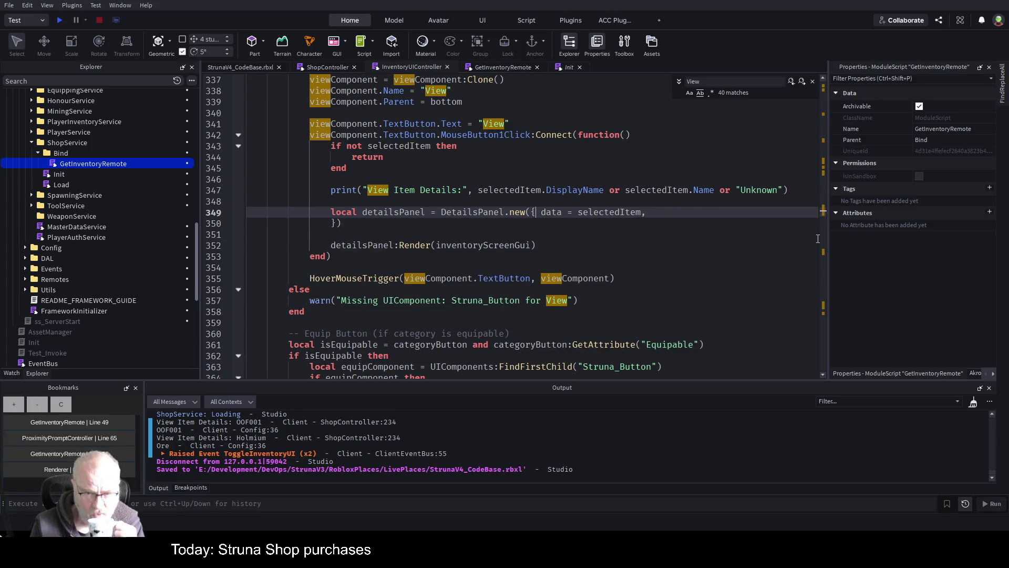
pyautogui.press('Delete')
pyautogui.press('End')
pyautogui.press('Delete')
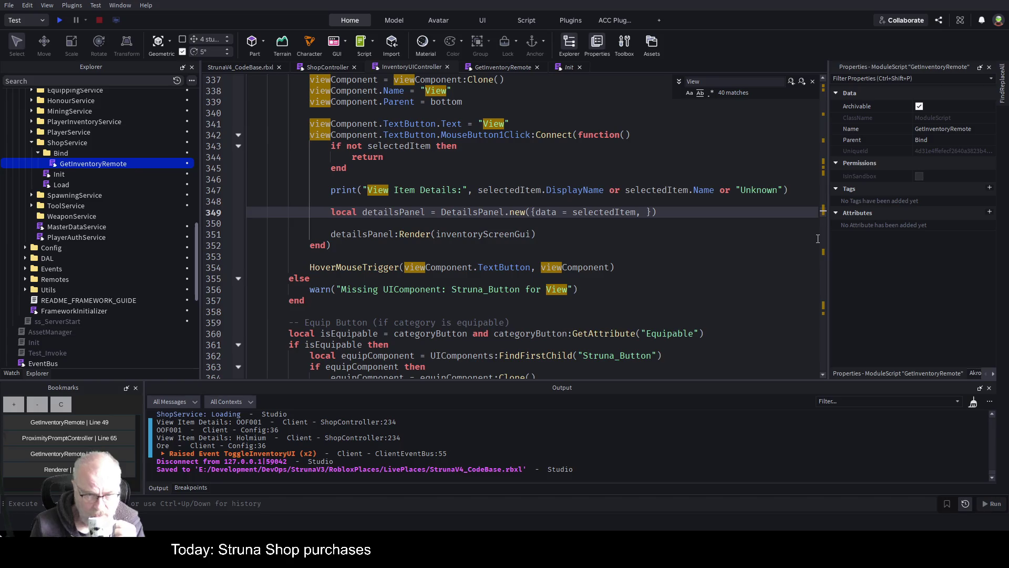
pyautogui.press('Delete')
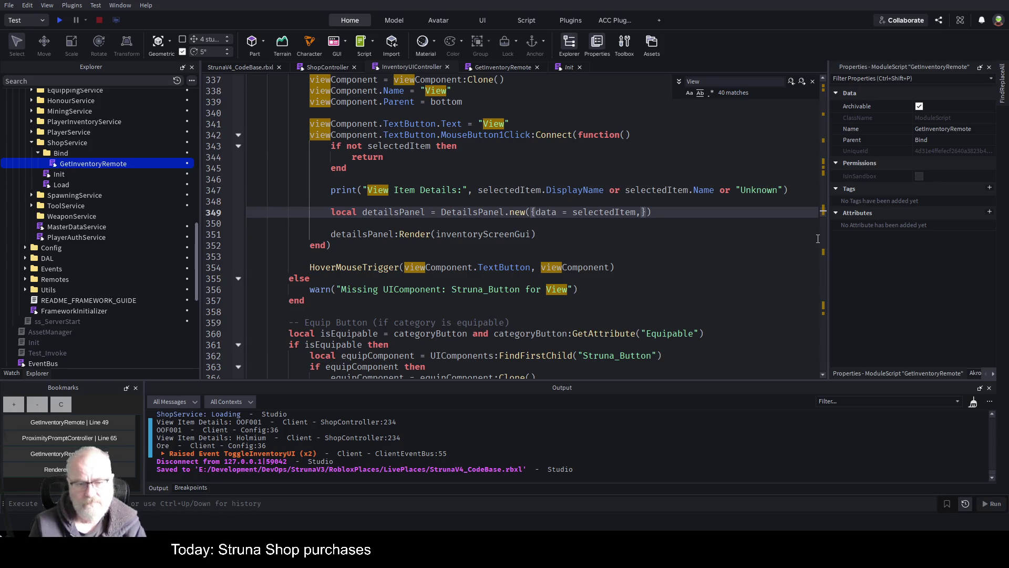
pyautogui.press('Return')
pyautogui.press('Return')
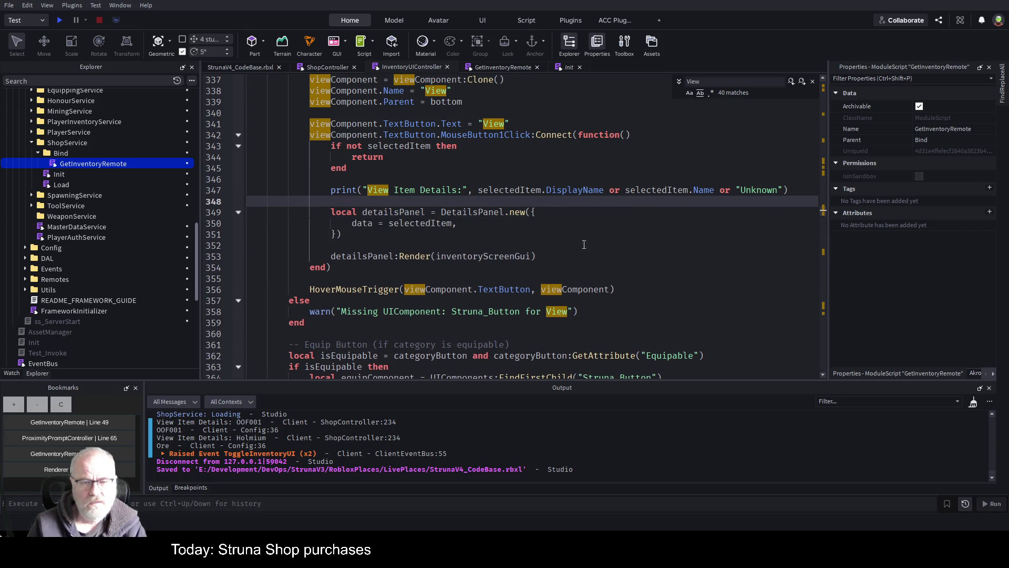
# Put the DetailsPanel.new call on one line with data = selectedItem, and save
pyautogui.click(492, 232)
pyautogui.hotkey('ctrl', 'z')
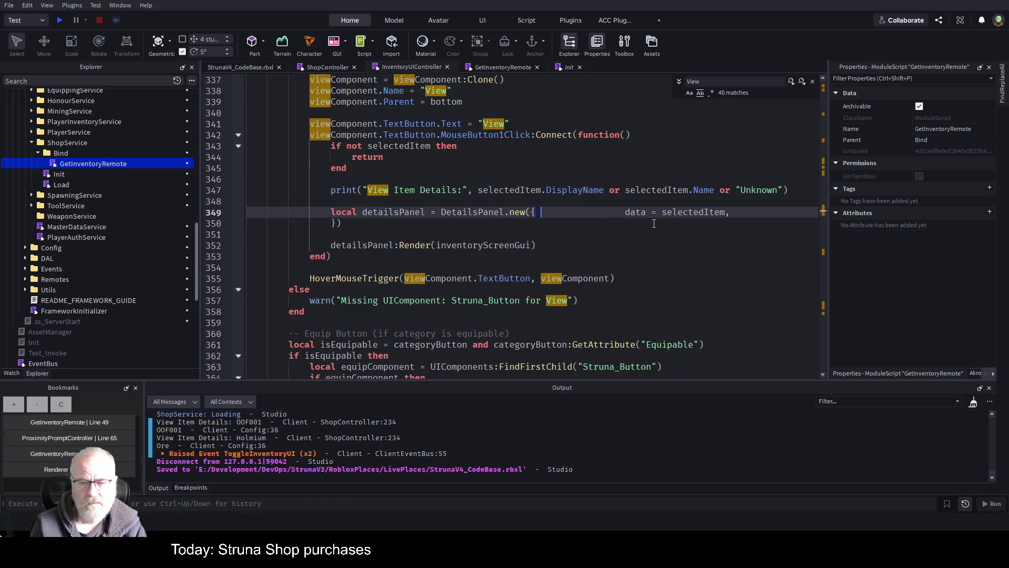
pyautogui.hotkey('shift', 'Right')
pyautogui.hotkey('shift', 'Right')
pyautogui.hotkey('shift', 'Right')
pyautogui.hotkey('shift', 'Left')
pyautogui.hotkey('shift', 'Left')
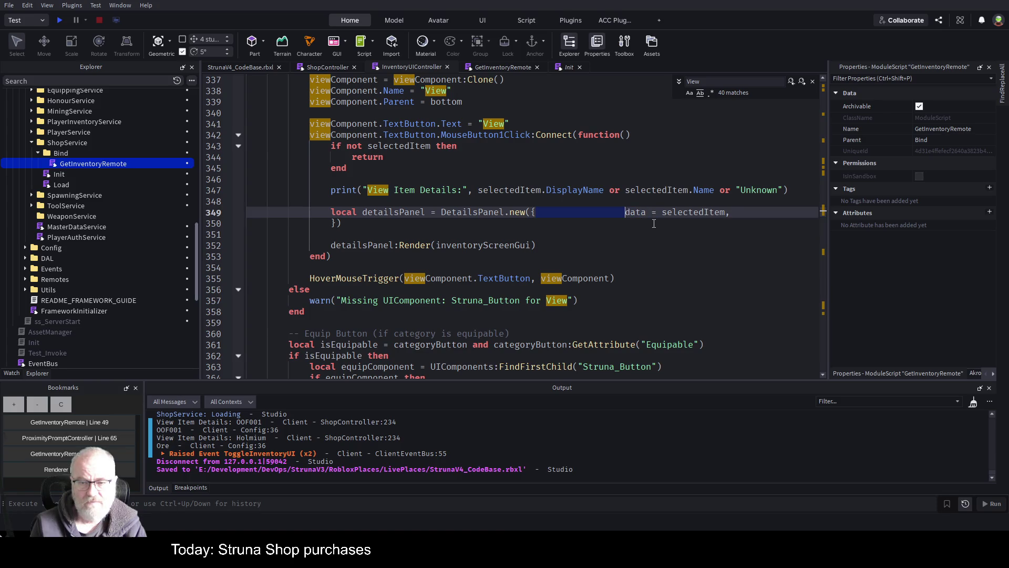
pyautogui.press('BackSpace')
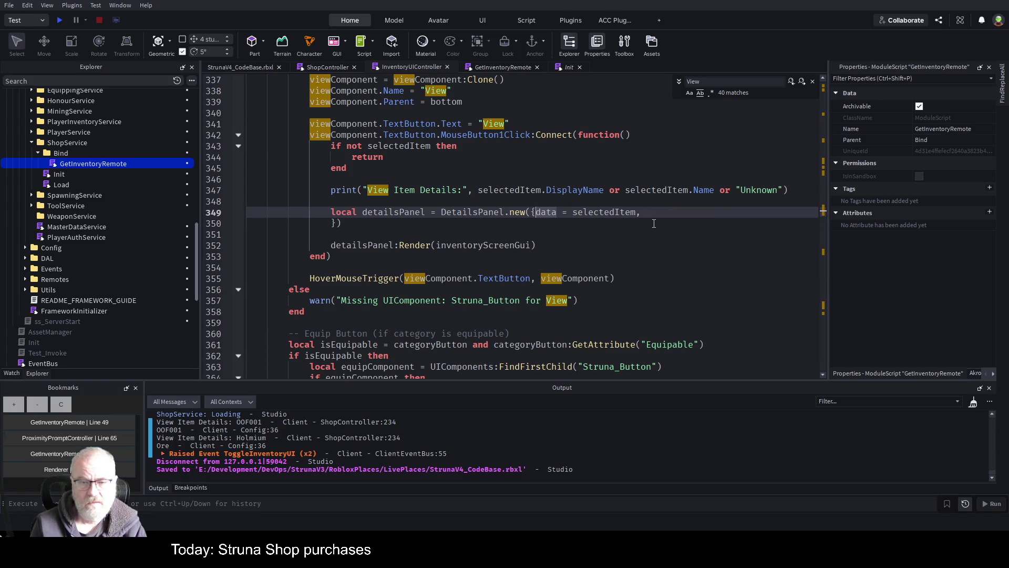
pyautogui.press('End')
pyautogui.press('Delete')
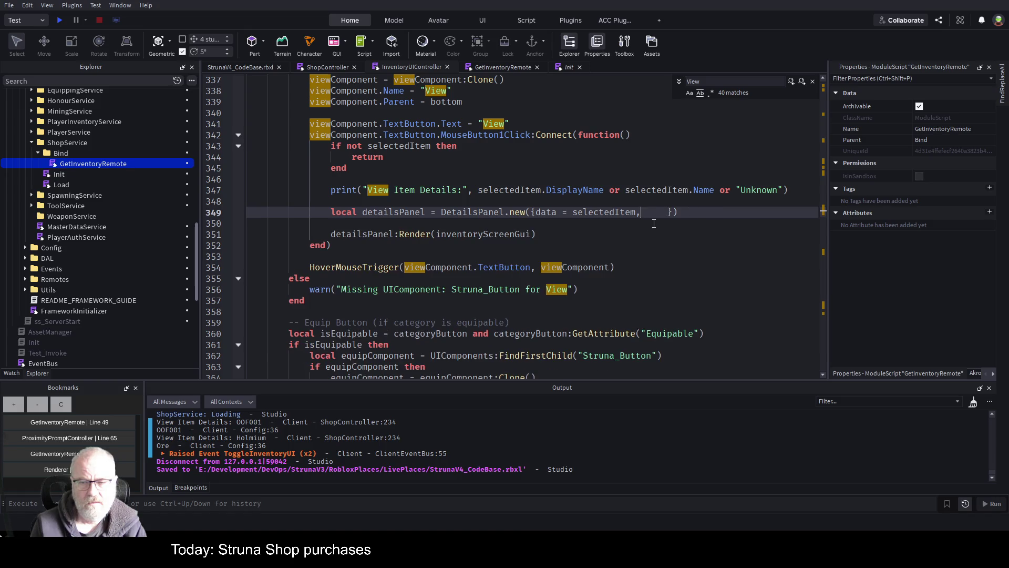
pyautogui.press('Delete')
pyautogui.hotkey('ctrl', 's')
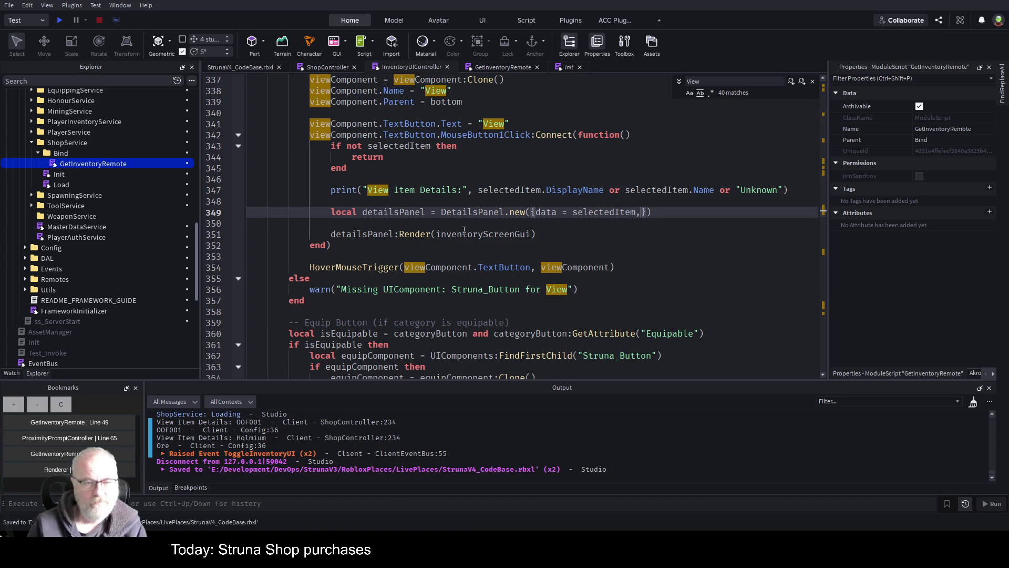
# Remove empty line 350, add a blank line after the Render call, and save
pyautogui.press('Down')
pyautogui.press('Down')
pyautogui.press('Up')
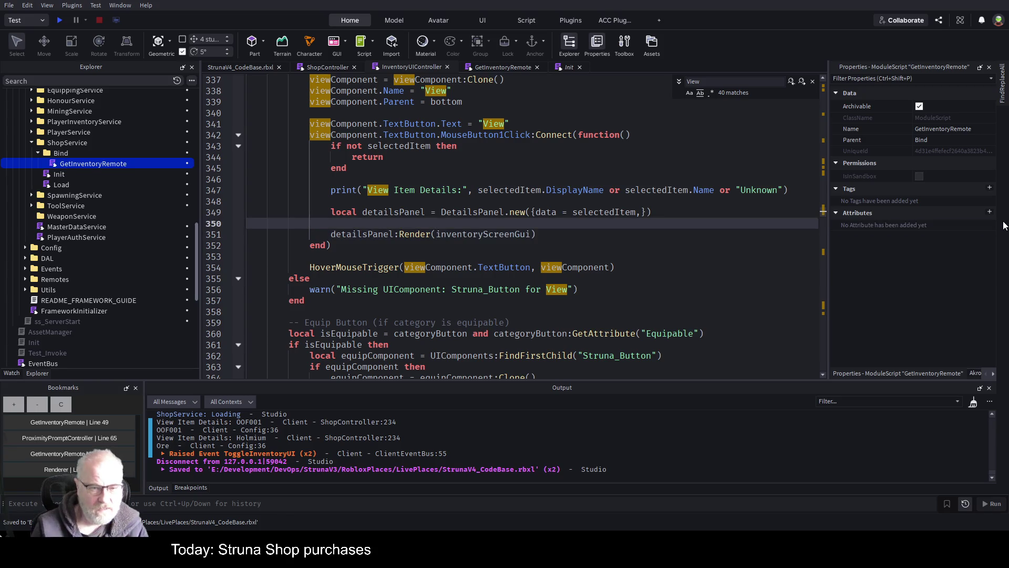
pyautogui.press('Delete')
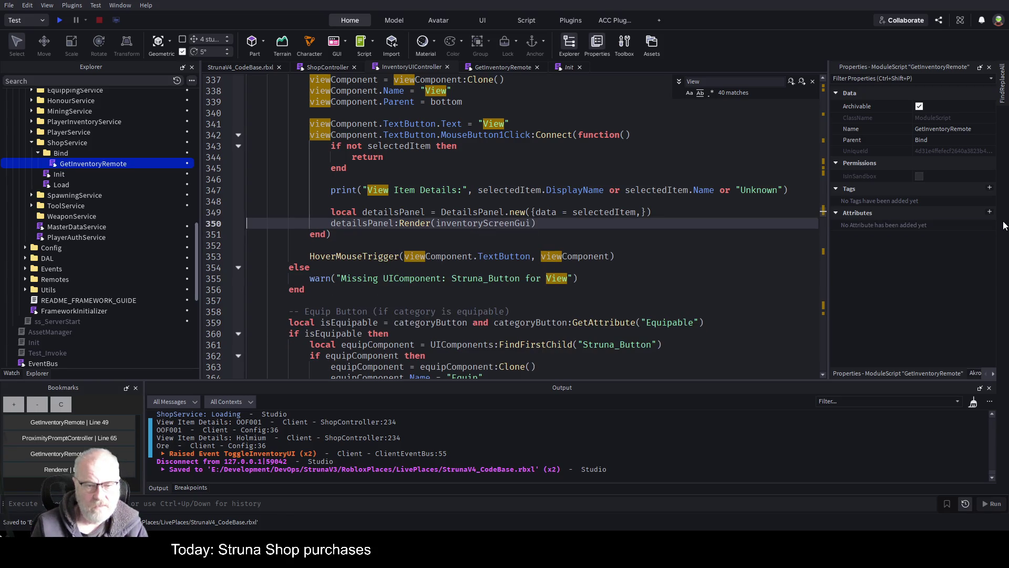
pyautogui.press('Return')
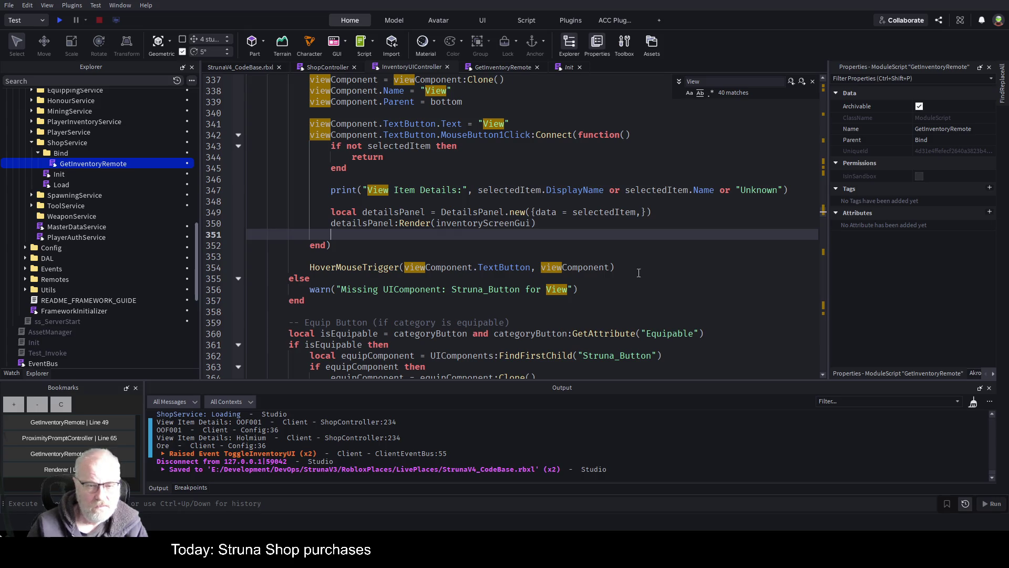
pyautogui.hotkey('ctrl', 's')
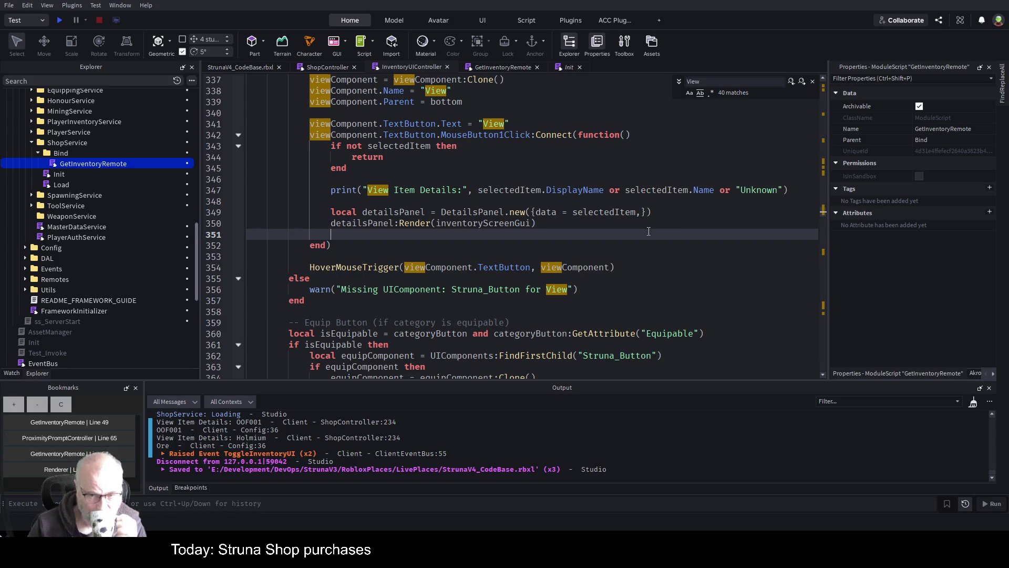
# Delete the print("View Item Details:") line and the blank lines left behind
pyautogui.click(400, 190)
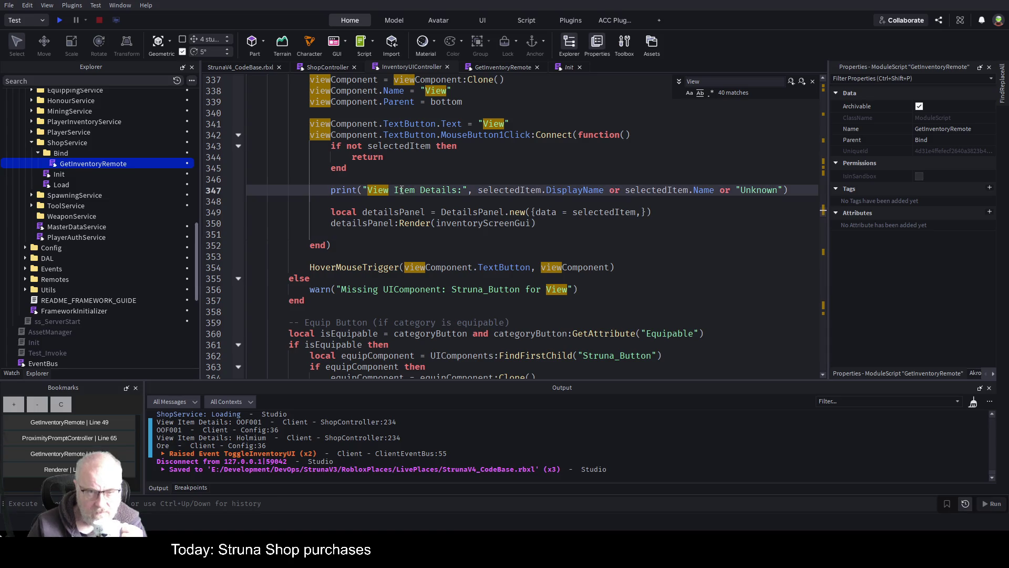
pyautogui.press('Home')
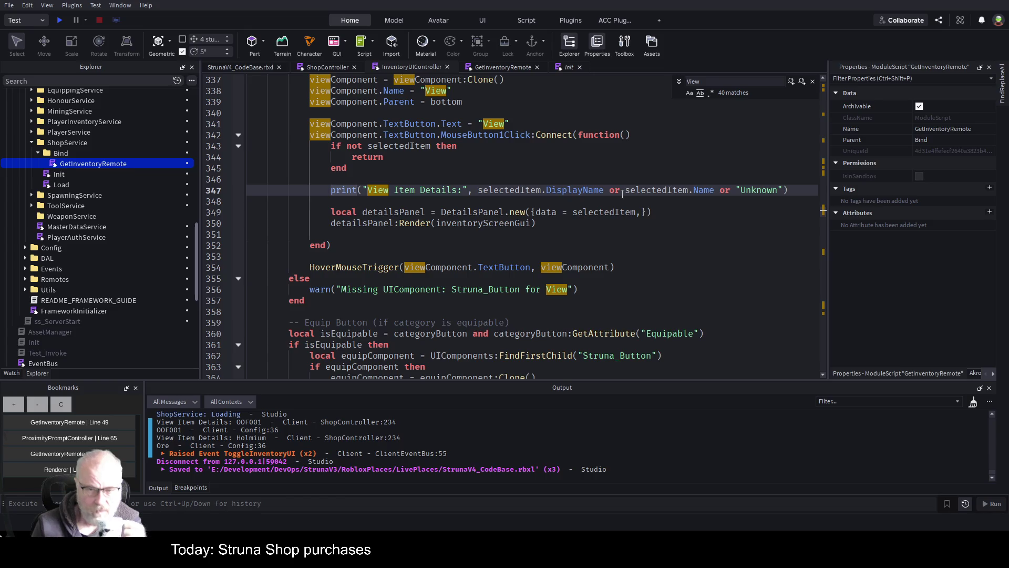
pyautogui.hotkey('shift', 'End')
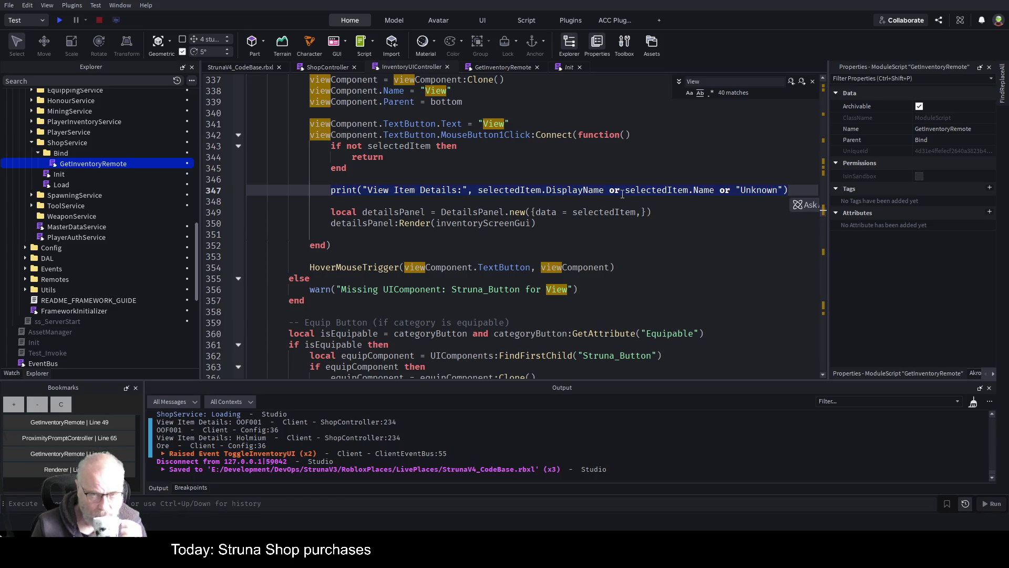
pyautogui.press('BackSpace')
pyautogui.press('Up')
pyautogui.press('Down')
pyautogui.press('Down')
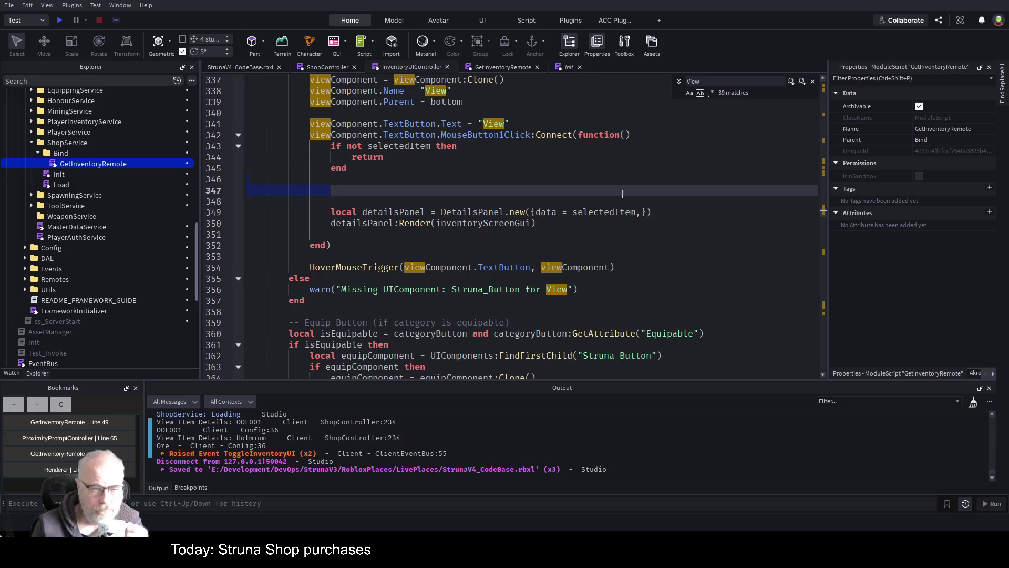
pyautogui.press('BackSpace')
pyautogui.press('BackSpace')
pyautogui.scroll(3, 442, 174)
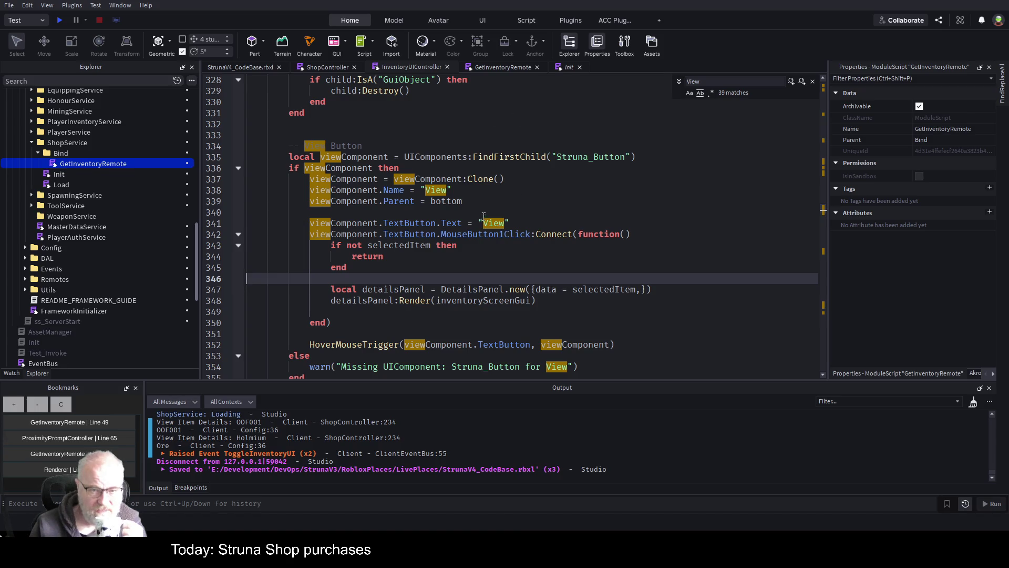
# Review the View button click handler, then launch a play test
pyautogui.click(467, 257)
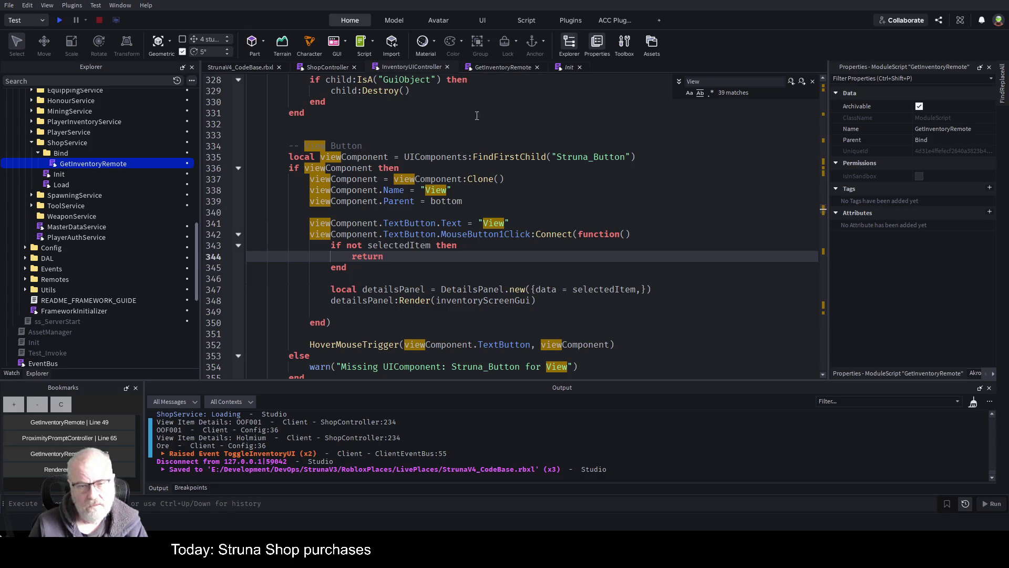
pyautogui.click(60, 19)
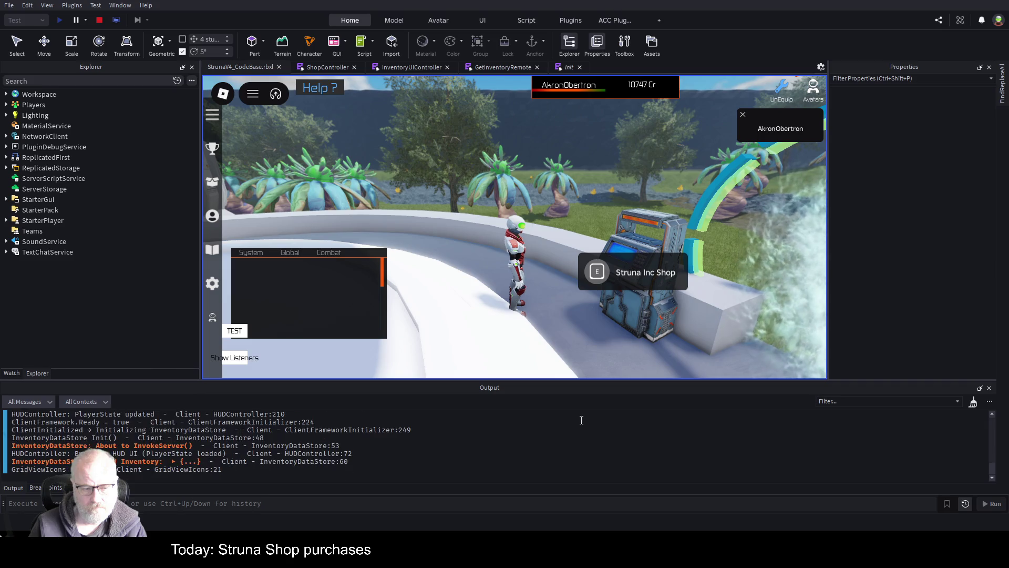
# In the Tools inventory, view DE001's details, close them, and close the inventory
pyautogui.click(564, 284)
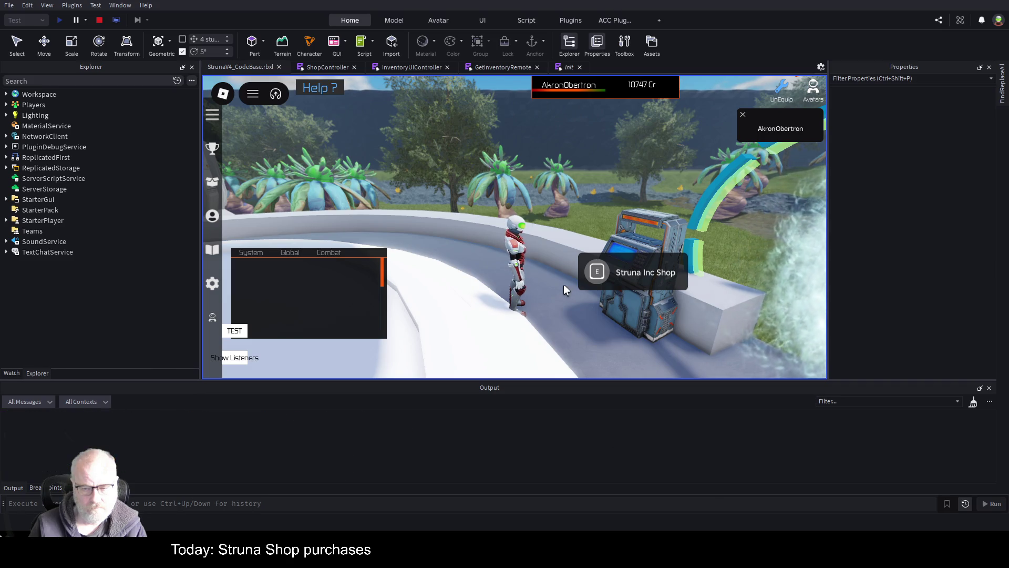
pyautogui.press('w')
pyautogui.press('i')
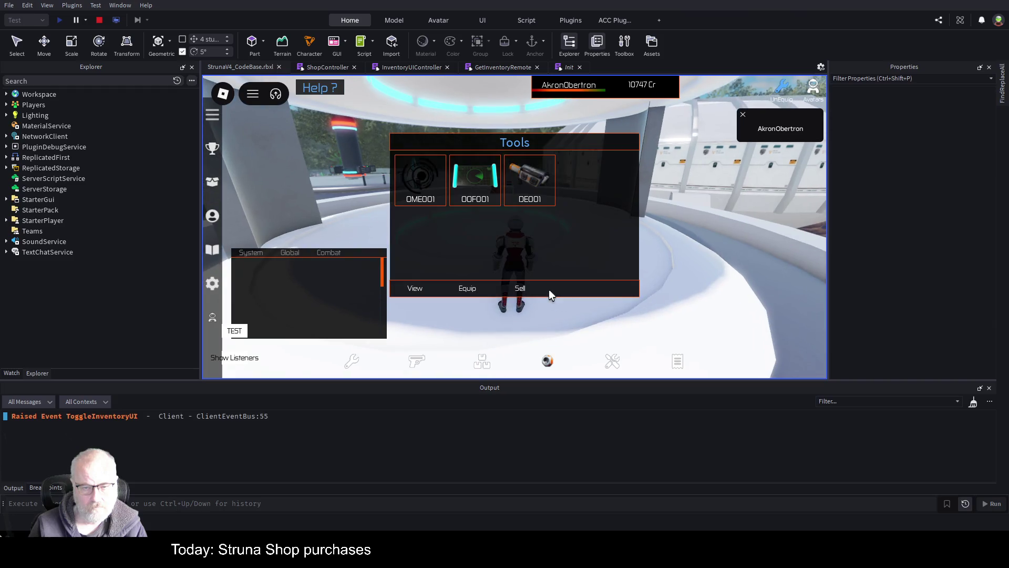
pyautogui.click(531, 197)
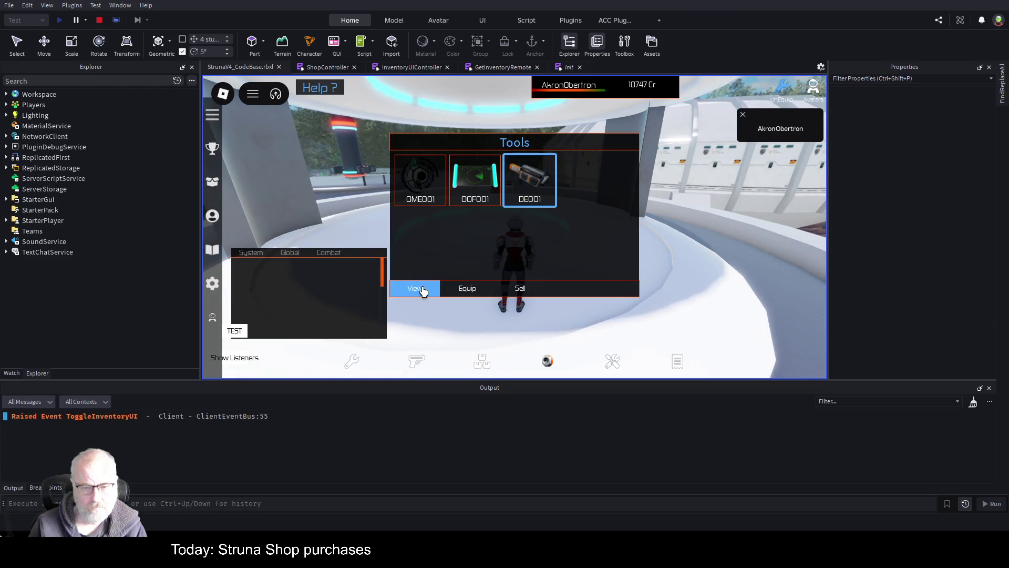
pyautogui.click(421, 289)
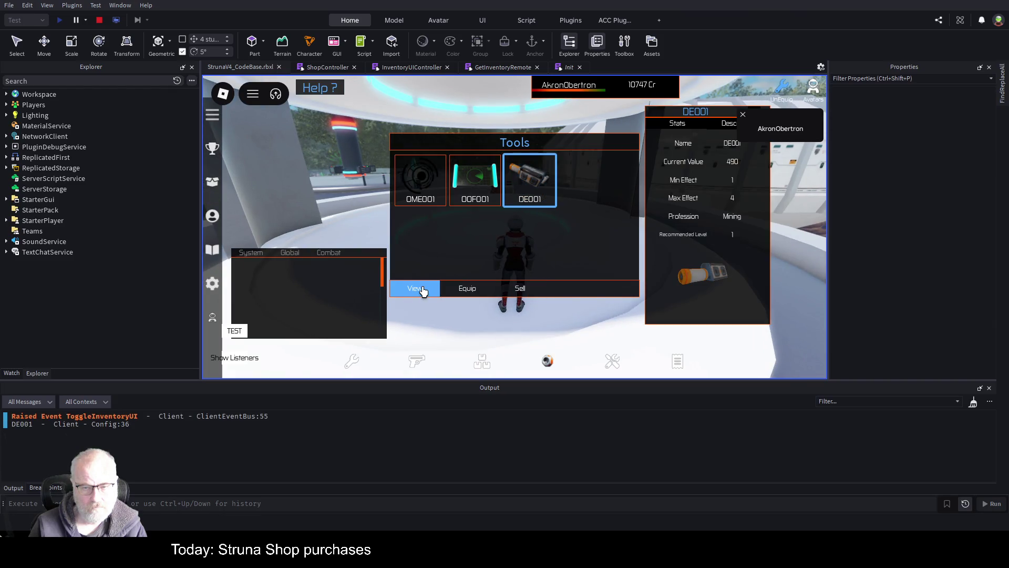
pyautogui.click(742, 114)
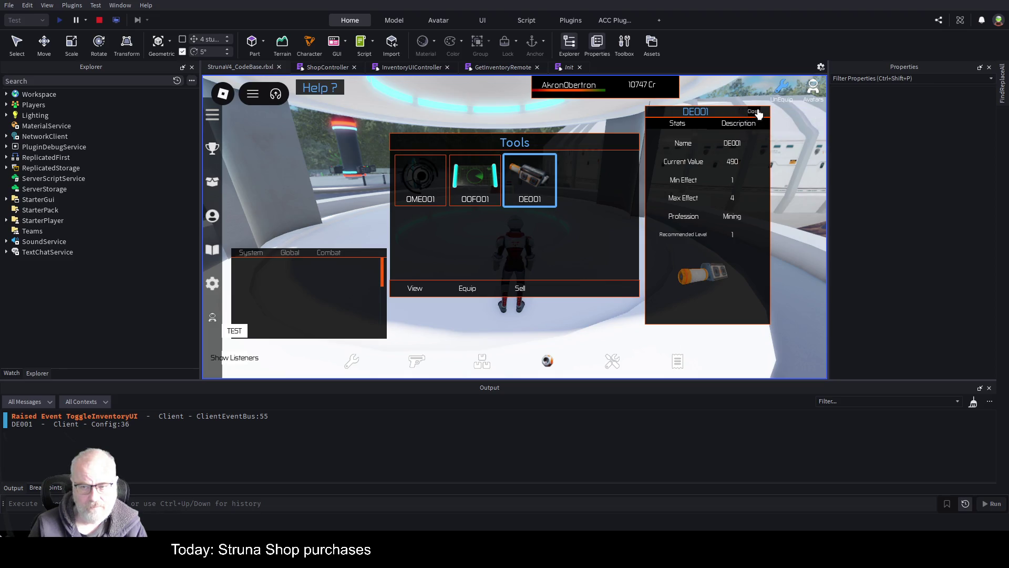
pyautogui.click(755, 112)
pyautogui.press('i')
# In the Struna Shop, view and close OOF001's details, then stop the play test
pyautogui.press('w')
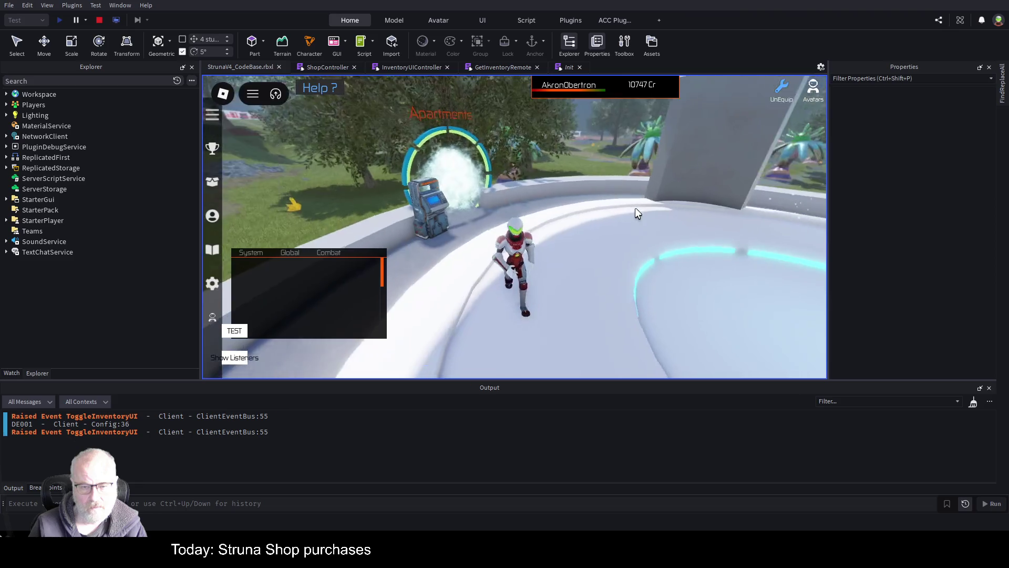
pyautogui.press('e')
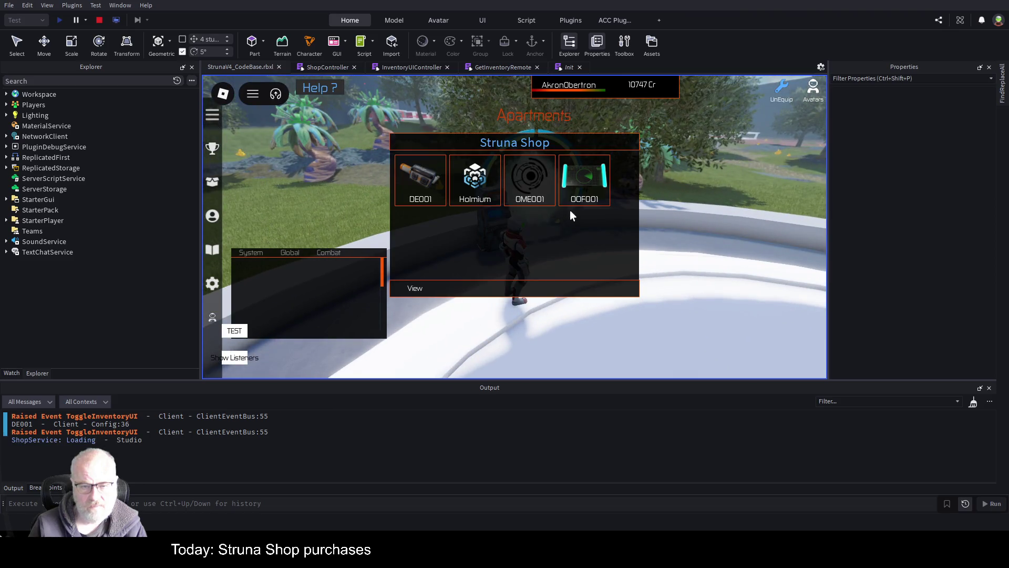
pyautogui.click(577, 196)
pyautogui.click(415, 288)
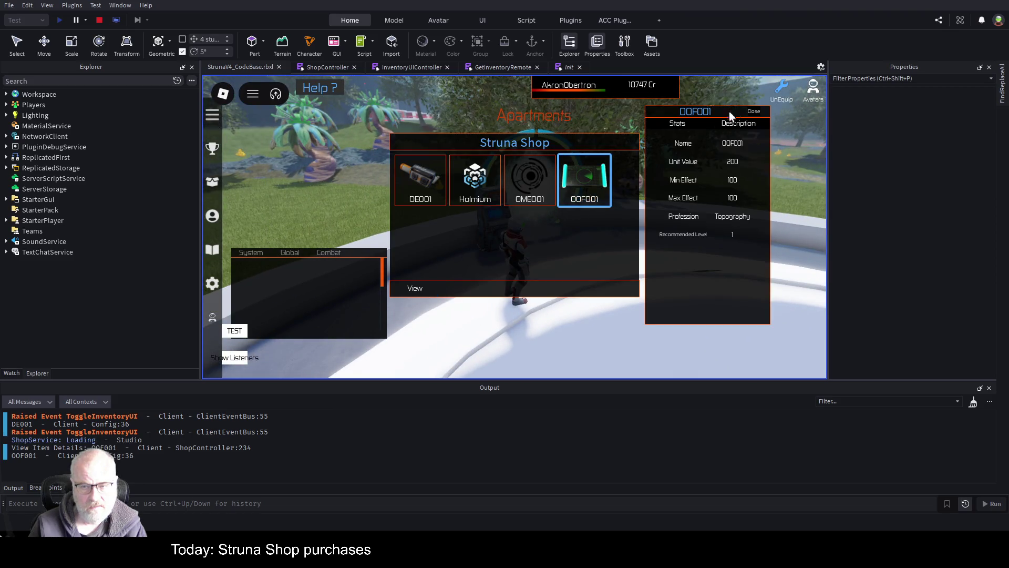
pyautogui.click(754, 112)
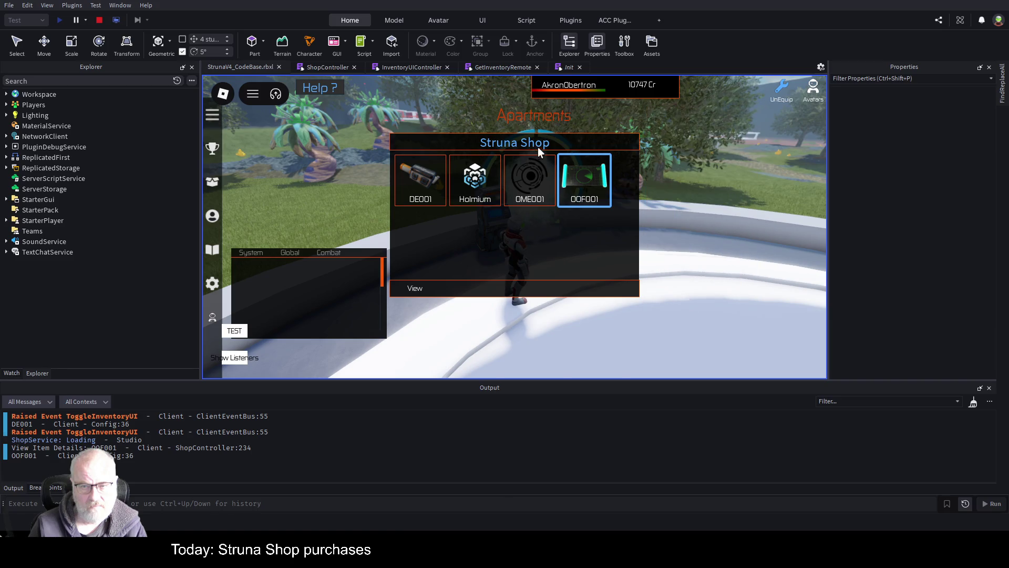
pyautogui.press('i')
pyautogui.press('i')
pyautogui.moveTo(603, 138)
pyautogui.mouseDown()
pyautogui.moveTo(703, 145)
pyautogui.moveTo(718, 110)
pyautogui.mouseUp()
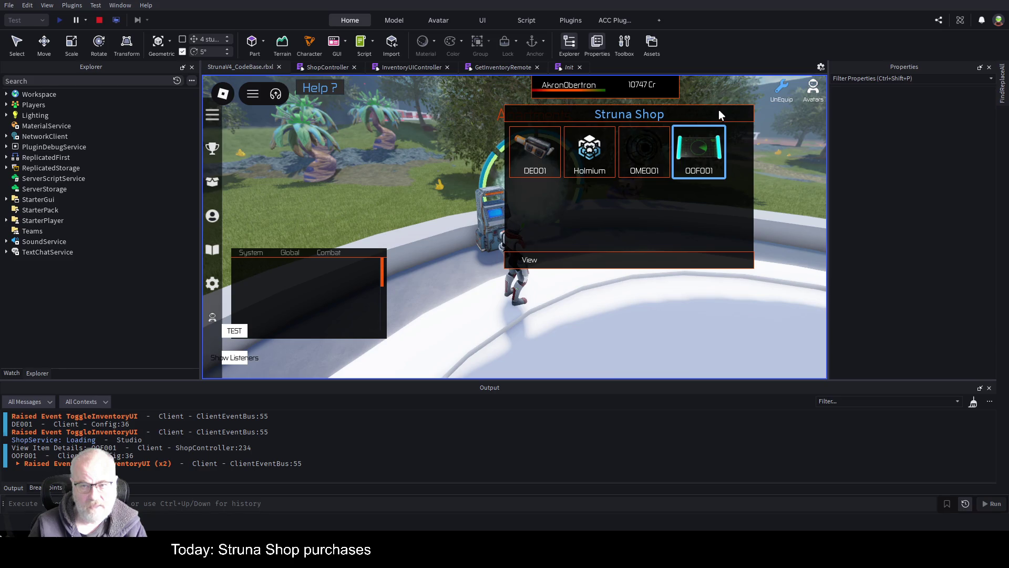
pyautogui.click(98, 21)
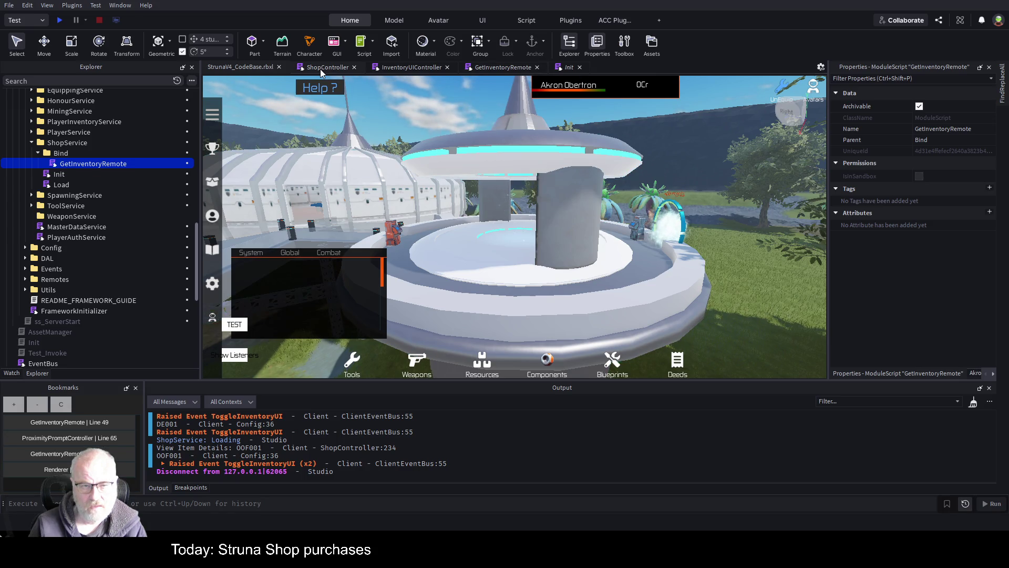
# Select lines 334–355 of InventoryUIController's View Button block, then open GetInventoryRemote's result table
pyautogui.click(421, 67)
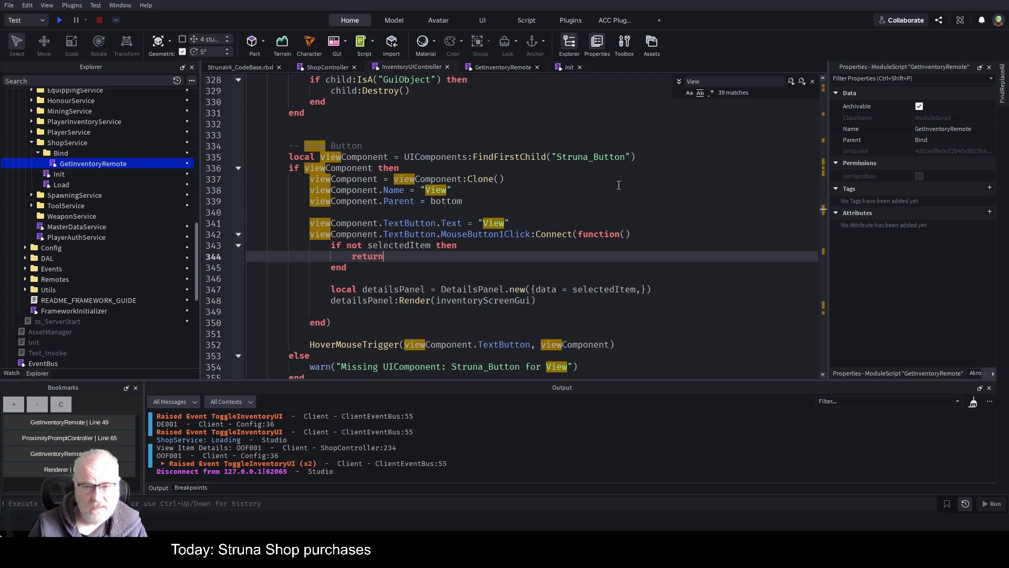
pyautogui.doubleClick(588, 154)
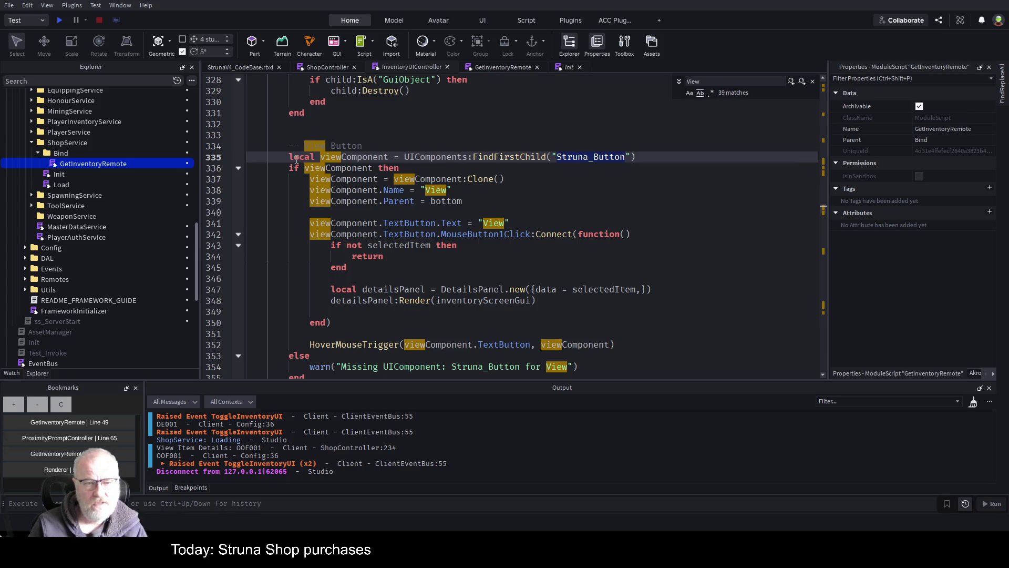
pyautogui.click(456, 146)
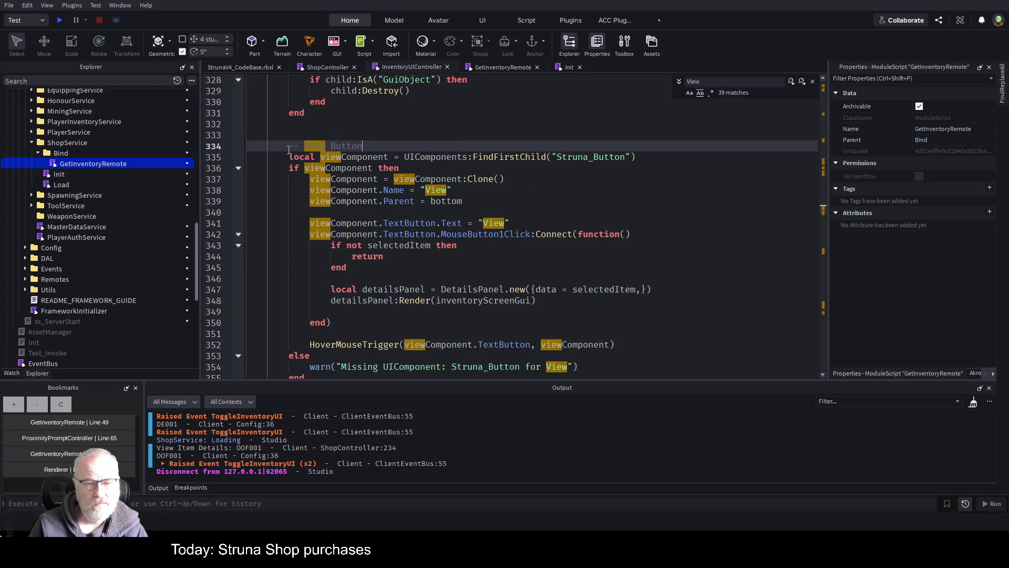
pyautogui.moveTo(288, 147)
pyautogui.mouseDown()
pyautogui.moveTo(330, 329)
pyautogui.moveTo(331, 360)
pyautogui.moveTo(316, 376)
pyautogui.mouseUp()
pyautogui.scroll(-3, 387, 183)
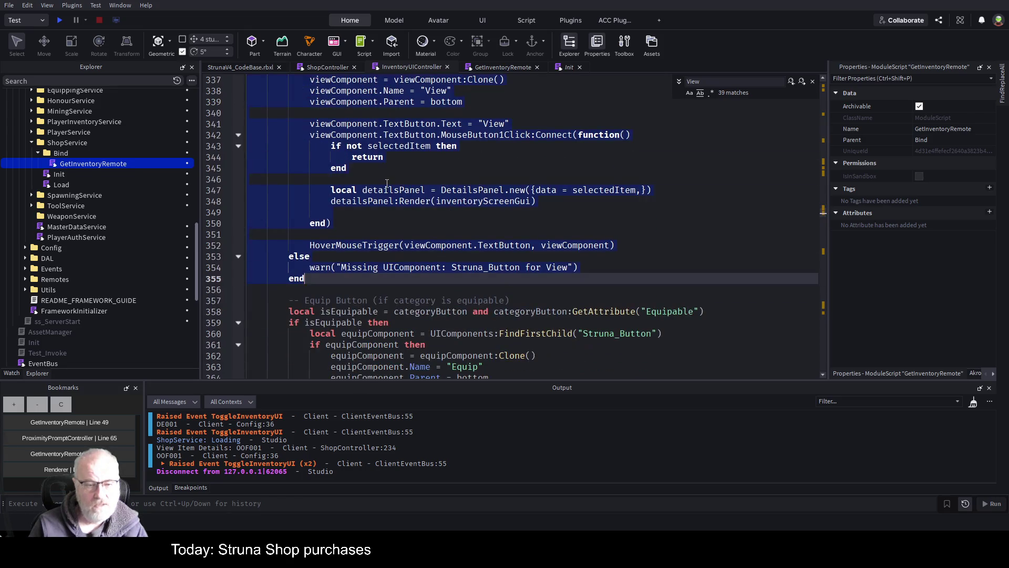
pyautogui.click(314, 290)
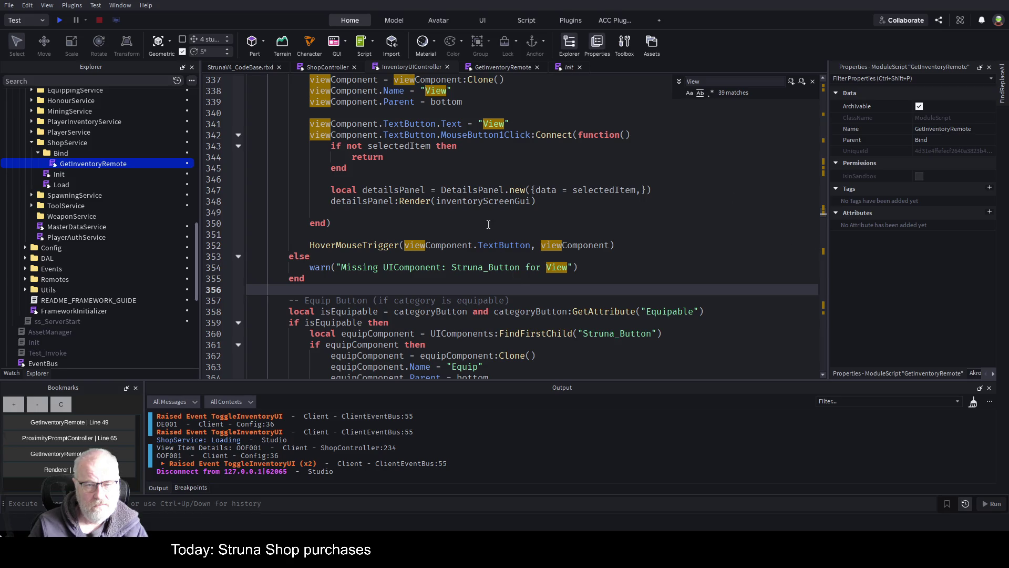
pyautogui.click(499, 69)
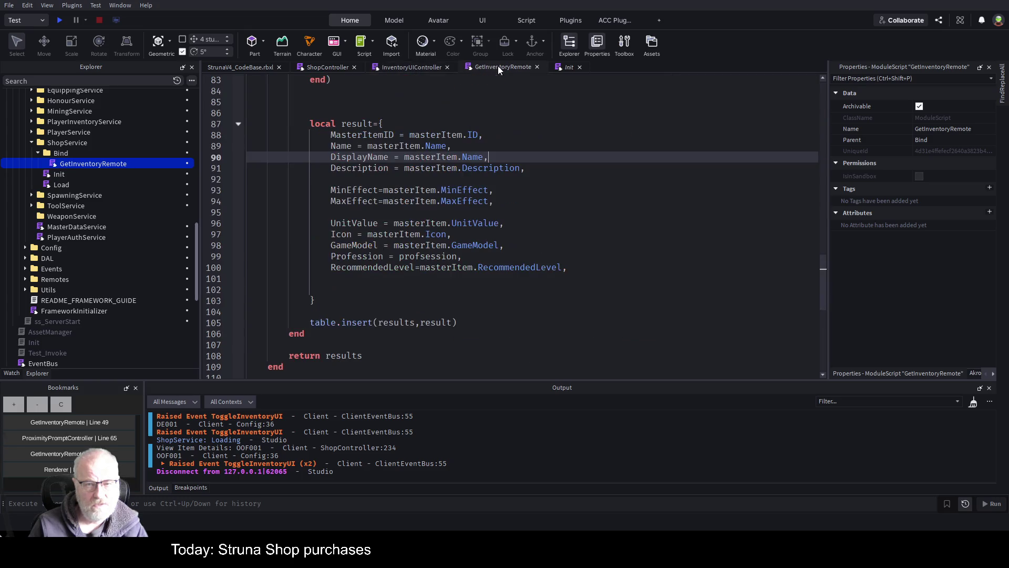
# Close InventoryUIController, scroll GetInventoryRemote, and go to ShopController's View button DetailsPanel.new line
pyautogui.click(446, 67)
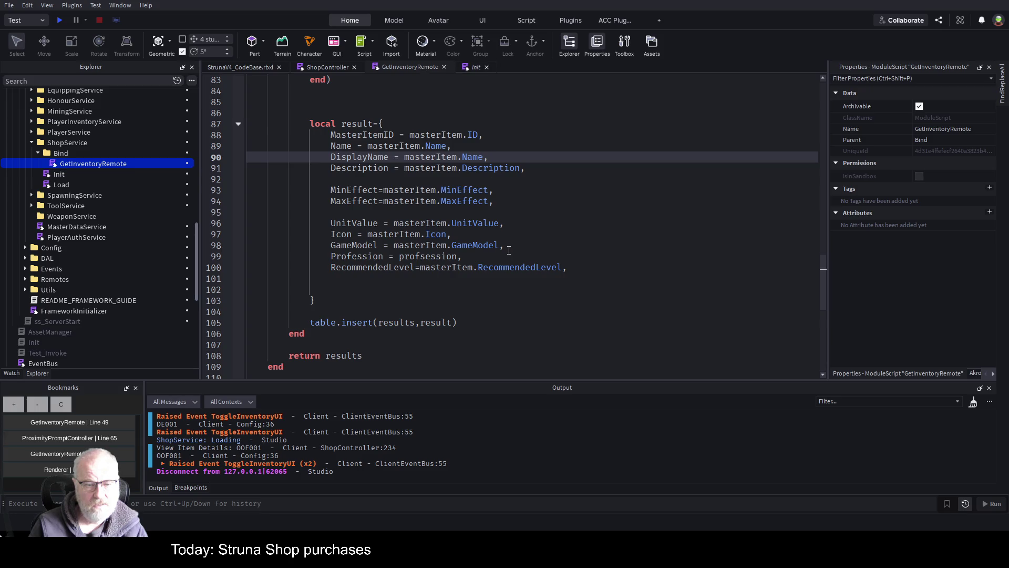
pyautogui.scroll(3, 508, 251)
pyautogui.scroll(15, 509, 250)
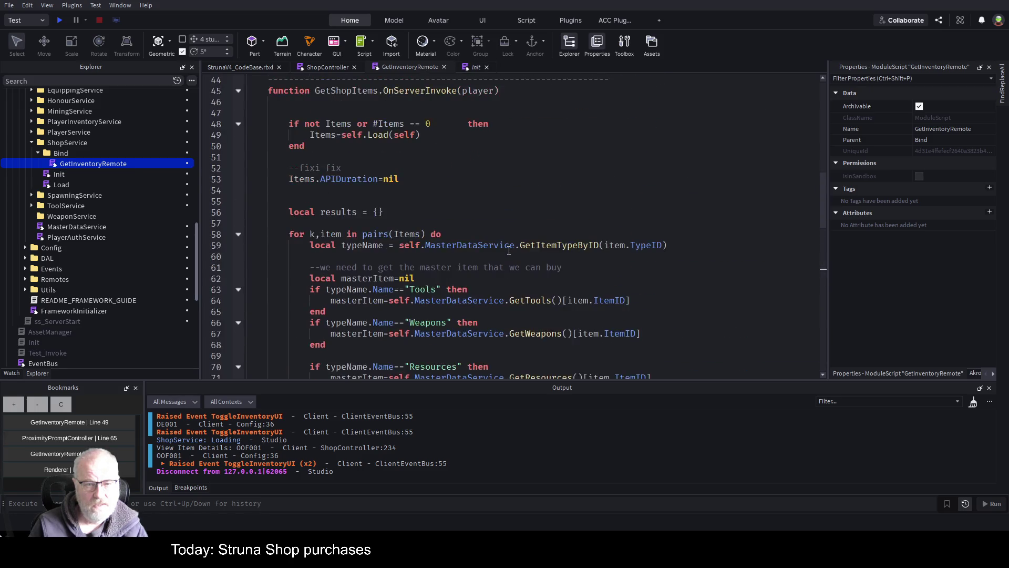
pyautogui.scroll(3, 509, 250)
pyautogui.scroll(-14, 386, 260)
pyautogui.scroll(-15, 402, 260)
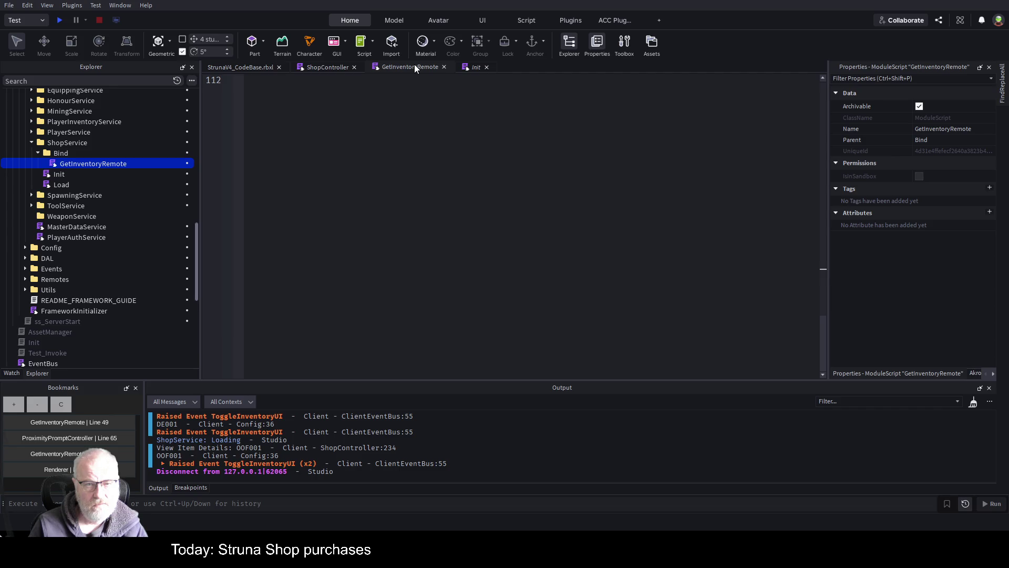
pyautogui.click(318, 66)
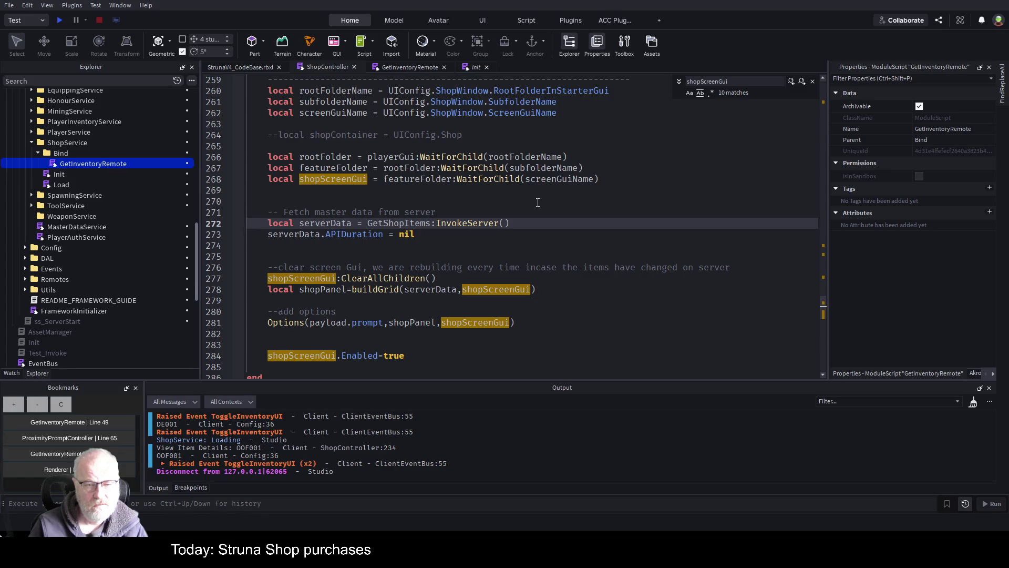
pyautogui.scroll(15, 538, 202)
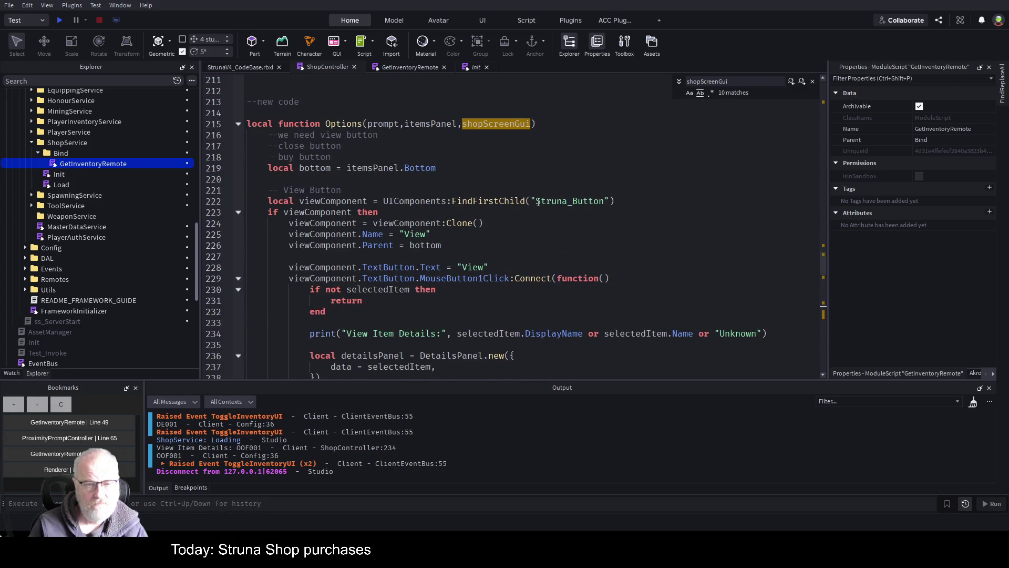
pyautogui.scroll(-4, 538, 203)
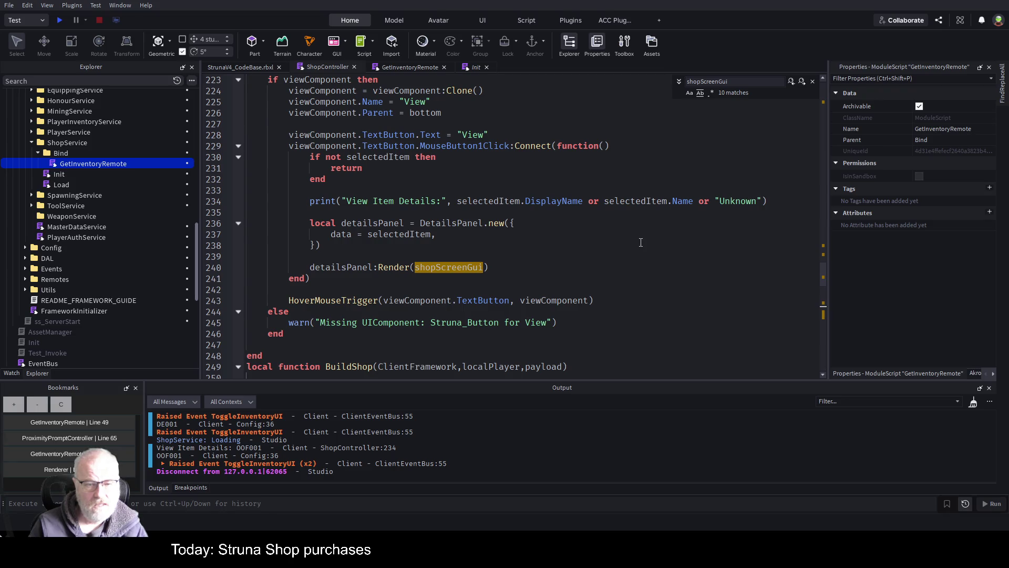
pyautogui.scroll(1, 641, 242)
pyautogui.click(631, 256)
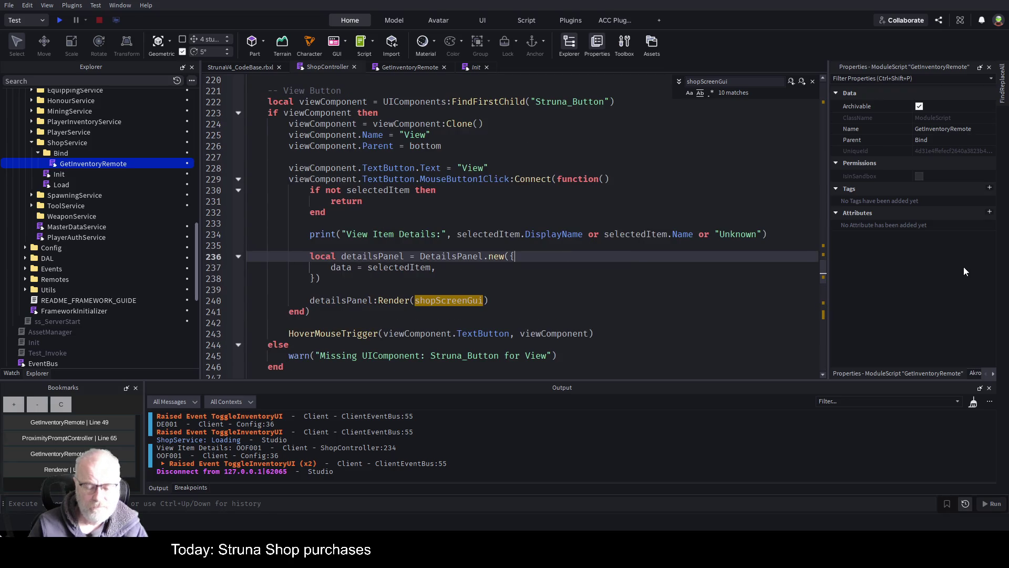